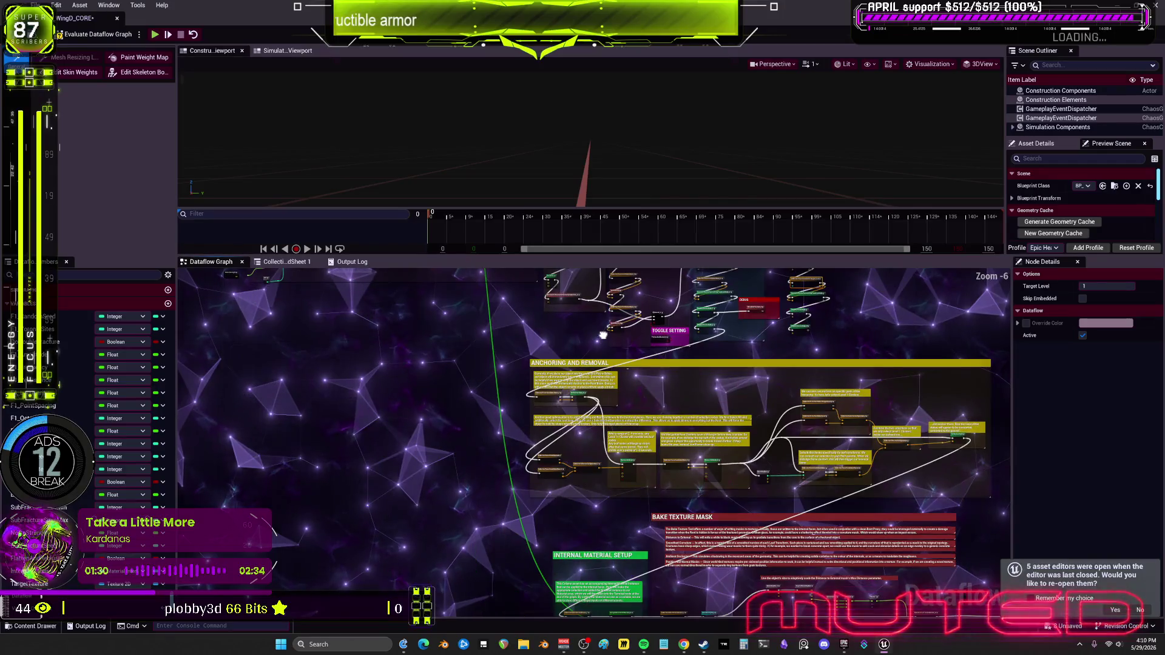
Delete the right-hand convex hull nodes except CollectionTransformSelectTargetLevel, and shift that node further left.
{"action": "scroll", "coordinate": [843, 388], "scroll_direction": "up", "scroll_amount": 1}
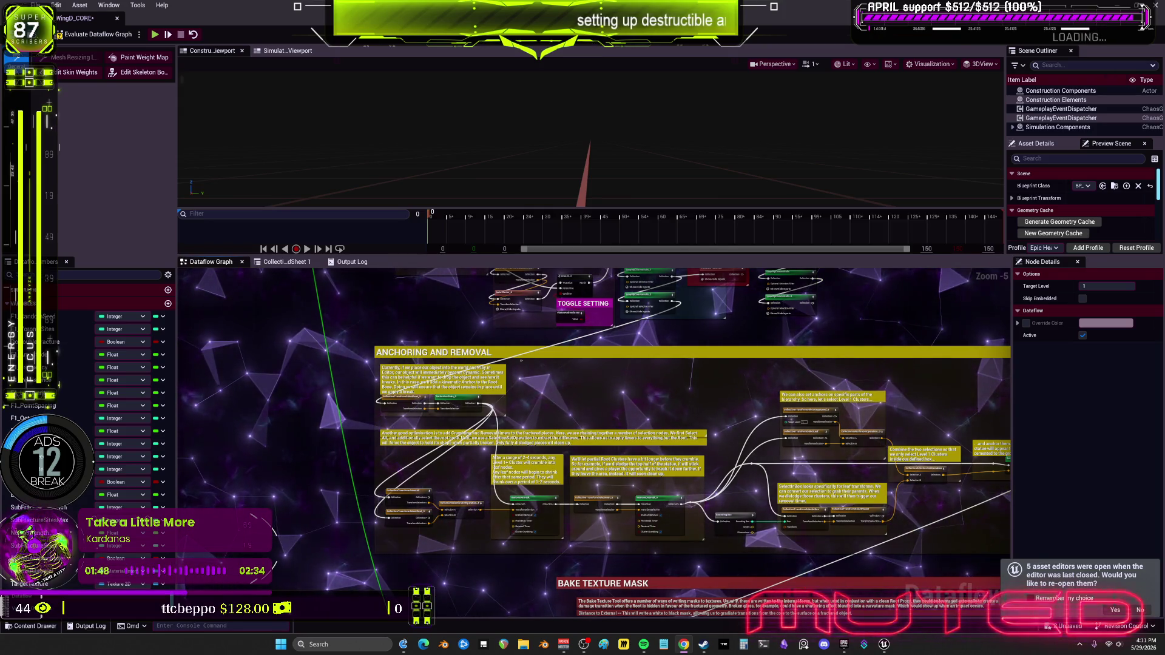
{"action": "scroll", "coordinate": [832, 371], "scroll_direction": "up", "scroll_amount": 4}
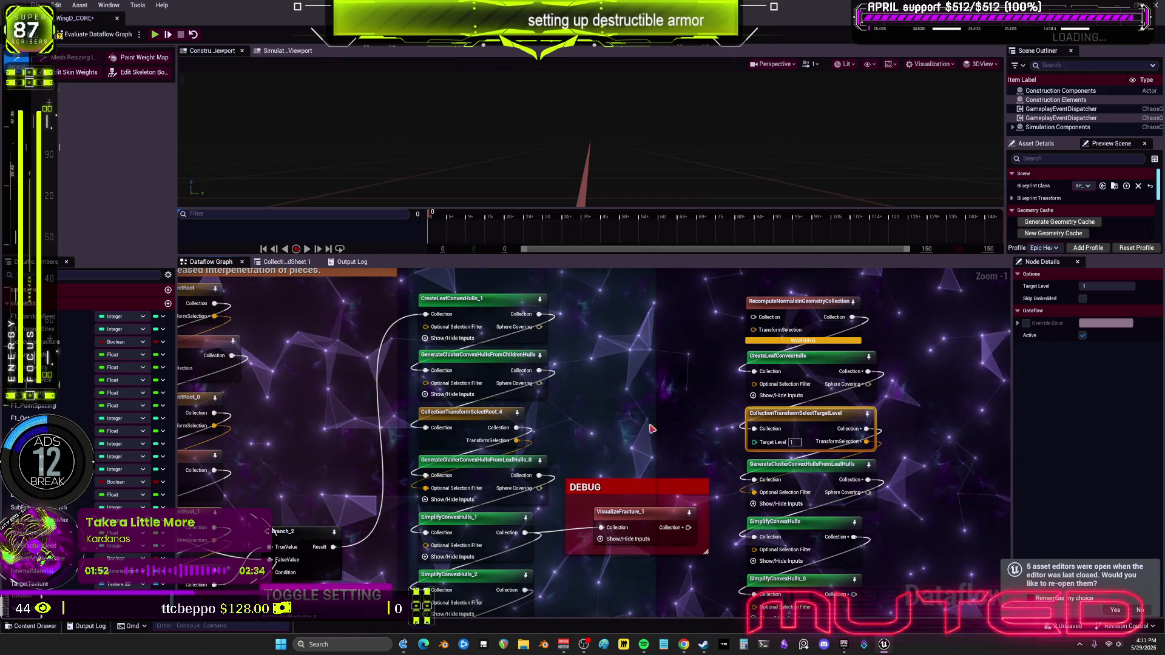
{"action": "scroll", "coordinate": [659, 418], "scroll_direction": "down", "scroll_amount": 1}
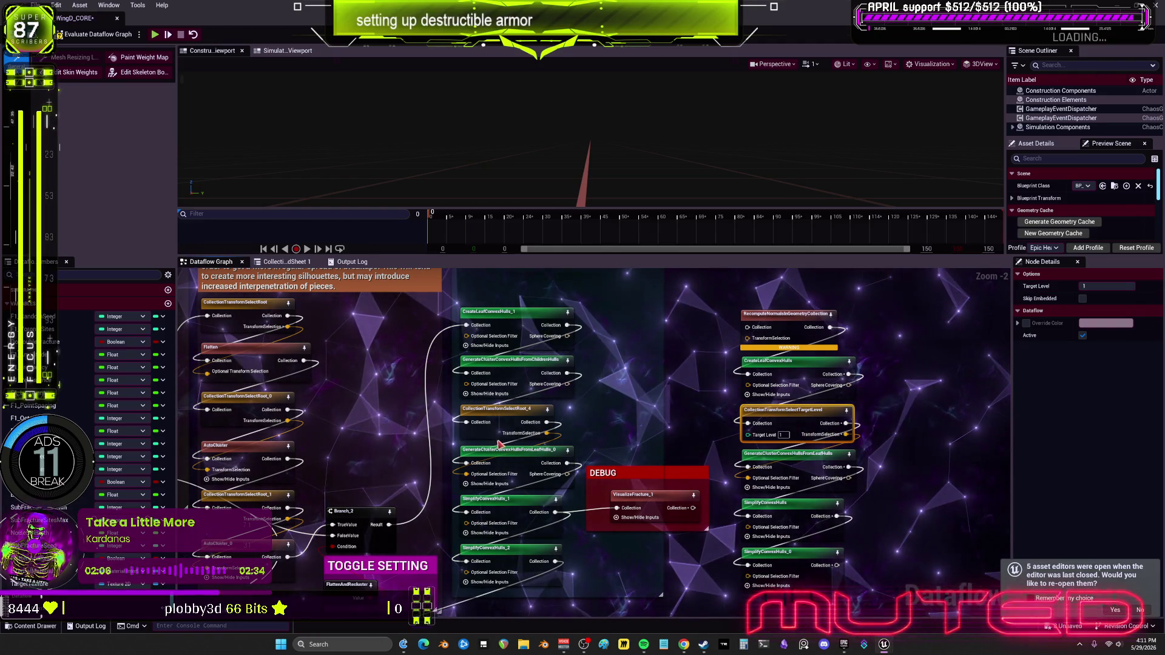
{"action": "left_click", "coordinate": [503, 420]}
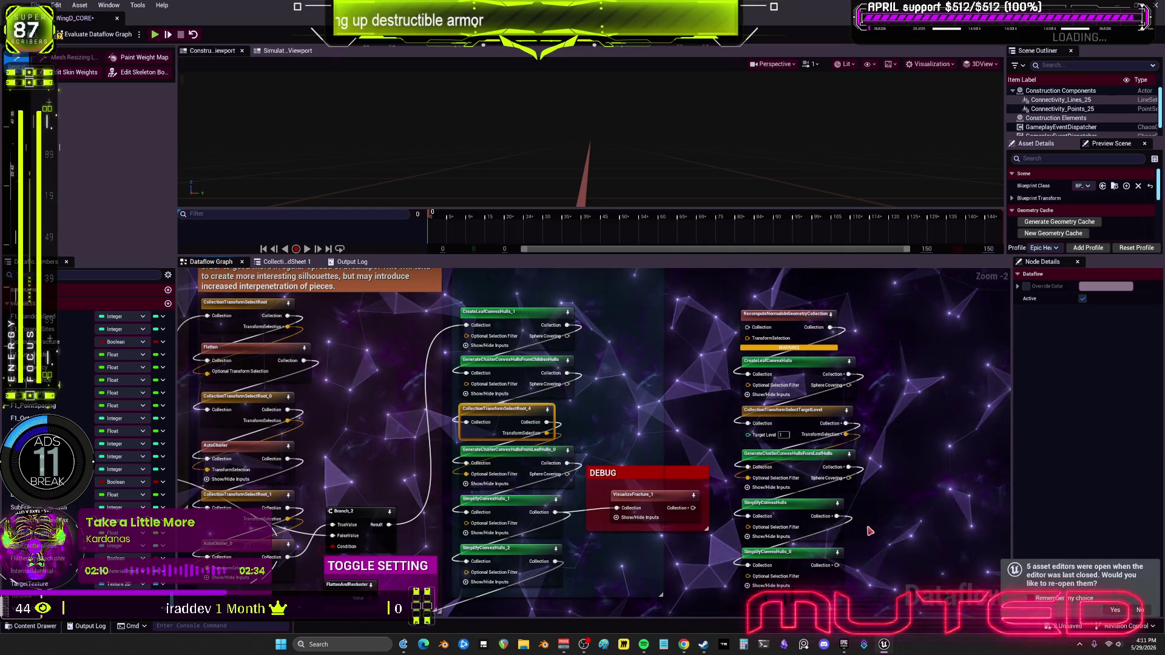
{"action": "left_click_drag", "start_coordinate": [856, 592], "coordinate": [713, 301]}
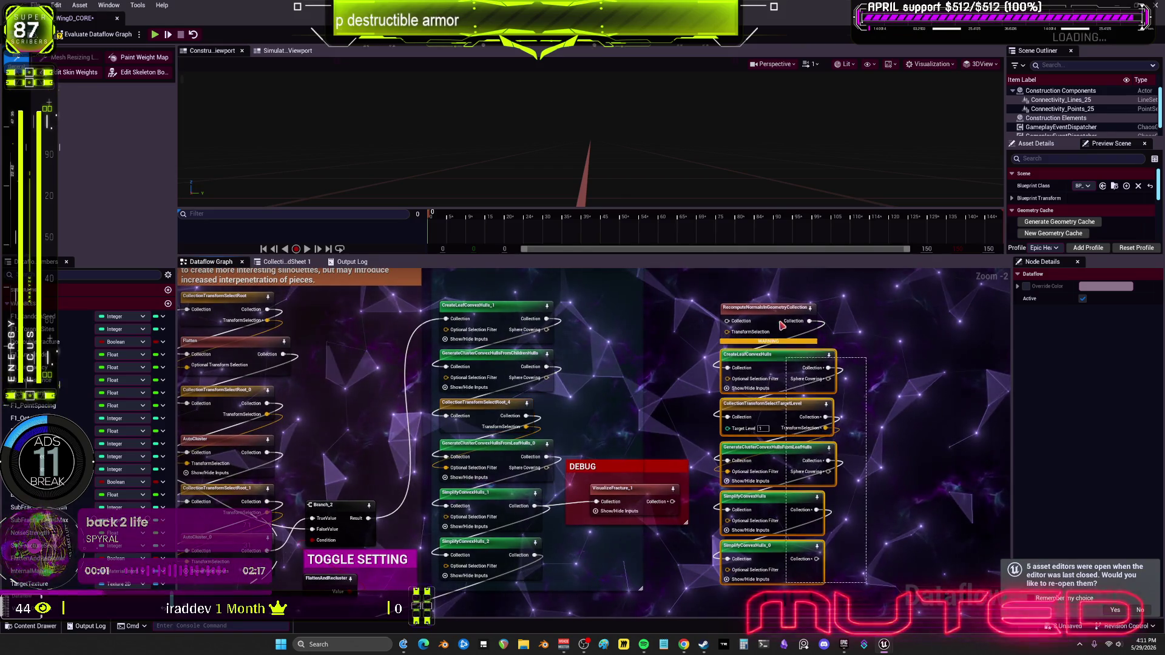
{"action": "left_click", "coordinate": [764, 421]}
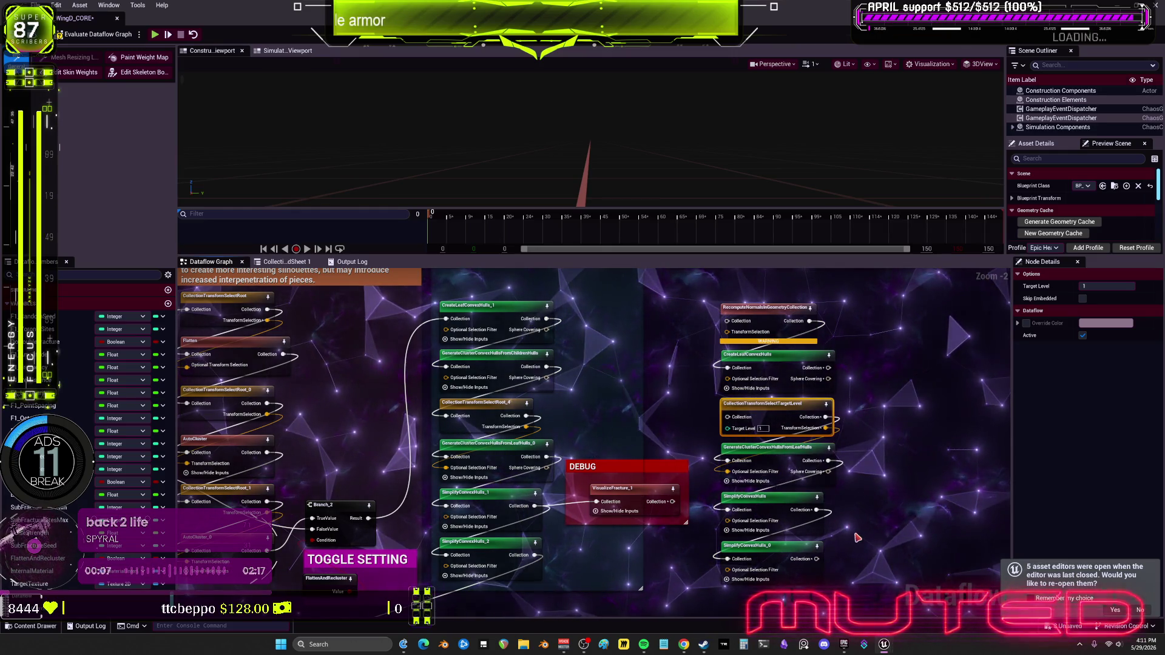
{"action": "left_click", "coordinate": [856, 579]}
{"action": "left_click_drag", "start_coordinate": [856, 580], "coordinate": [710, 300]}
{"action": "key", "text": "Delete"}
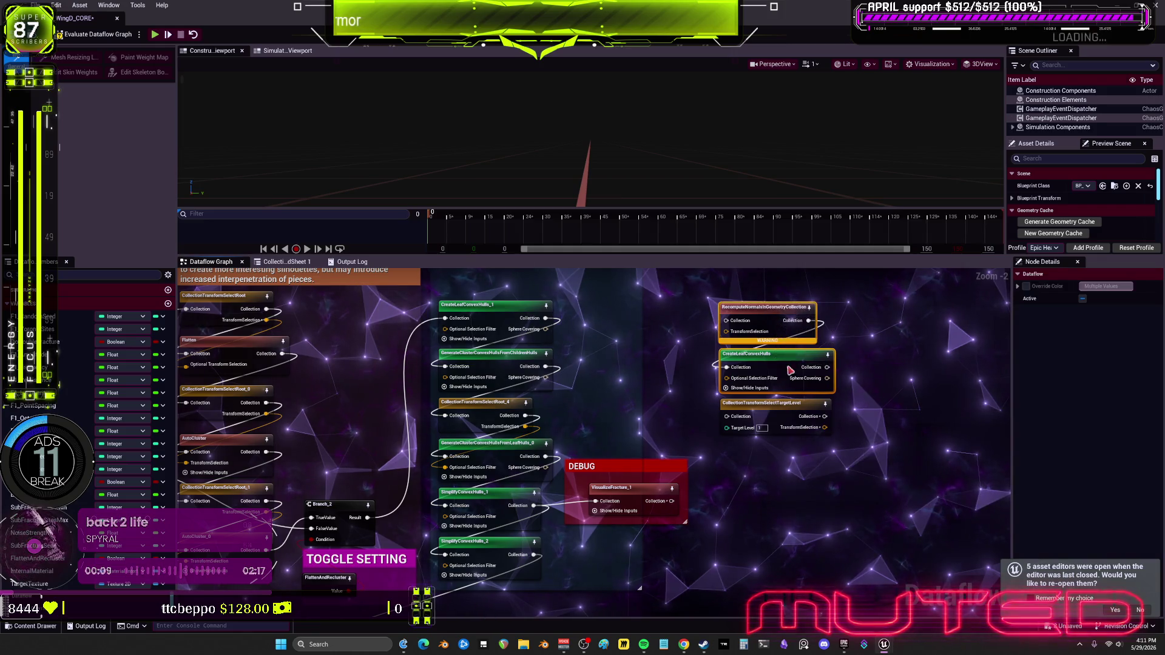
{"action": "mouse_move", "coordinate": [782, 410]}
{"action": "left_mouse_down"}
{"action": "mouse_move", "coordinate": [627, 407]}
{"action": "mouse_move", "coordinate": [727, 406]}
{"action": "mouse_move", "coordinate": [639, 415]}
{"action": "left_mouse_up"}
Add a yellow comment titled 'whats the purpose of target levels' around CollectionTransformSelectTargetLevel.
{"action": "type", "text": "cwahts th"}
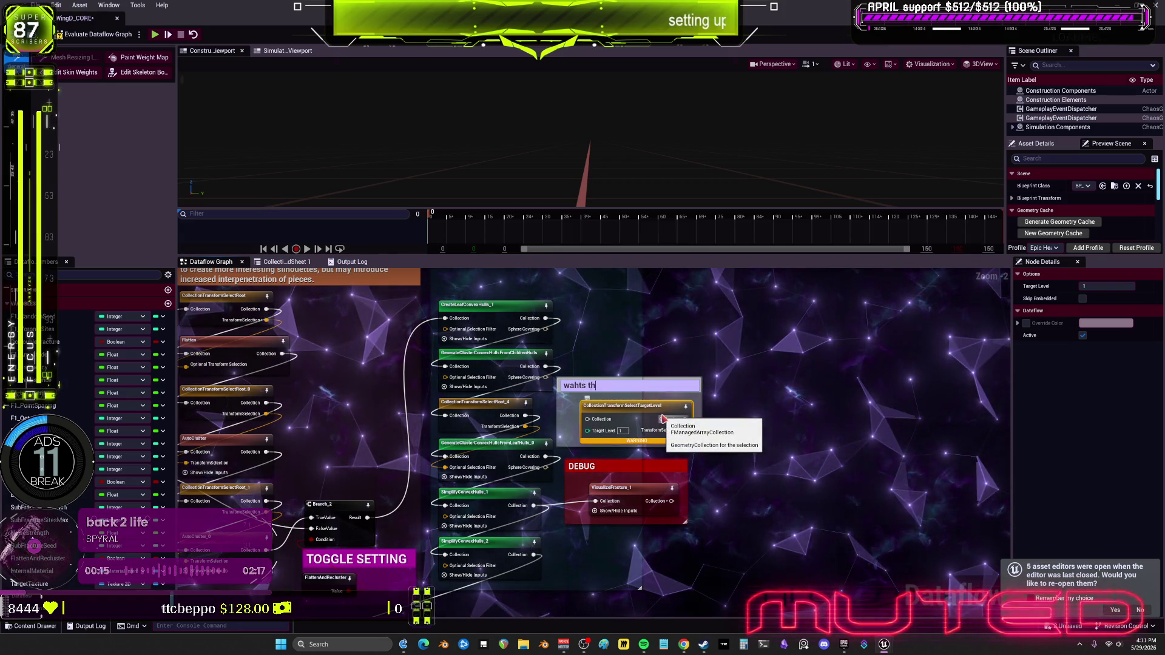
{"action": "key", "text": "BackSpace"}
{"action": "key", "text": "BackSpace"}
{"action": "key", "text": "BackSpace"}
{"action": "type", "text": "hats the "}
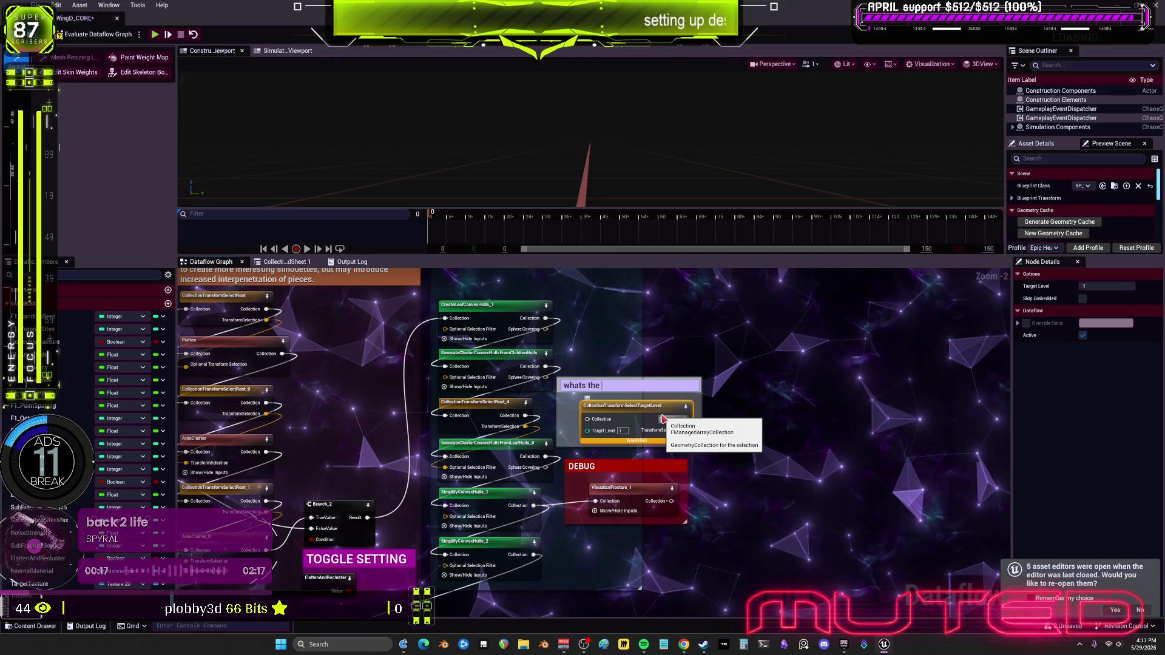
{"action": "type", "text": "purpose of tar"}
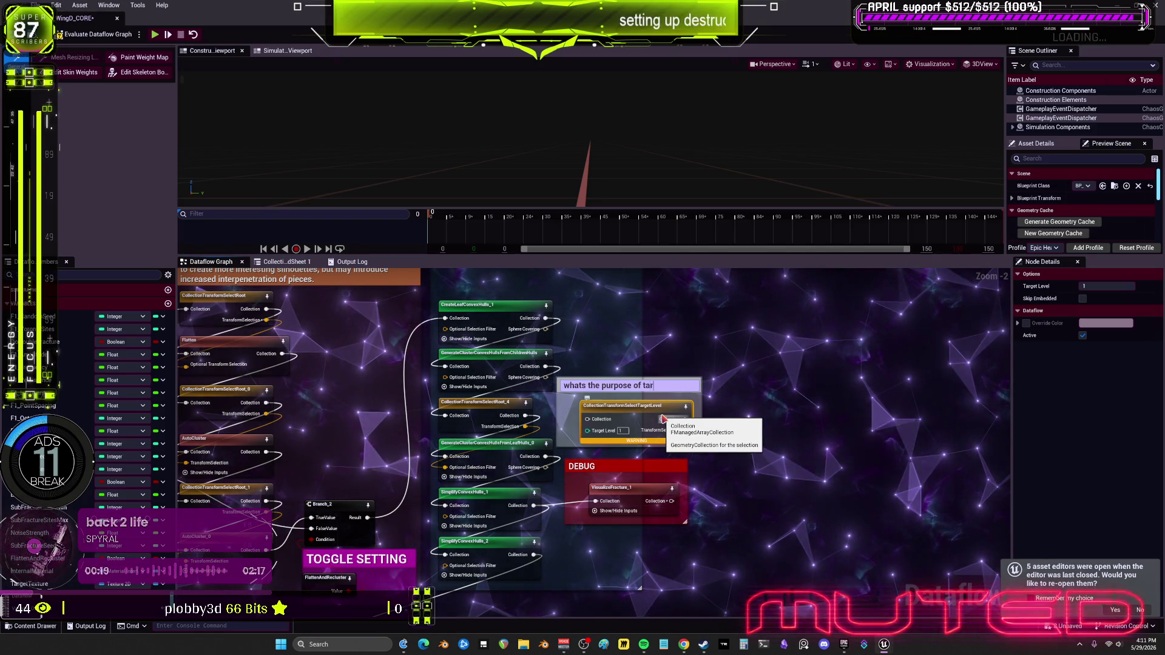
{"action": "type", "text": "gett"}
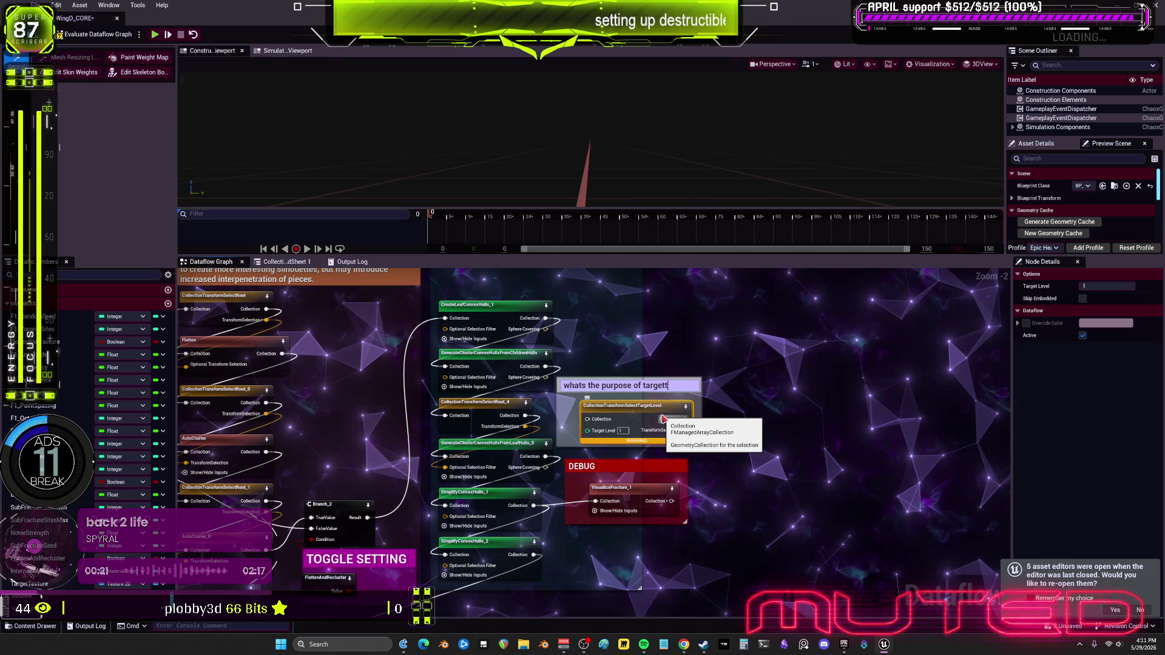
{"action": "key", "text": "BackSpace"}
{"action": "type", "text": " levels"}
{"action": "key", "text": "Return"}
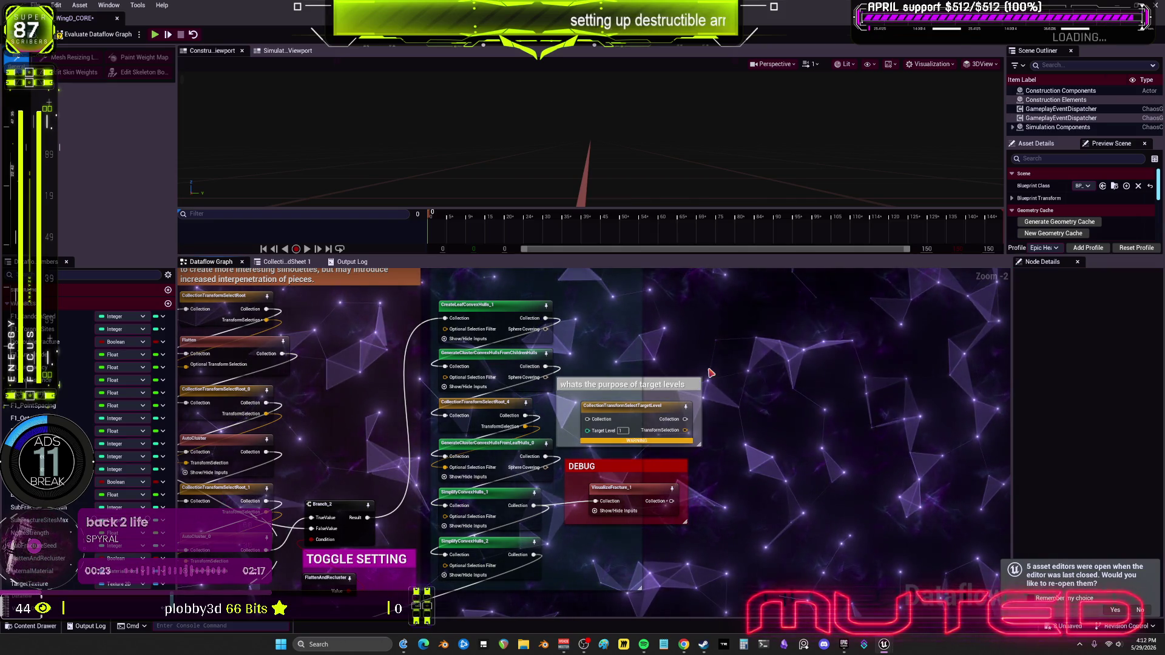
{"action": "left_click", "coordinate": [1106, 286]}
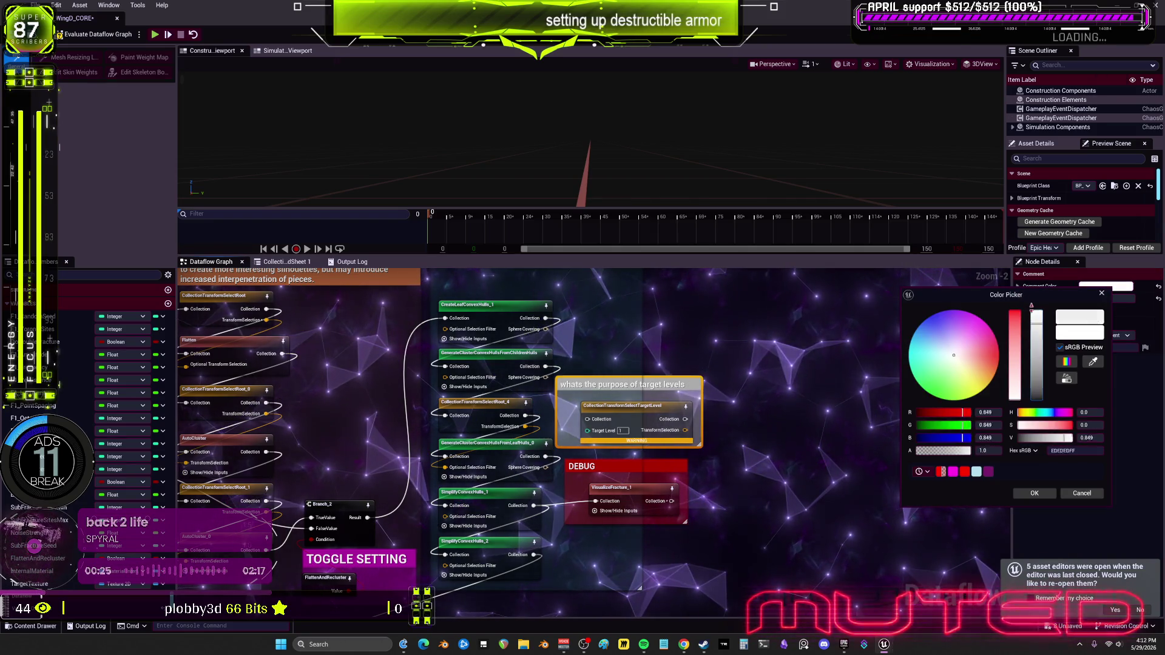
{"action": "left_click", "coordinate": [982, 390]}
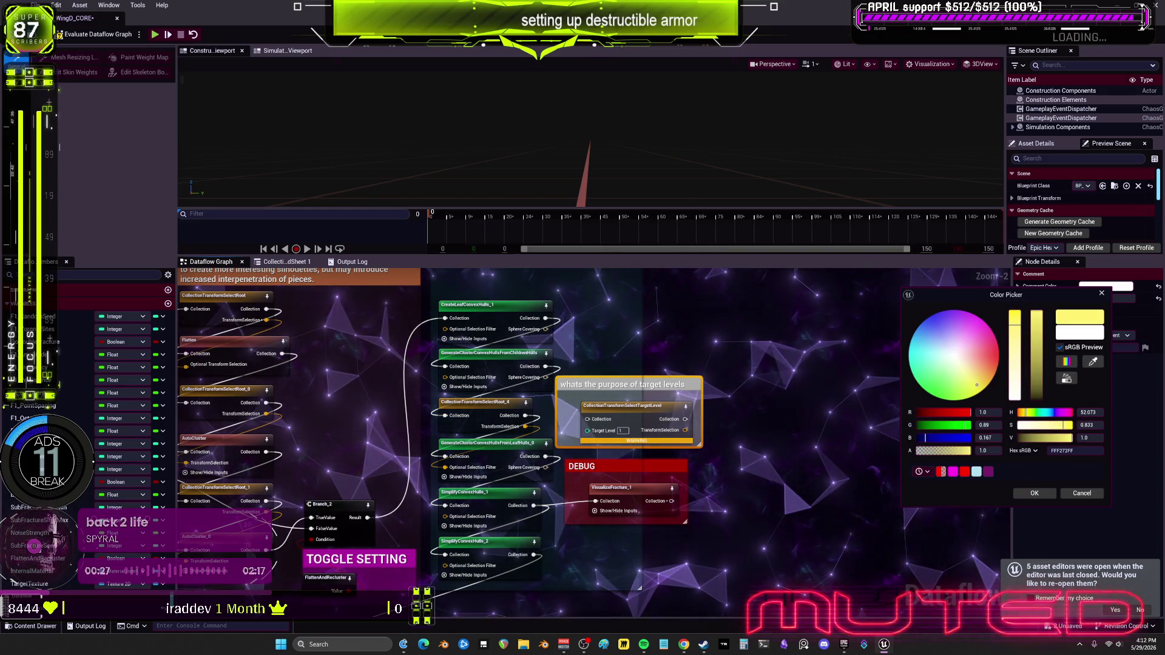
{"action": "left_click", "coordinate": [1039, 495]}
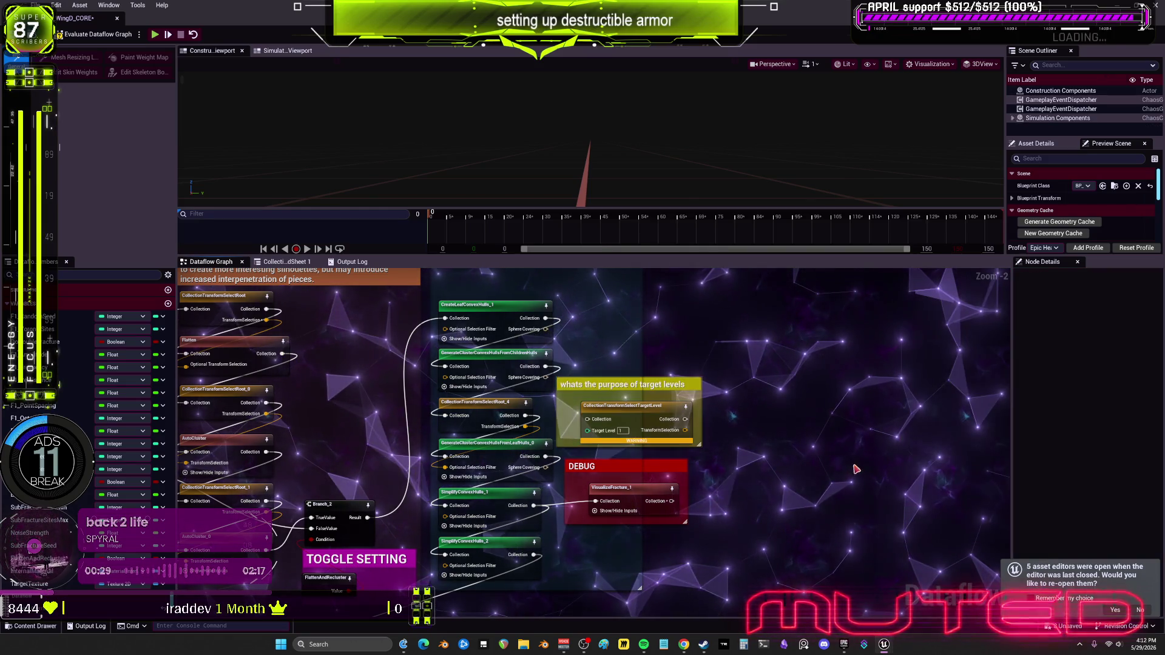
{"action": "scroll", "coordinate": [737, 427], "scroll_direction": "down", "scroll_amount": 2}
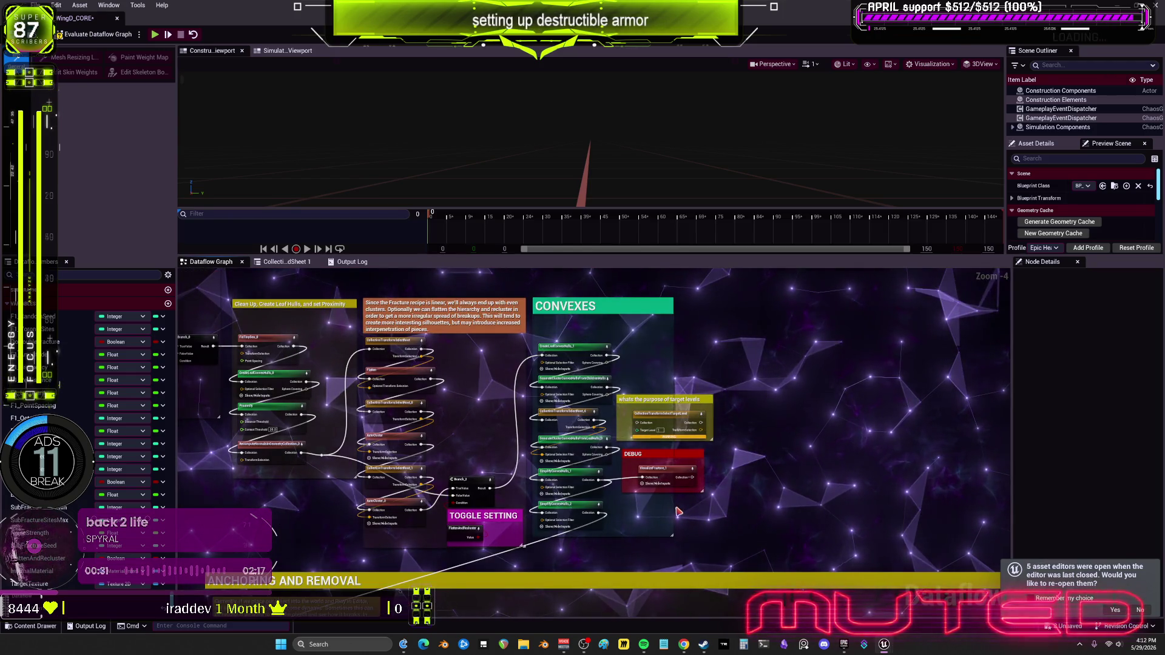
{"action": "scroll", "coordinate": [624, 503], "scroll_direction": "down", "scroll_amount": 1}
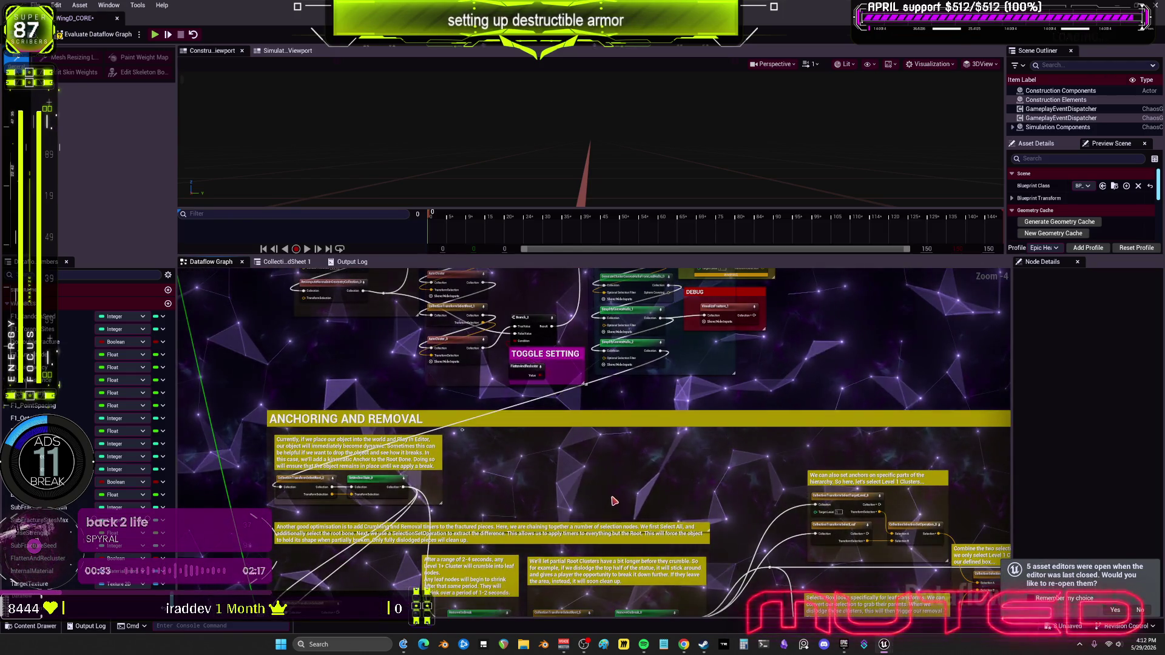
{"action": "scroll", "coordinate": [596, 434], "scroll_direction": "down", "scroll_amount": 1}
{"action": "left_click_drag", "start_coordinate": [699, 438], "coordinate": [673, 290]}
{"action": "left_click_drag", "start_coordinate": [666, 352], "coordinate": [622, 272]}
{"action": "scroll", "coordinate": [806, 478], "scroll_direction": "up", "scroll_amount": 4}
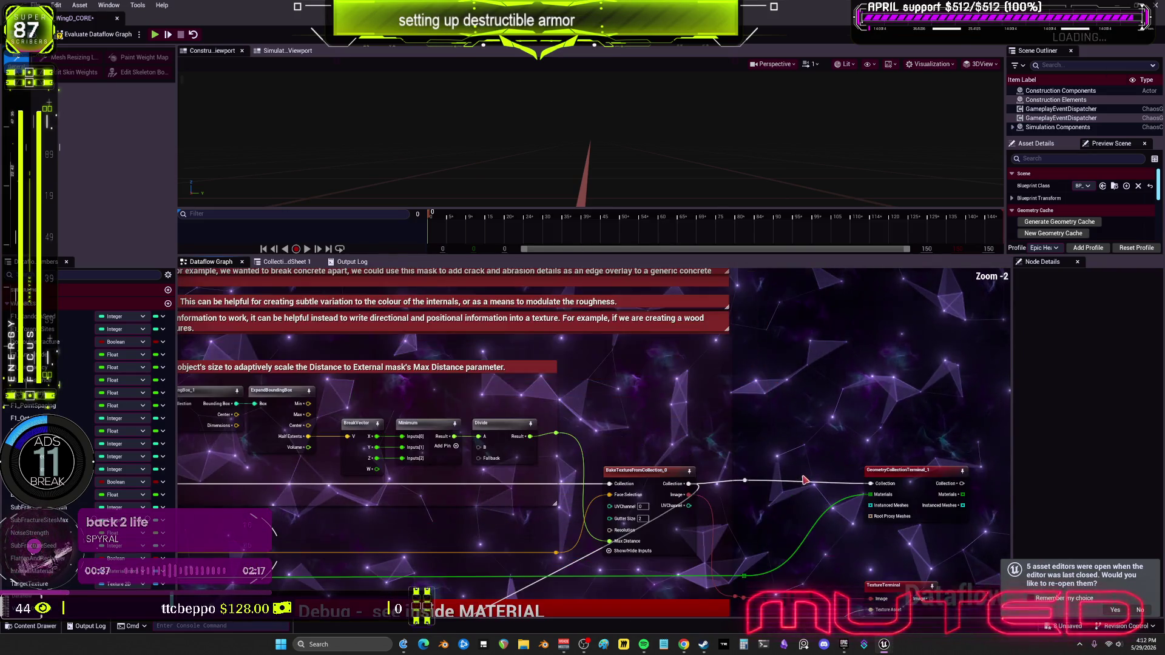
{"action": "scroll", "coordinate": [794, 489], "scroll_direction": "down", "scroll_amount": 1}
{"action": "mouse_move", "coordinate": [793, 490]}
{"action": "left_mouse_down"}
{"action": "mouse_move", "coordinate": [779, 319]}
{"action": "mouse_move", "coordinate": [757, 406]}
{"action": "left_mouse_up"}
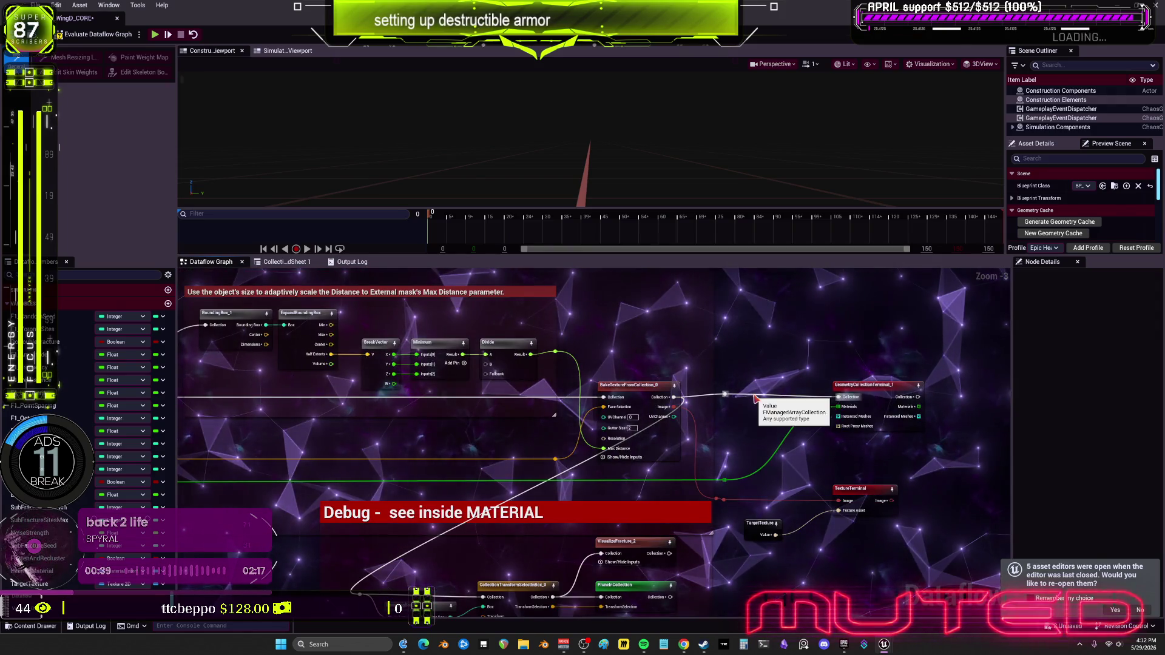
{"action": "scroll", "coordinate": [853, 423], "scroll_direction": "down", "scroll_amount": 3}
{"action": "left_click_drag", "start_coordinate": [853, 423], "coordinate": [519, 531]}
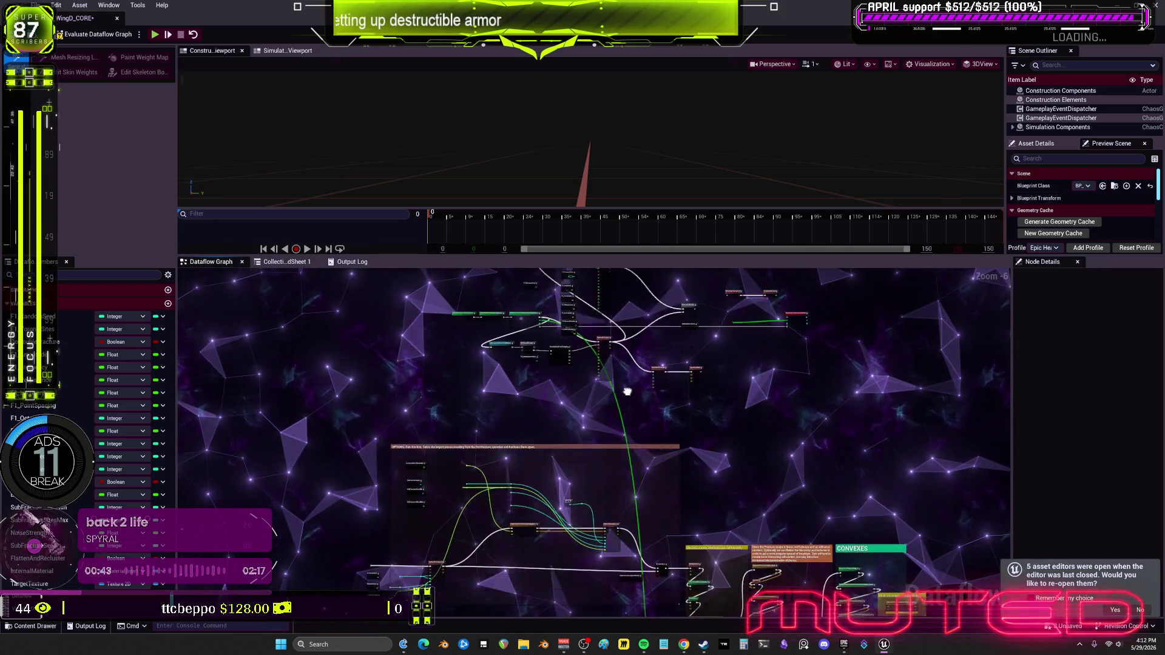
{"action": "scroll", "coordinate": [799, 427], "scroll_direction": "up", "scroll_amount": 3}
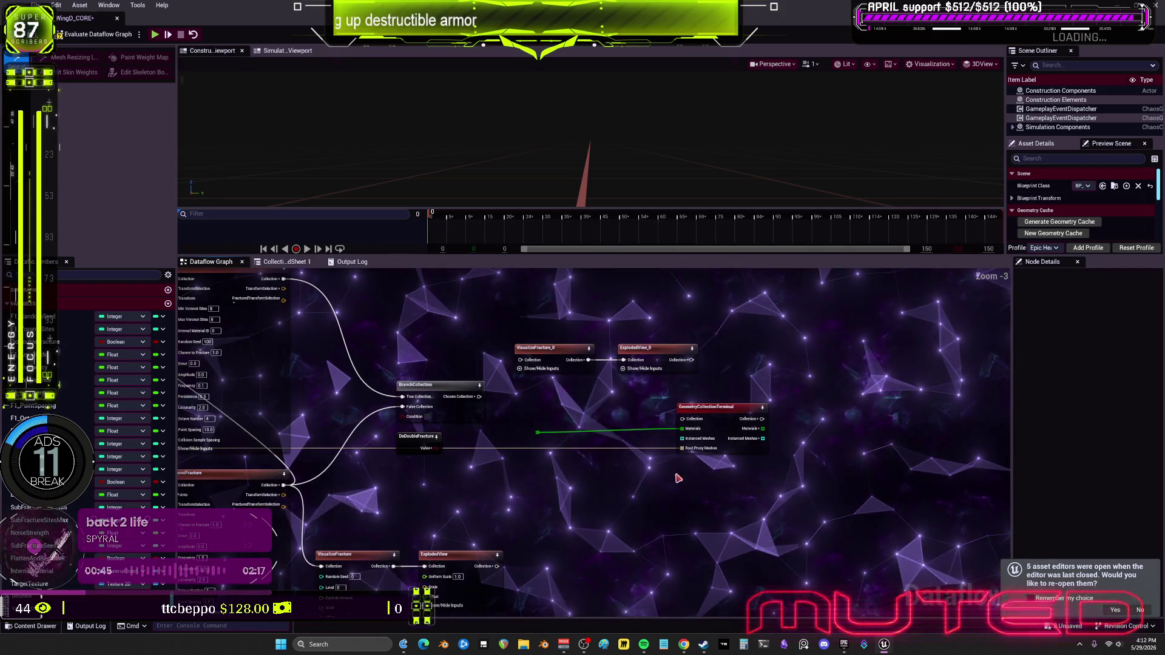
{"action": "left_click_drag", "start_coordinate": [536, 411], "coordinate": [682, 412]}
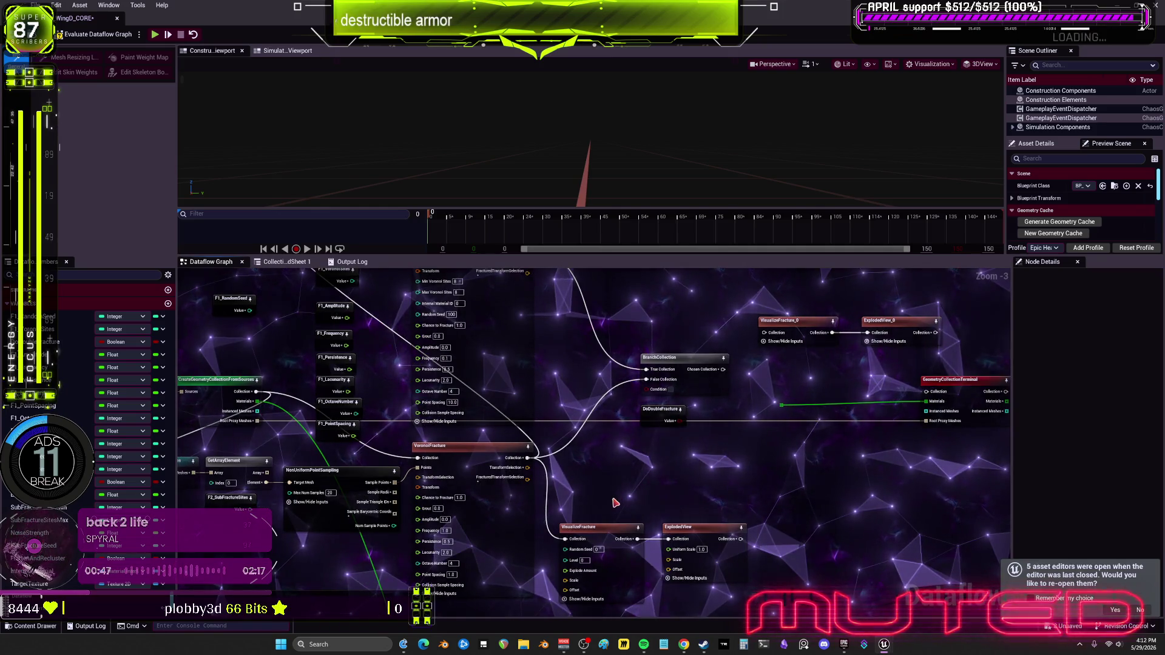
{"action": "scroll", "coordinate": [661, 513], "scroll_direction": "down", "scroll_amount": 1}
{"action": "left_click_drag", "start_coordinate": [661, 512], "coordinate": [662, 413]}
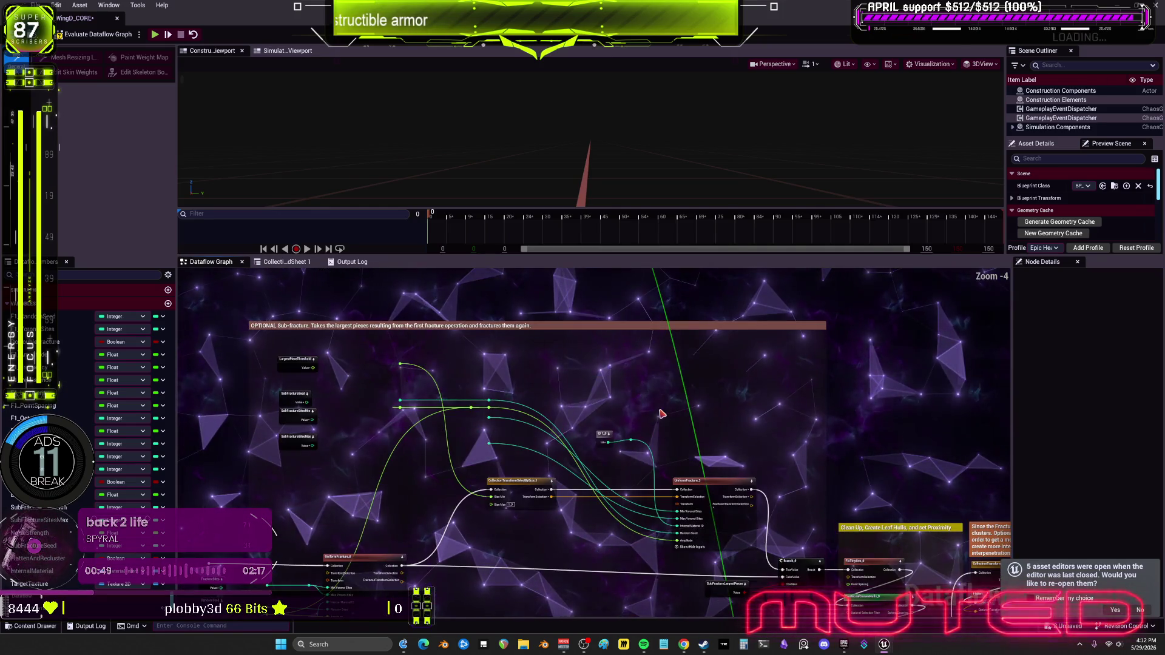
{"action": "left_click_drag", "start_coordinate": [614, 520], "coordinate": [642, 464]}
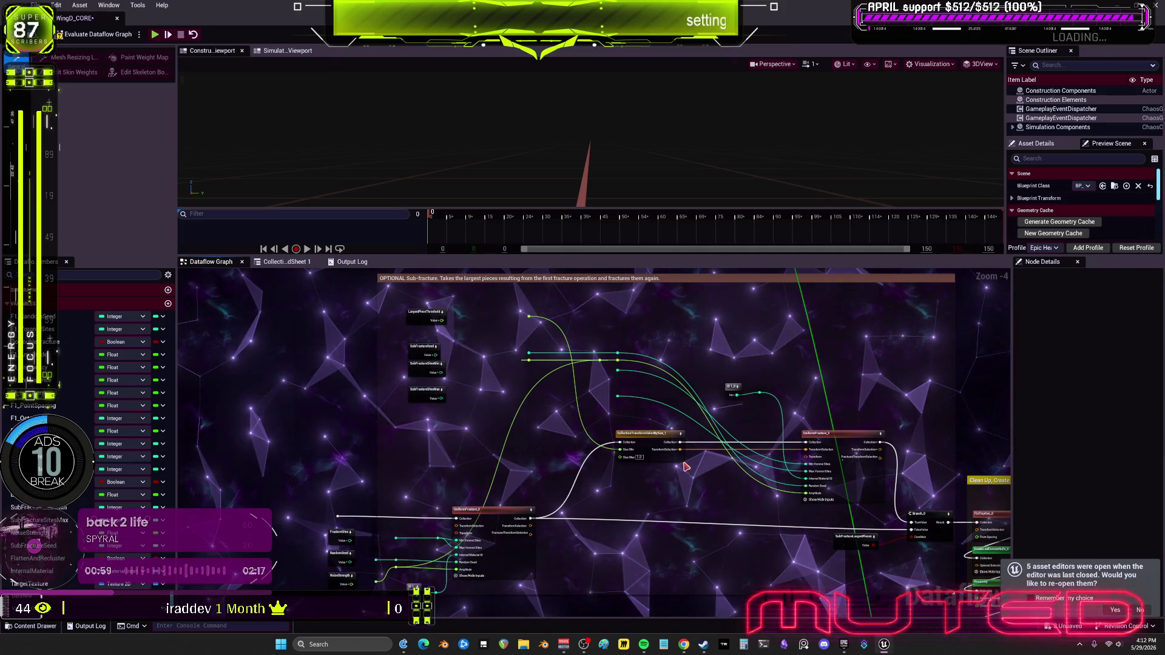
{"action": "left_click_drag", "start_coordinate": [787, 346], "coordinate": [788, 339]}
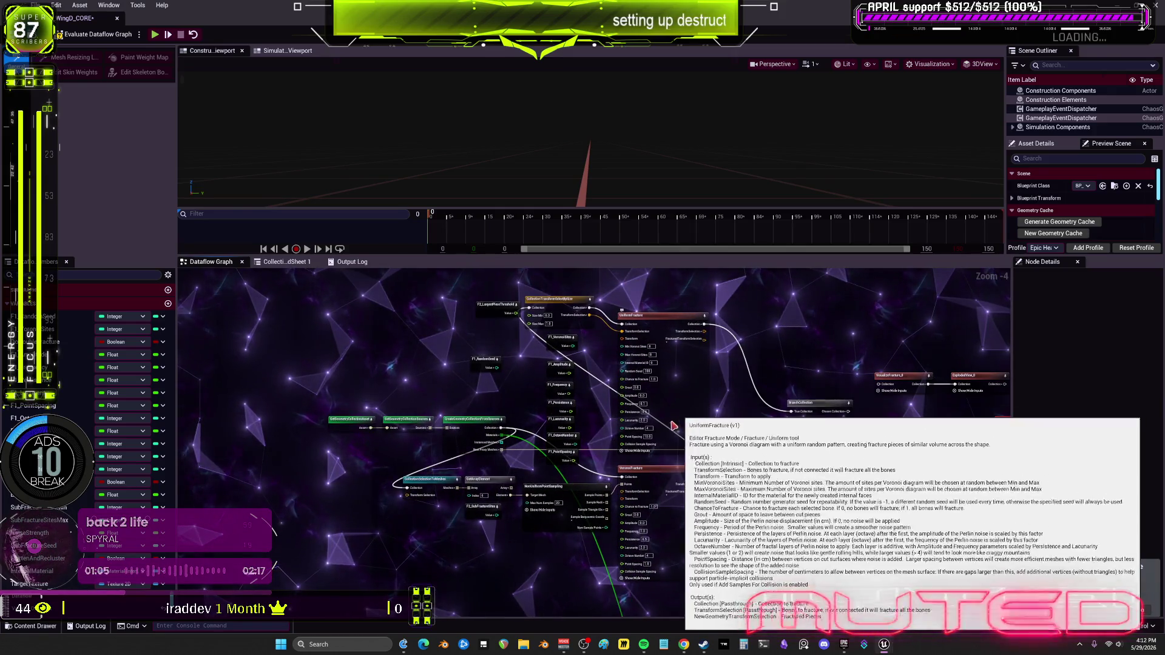
{"action": "mouse_move", "coordinate": [703, 362]}
{"action": "left_mouse_down"}
{"action": "mouse_move", "coordinate": [548, 496]}
{"action": "mouse_move", "coordinate": [577, 408]}
{"action": "mouse_move", "coordinate": [562, 514]}
{"action": "left_mouse_up"}
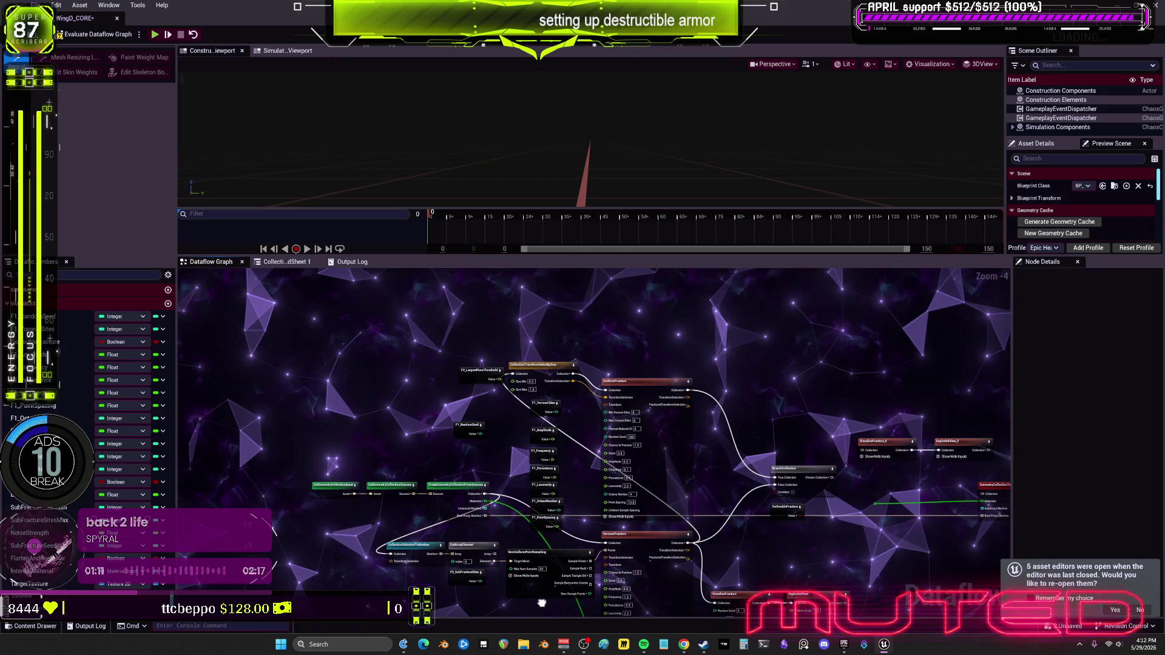
{"action": "left_click_drag", "start_coordinate": [551, 559], "coordinate": [559, 491]}
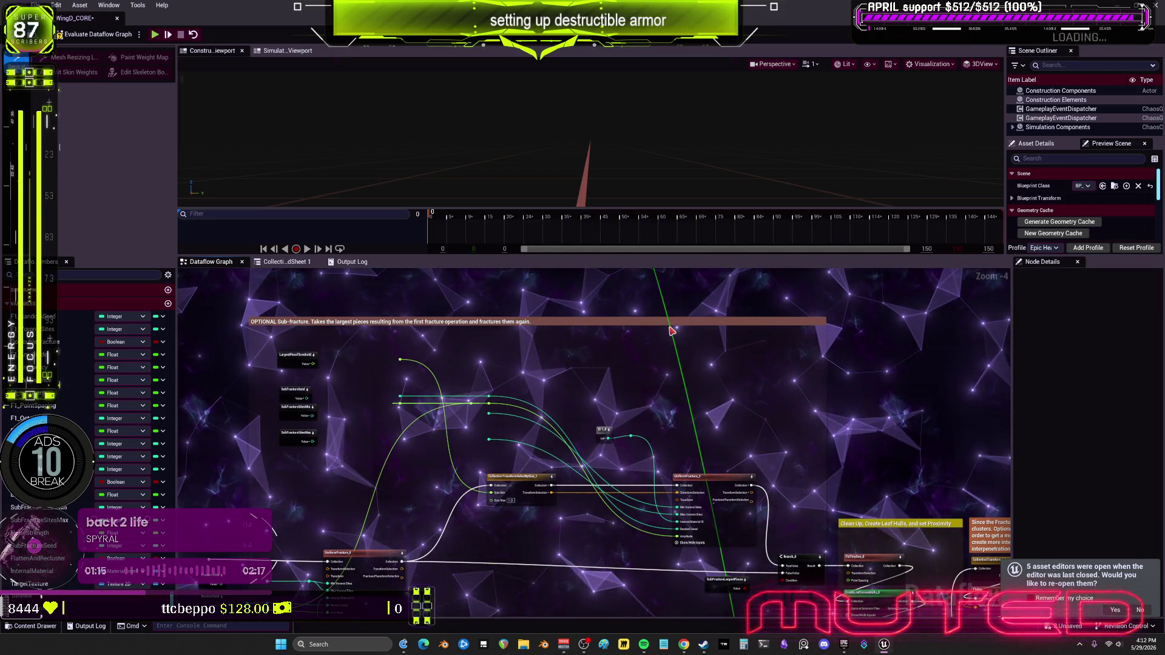
{"action": "left_click_drag", "start_coordinate": [671, 330], "coordinate": [635, 620]}
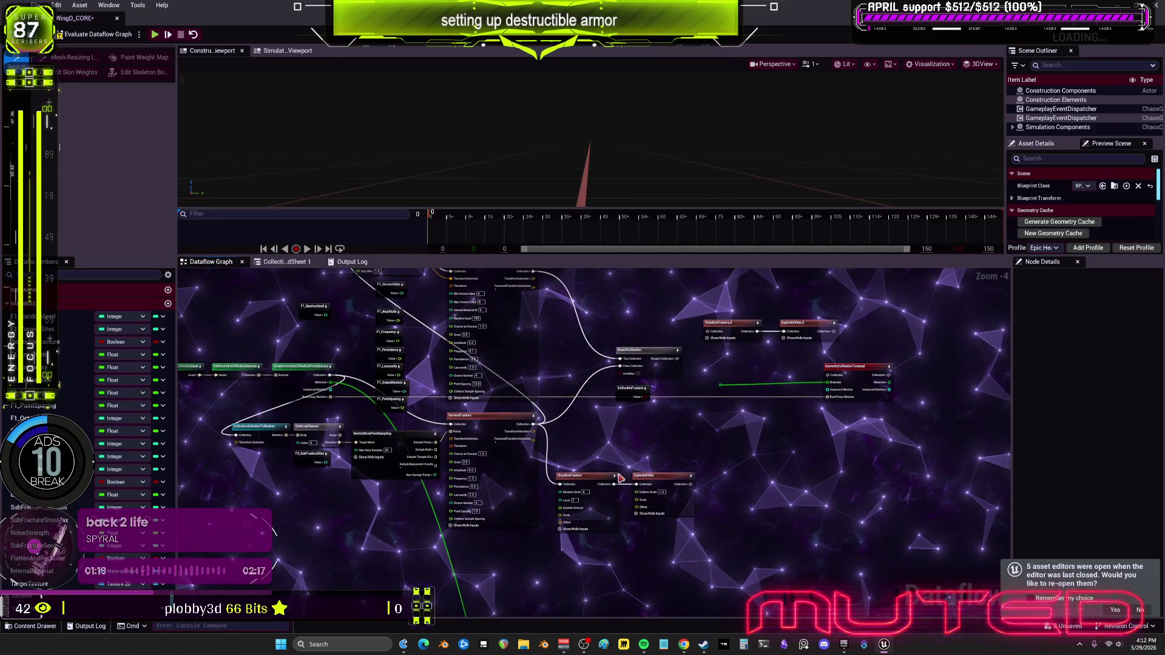
{"action": "left_click_drag", "start_coordinate": [692, 512], "coordinate": [700, 465]}
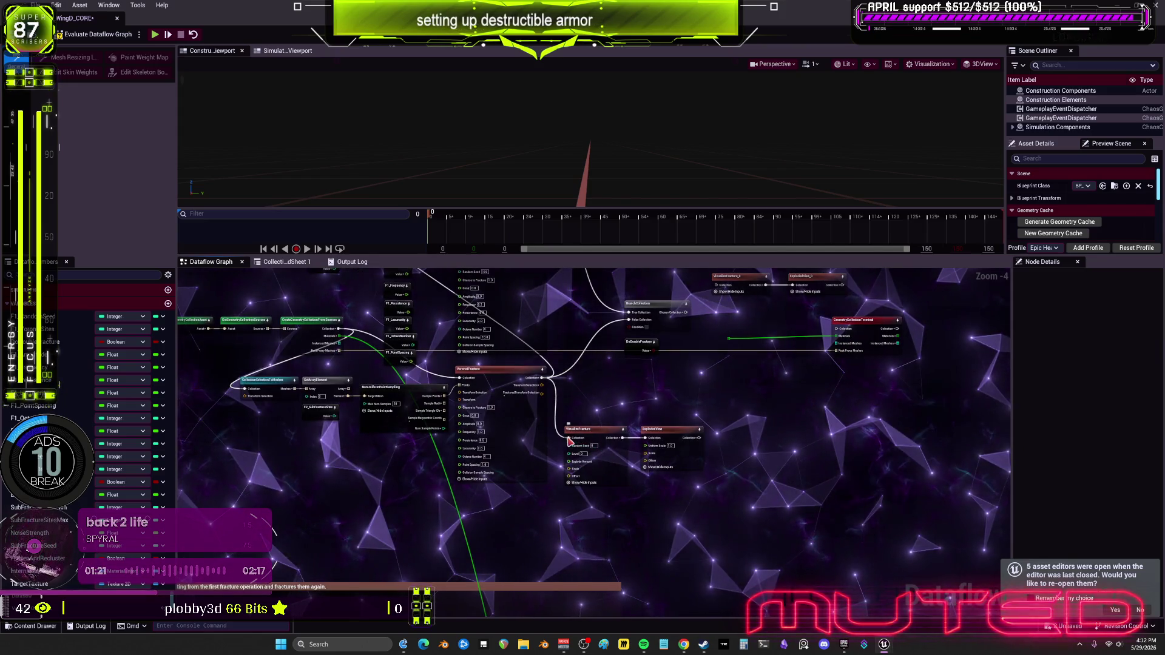
{"action": "left_click_drag", "start_coordinate": [799, 513], "coordinate": [561, 422]}
{"action": "scroll", "coordinate": [625, 406], "scroll_direction": "down", "scroll_amount": 3}
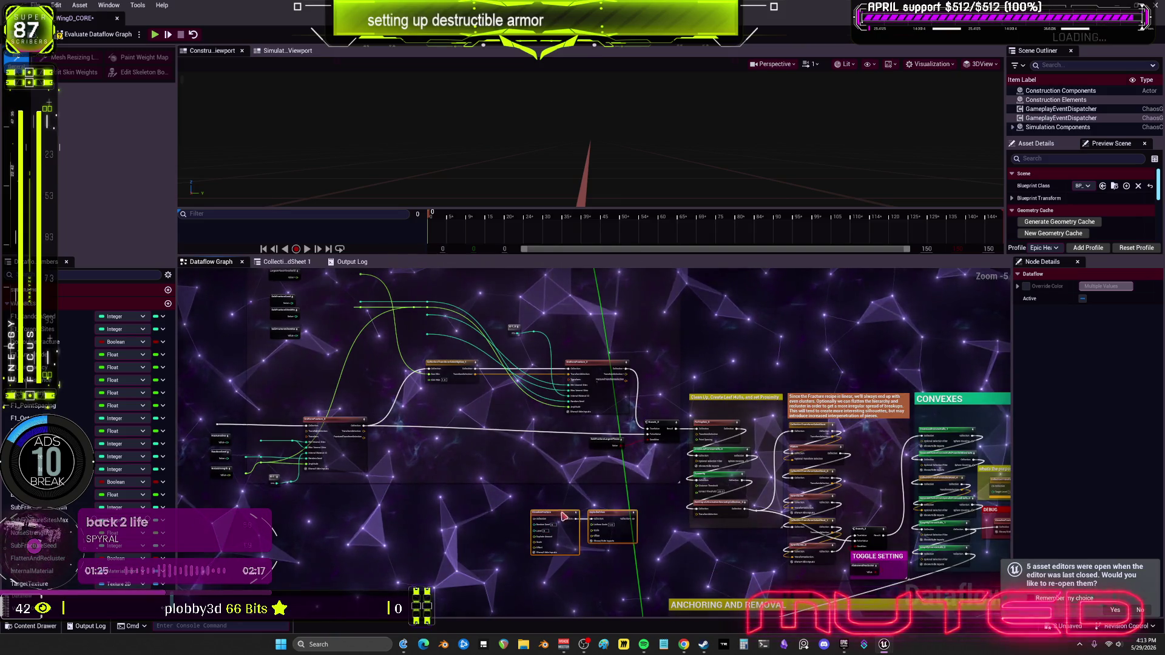
Wire the fracture Collection output into VisualizeFracture's Collection input.
{"action": "scroll", "coordinate": [552, 499], "scroll_direction": "up", "scroll_amount": 1}
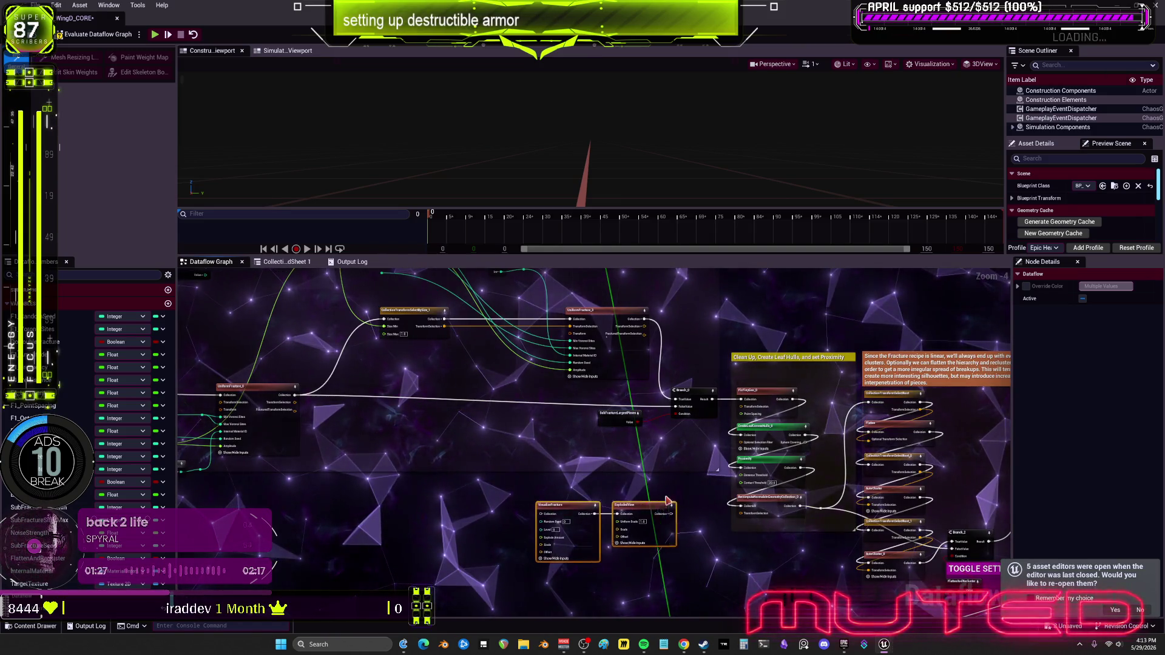
{"action": "left_click_drag", "start_coordinate": [649, 388], "coordinate": [681, 362]}
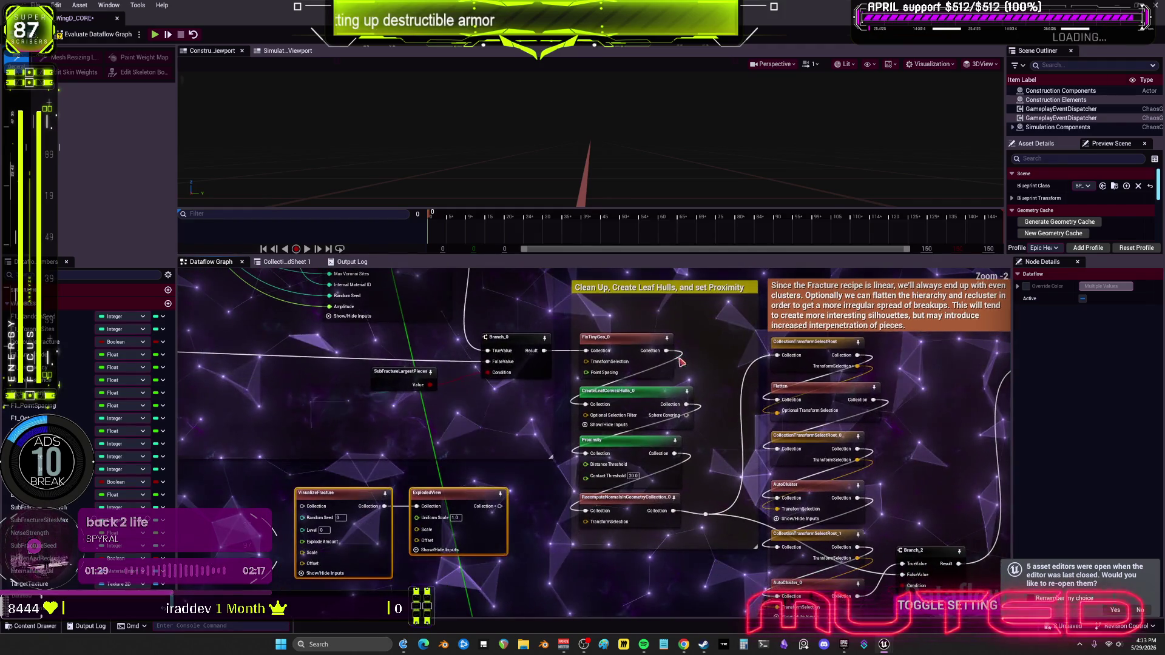
{"action": "mouse_move", "coordinate": [318, 493]}
{"action": "left_mouse_down"}
{"action": "mouse_move", "coordinate": [310, 509]}
{"action": "mouse_move", "coordinate": [365, 484]}
{"action": "left_mouse_up"}
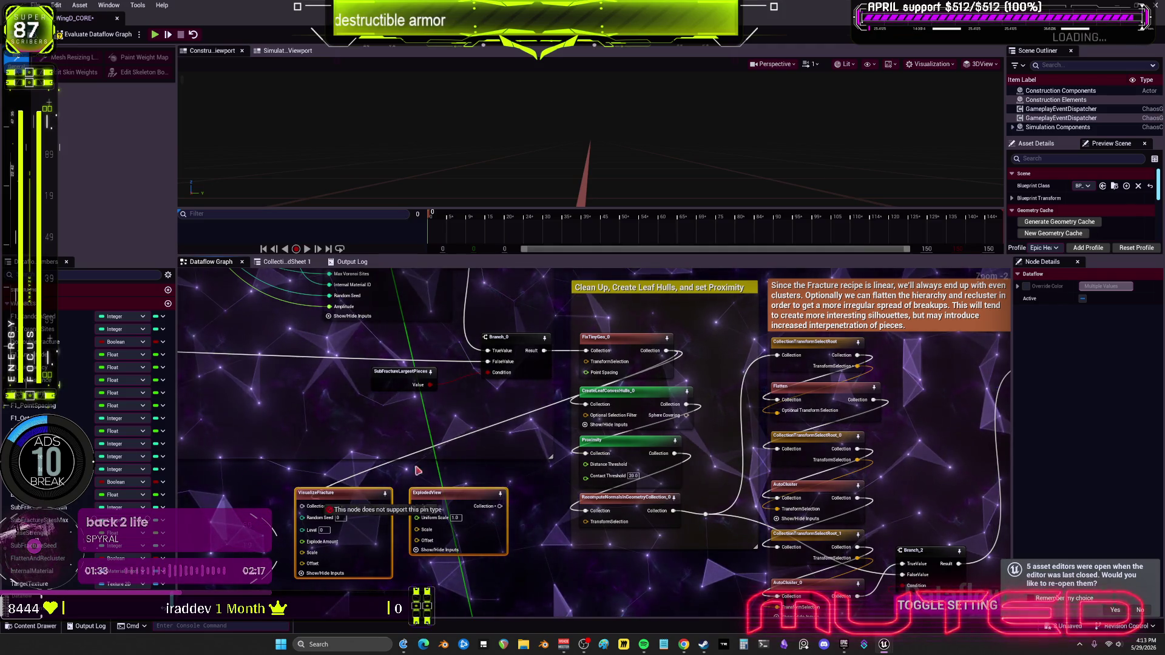
{"action": "left_click_drag", "start_coordinate": [664, 368], "coordinate": [390, 488]}
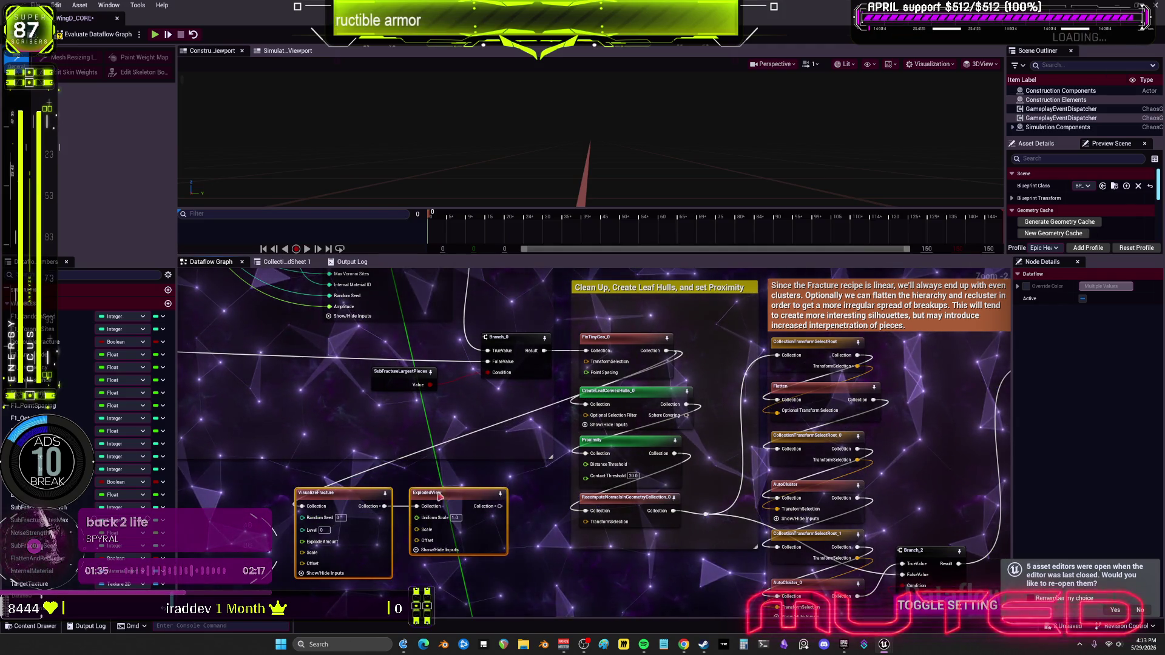
Move VisualizeFracture and ExplodedView beside the Clean Up group and copy both nodes.
{"action": "scroll", "coordinate": [527, 520], "scroll_direction": "down", "scroll_amount": 1}
{"action": "mouse_move", "coordinate": [481, 465]}
{"action": "left_mouse_down"}
{"action": "mouse_move", "coordinate": [457, 361]}
{"action": "mouse_move", "coordinate": [661, 454]}
{"action": "left_mouse_up"}
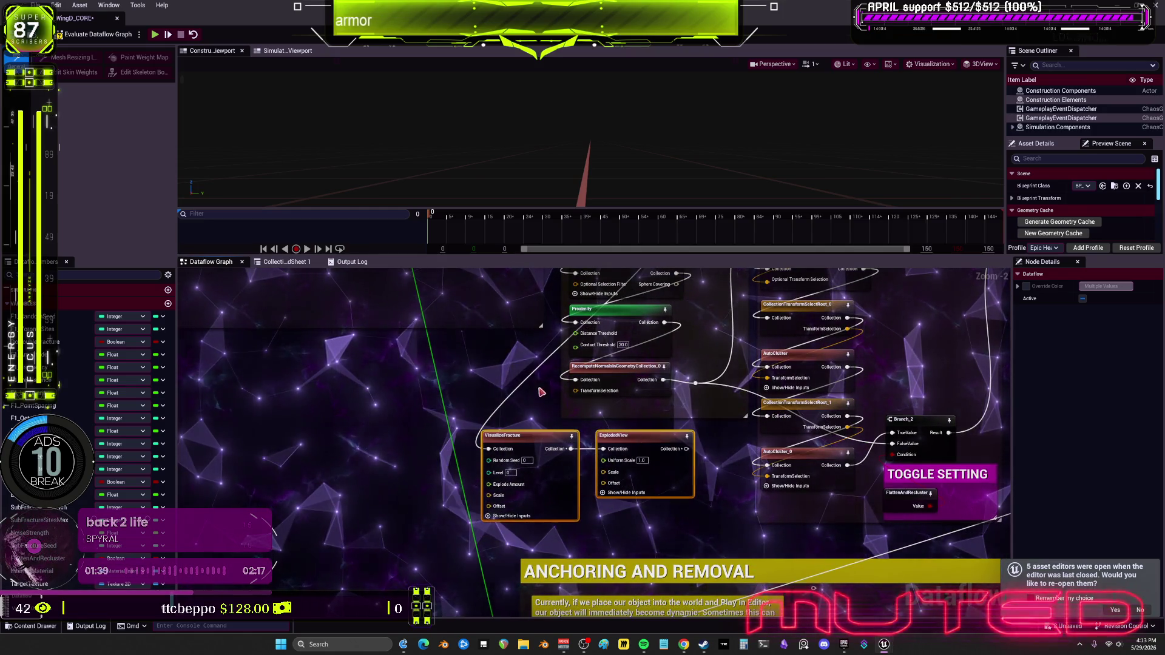
{"action": "scroll", "coordinate": [606, 401], "scroll_direction": "up", "scroll_amount": 4}
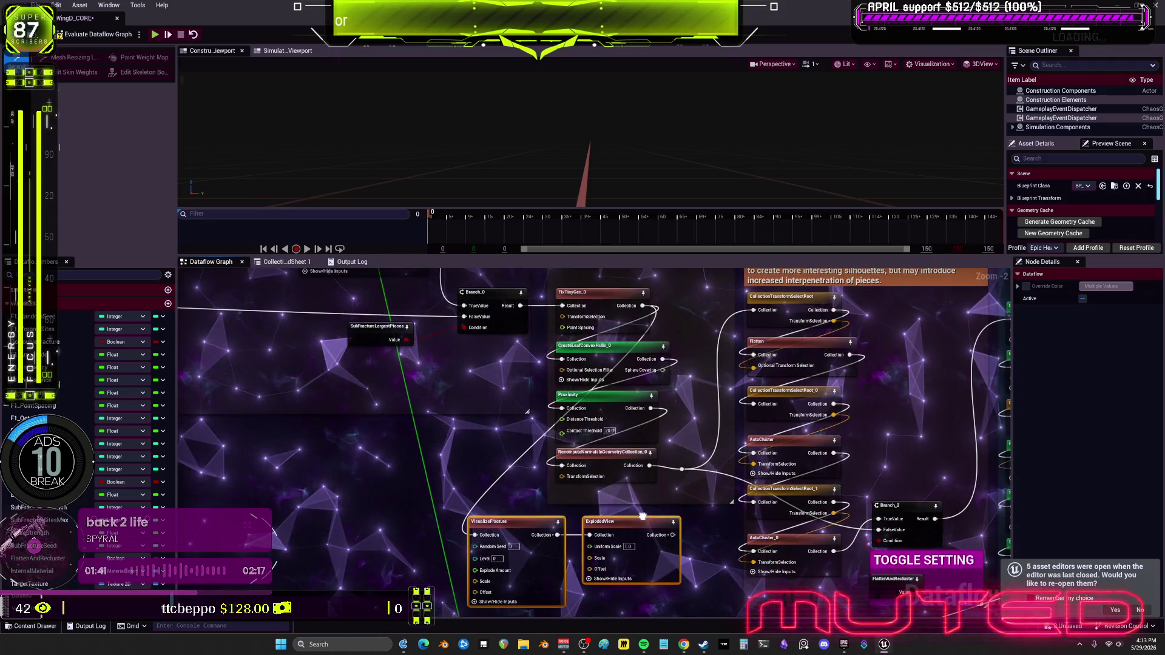
{"action": "key", "text": "ctrl+c"}
Paste a VisualizeFracture and ExplodedView pair clear of UniformFracture_3's outputs.
{"action": "scroll", "coordinate": [476, 455], "scroll_direction": "up", "scroll_amount": 3}
{"action": "scroll", "coordinate": [476, 455], "scroll_direction": "up", "scroll_amount": 2}
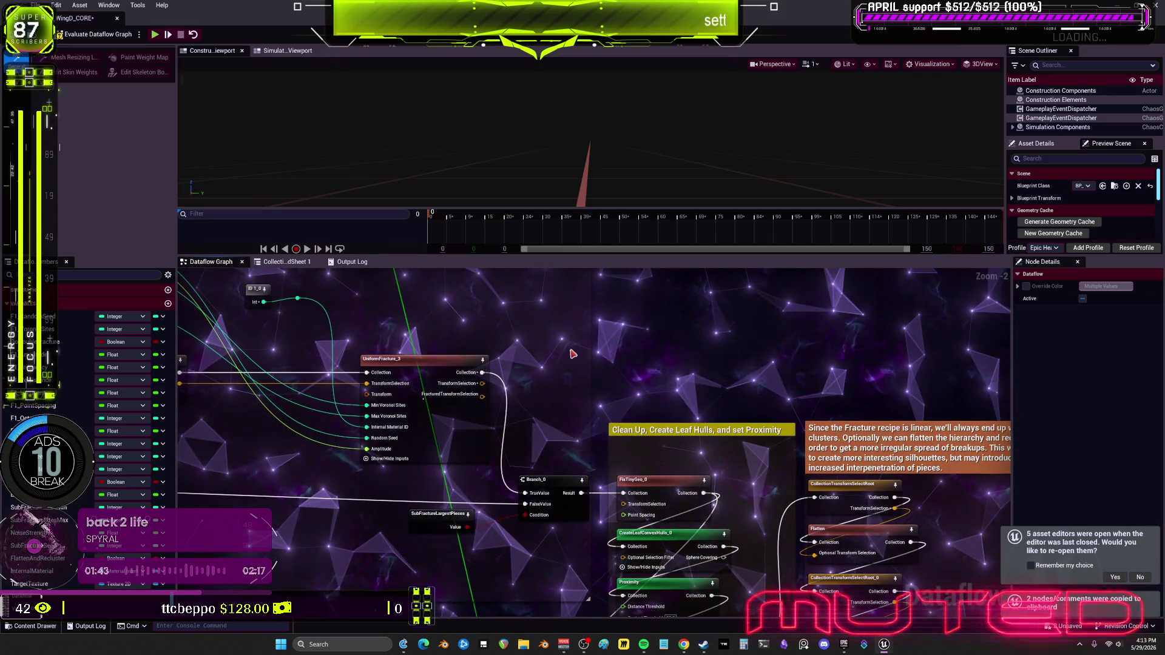
{"action": "key", "text": "ctrl+v"}
{"action": "scroll", "coordinate": [489, 378], "scroll_direction": "up", "scroll_amount": 1}
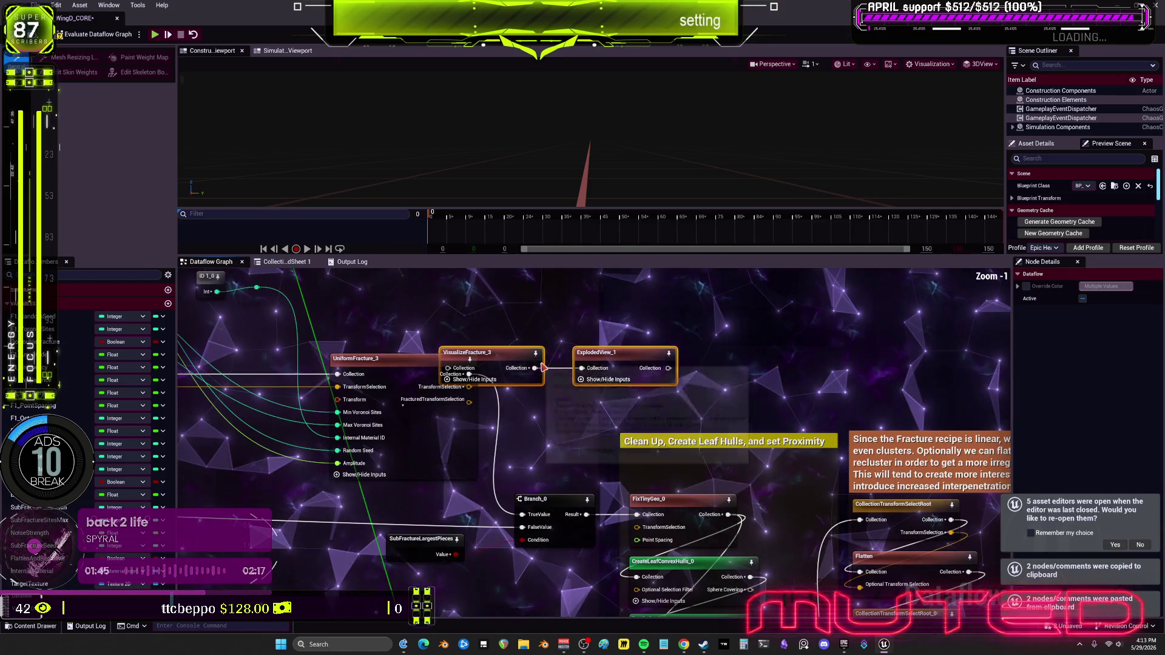
{"action": "left_click_drag", "start_coordinate": [633, 360], "coordinate": [701, 363]}
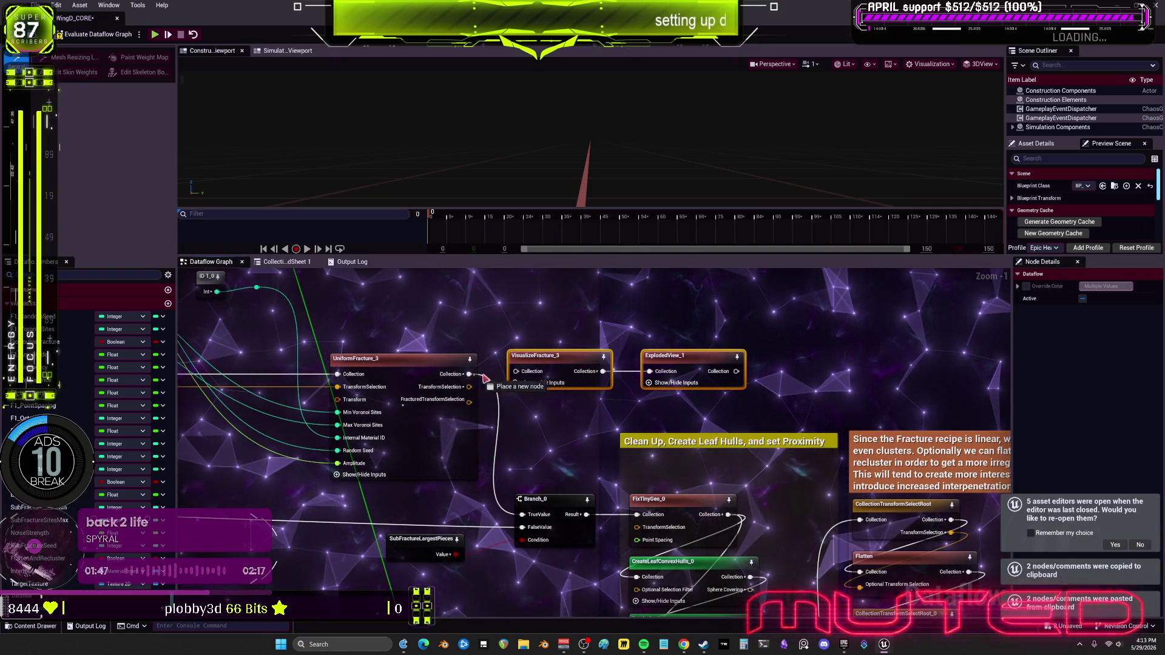
Paste another preview pair and wire UniformFracture_0's output into VisualizeFracture_4.
{"action": "left_click_drag", "start_coordinate": [479, 379], "coordinate": [604, 404]}
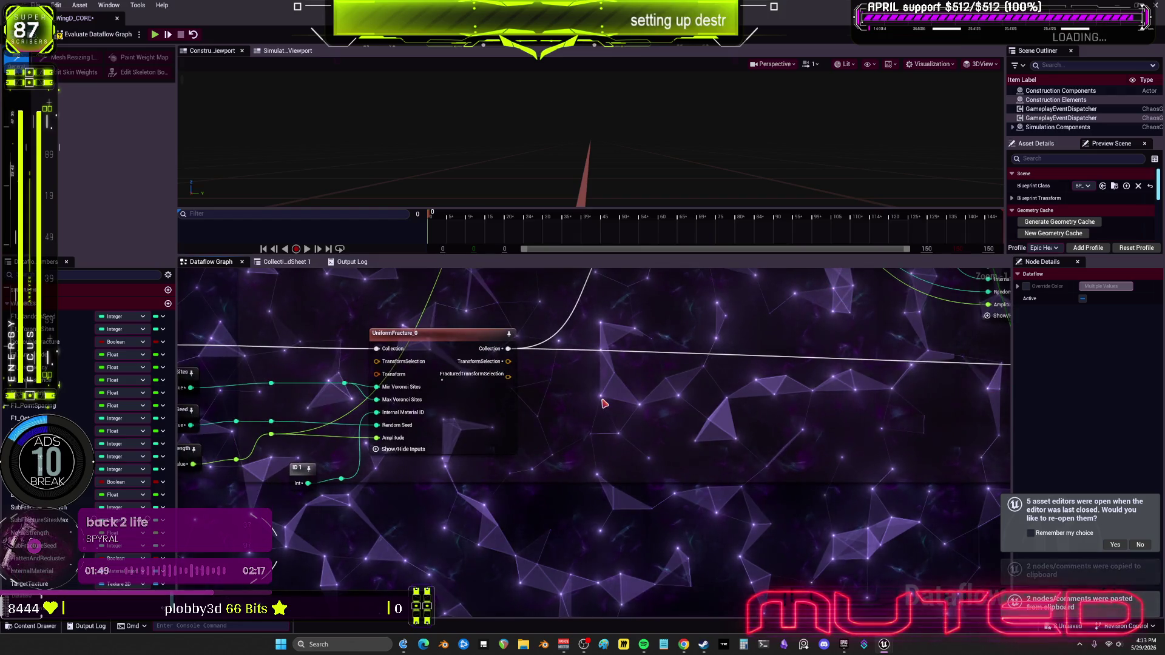
{"action": "key", "text": "ctrl+v"}
{"action": "left_click_drag", "start_coordinate": [508, 349], "coordinate": [476, 421]}
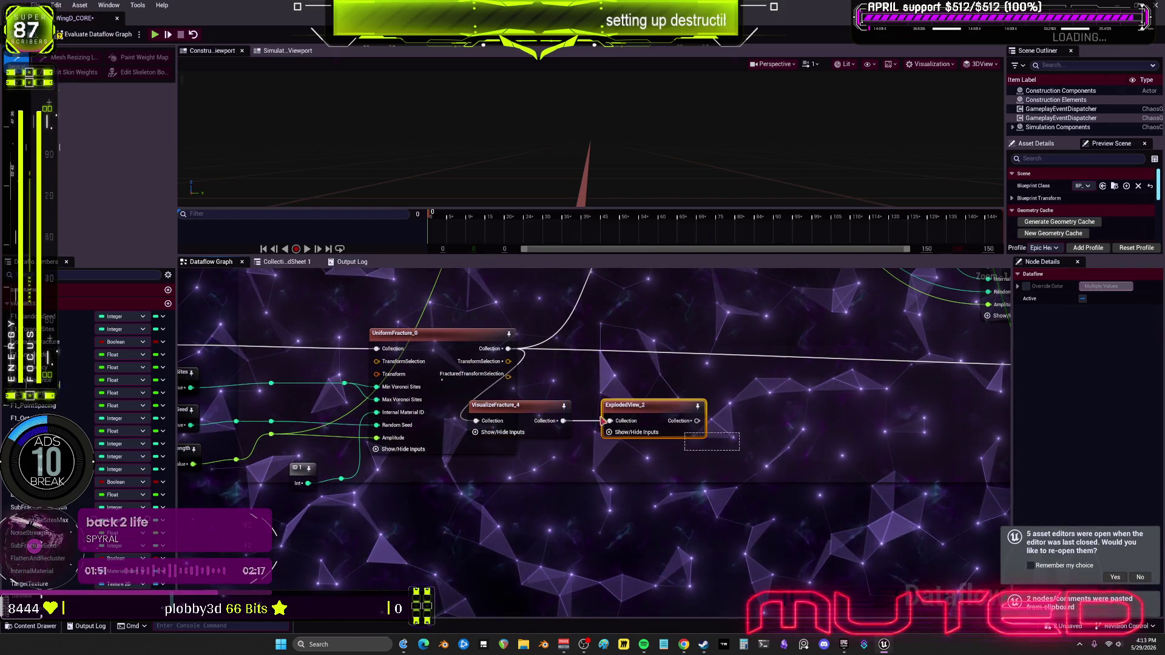
{"action": "scroll", "coordinate": [674, 385], "scroll_direction": "down", "scroll_amount": 1}
{"action": "left_click", "coordinate": [725, 402]}
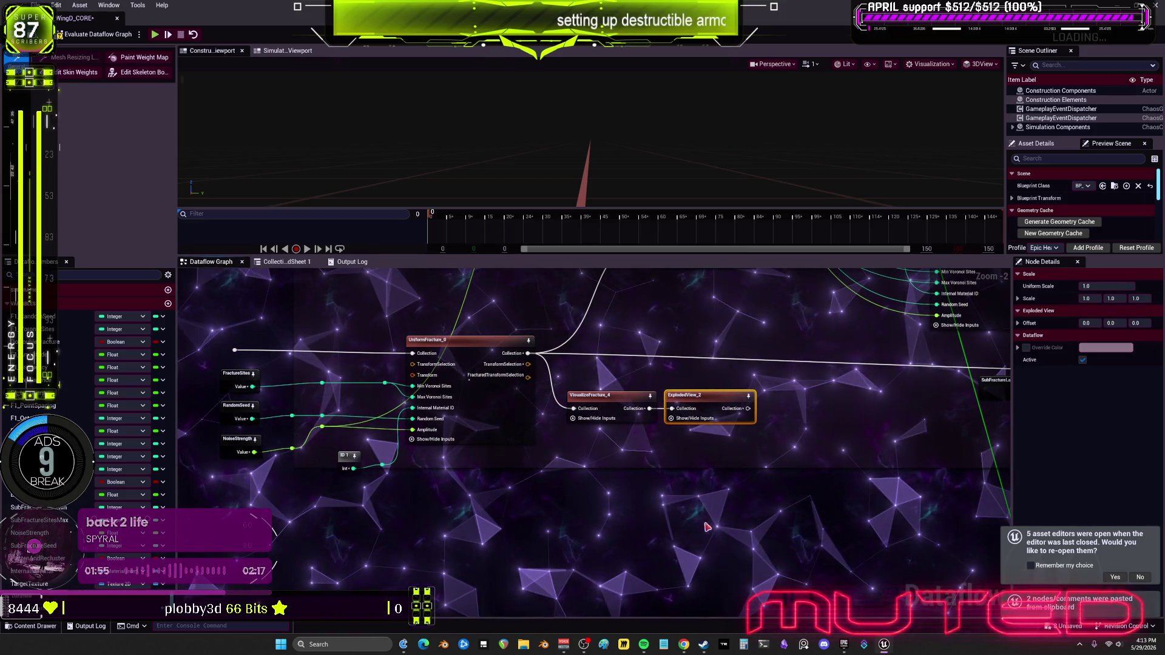
Survey the wider graph around UniformFracture_3 and select the lone node on the right.
{"action": "scroll", "coordinate": [716, 425], "scroll_direction": "down", "scroll_amount": 1}
{"action": "mouse_move", "coordinate": [716, 425]}
{"action": "left_mouse_down"}
{"action": "mouse_move", "coordinate": [572, 425]}
{"action": "mouse_move", "coordinate": [395, 470]}
{"action": "left_mouse_up"}
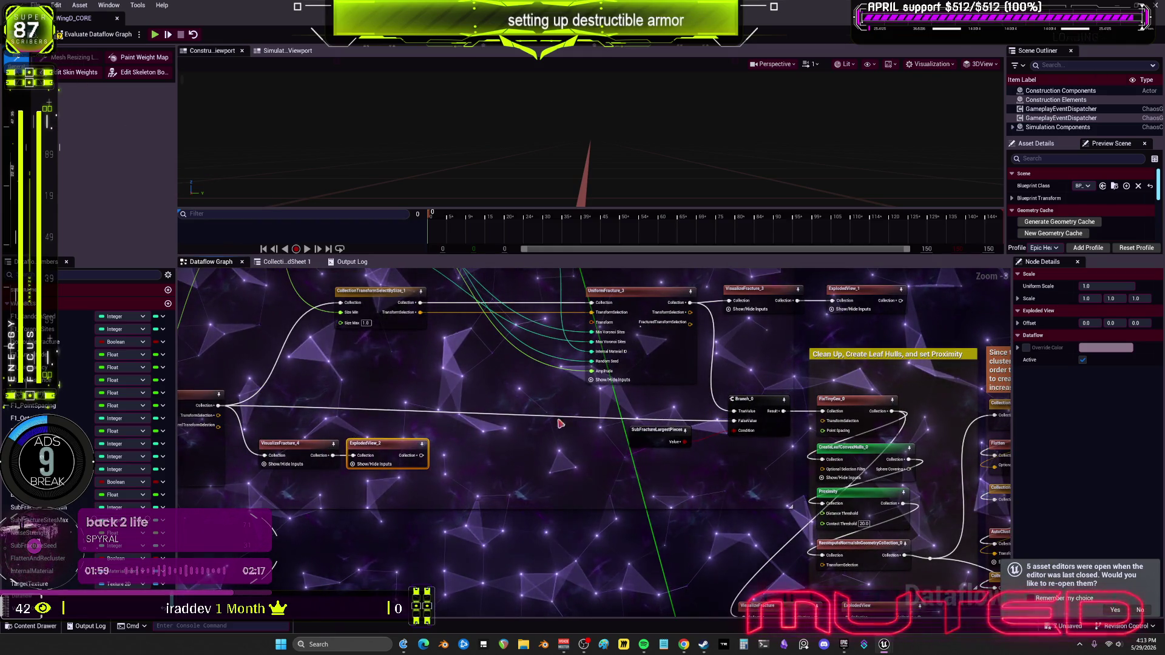
{"action": "left_click_drag", "start_coordinate": [554, 401], "coordinate": [617, 566]}
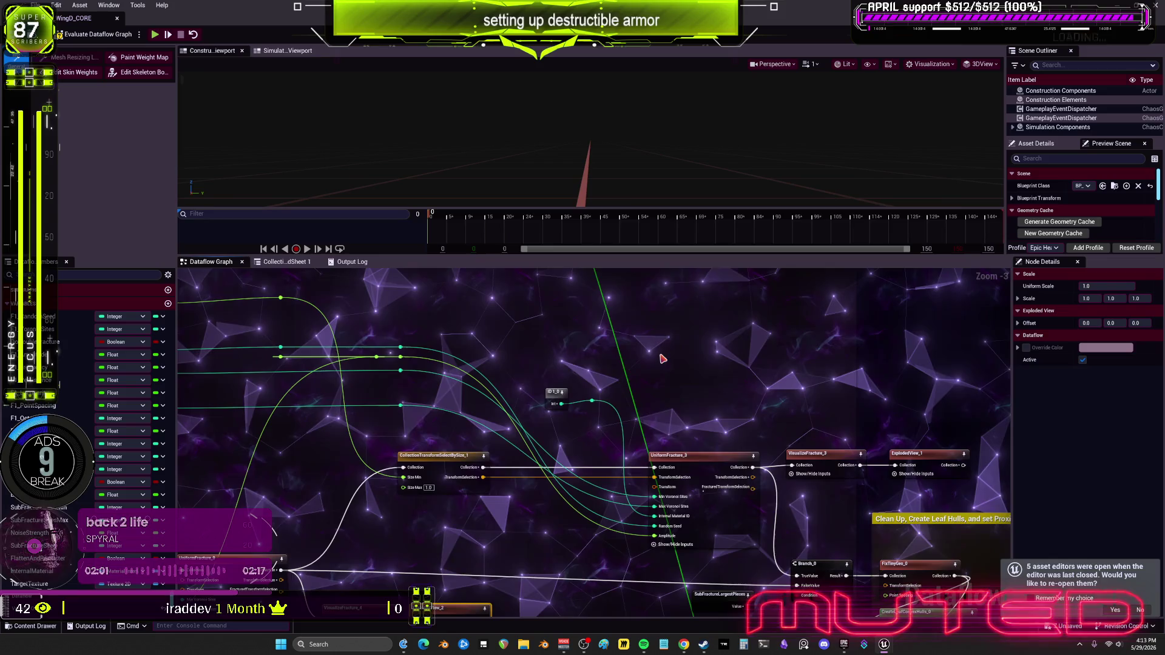
{"action": "scroll", "coordinate": [663, 359], "scroll_direction": "down", "scroll_amount": 1}
{"action": "left_click_drag", "start_coordinate": [663, 360], "coordinate": [641, 449]}
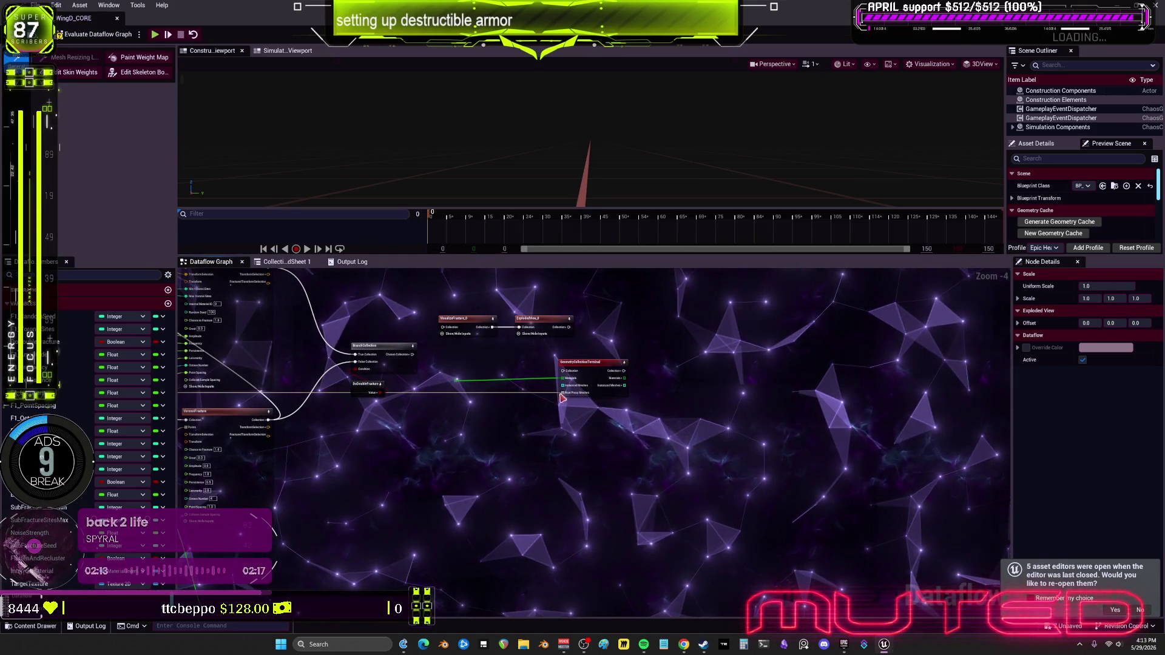
{"action": "left_click", "coordinate": [588, 404]}
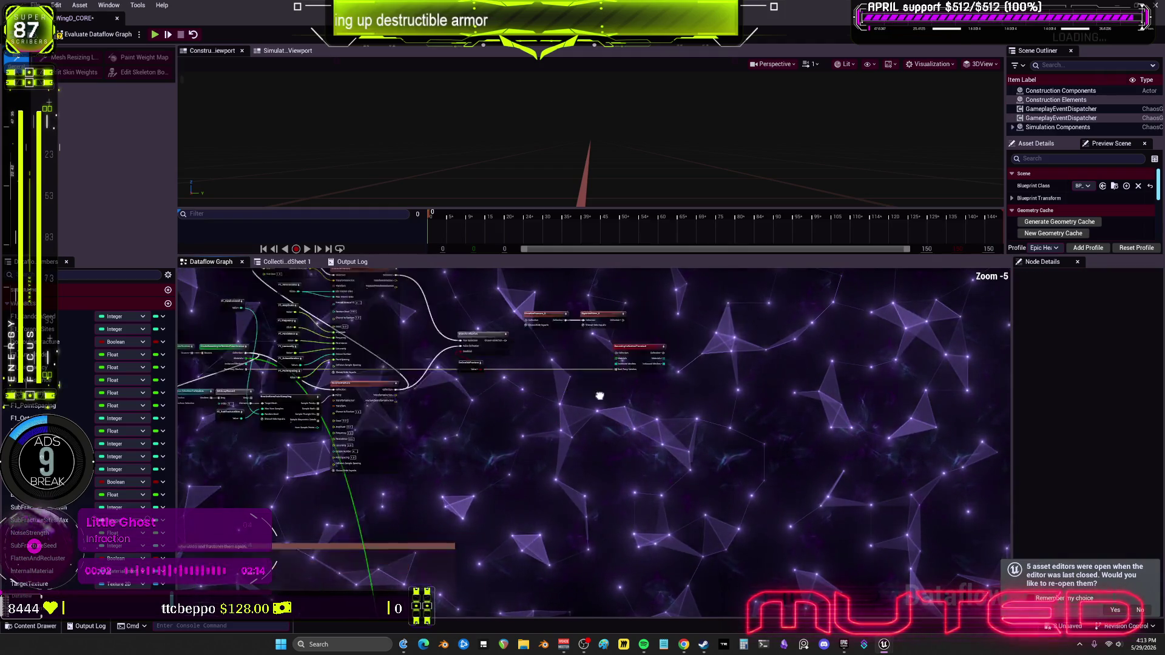
{"action": "left_click_drag", "start_coordinate": [838, 366], "coordinate": [777, 305]}
{"action": "left_click", "coordinate": [579, 301]}
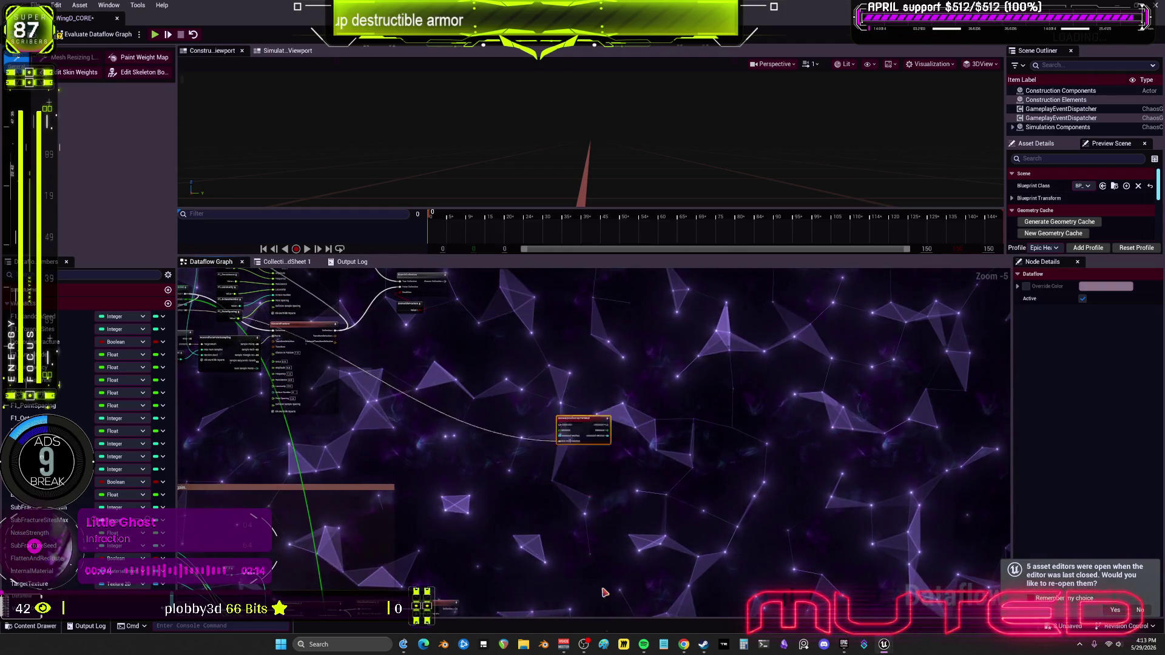
Connect the baked collection and materials wires to GeometryCollectionTerminal's Collection and Materials inputs.
{"action": "scroll", "coordinate": [601, 557], "scroll_direction": "down", "scroll_amount": 3}
{"action": "left_click_drag", "start_coordinate": [602, 556], "coordinate": [482, 486]}
{"action": "scroll", "coordinate": [743, 408], "scroll_direction": "up", "scroll_amount": 5}
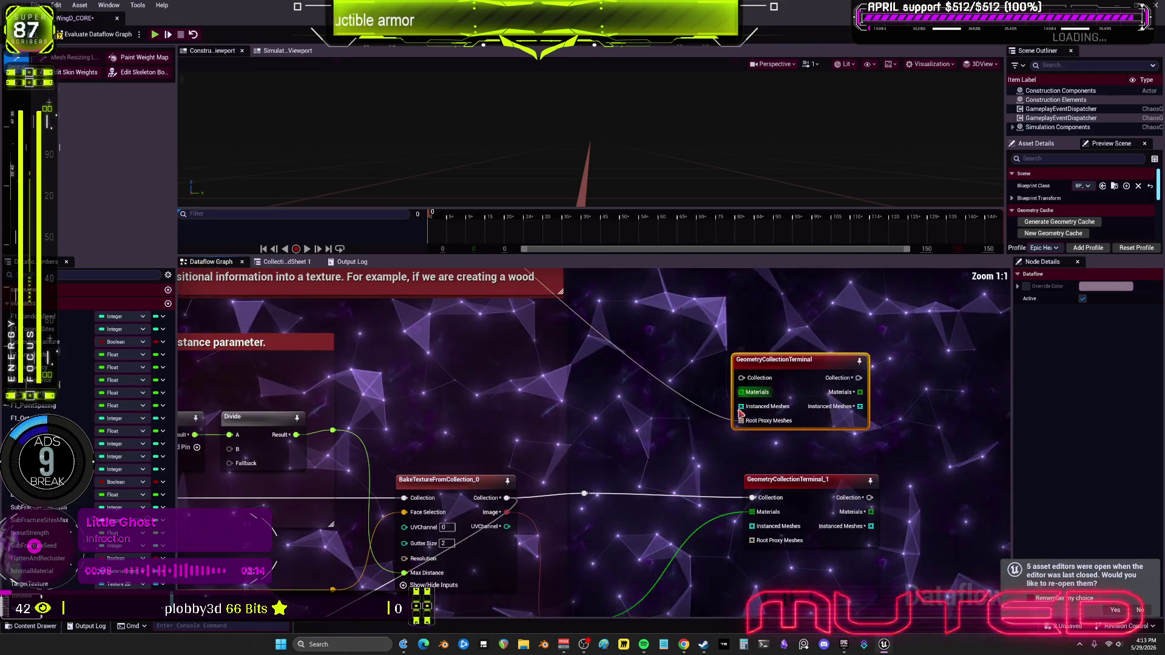
{"action": "left_click_drag", "start_coordinate": [728, 475], "coordinate": [728, 475]}
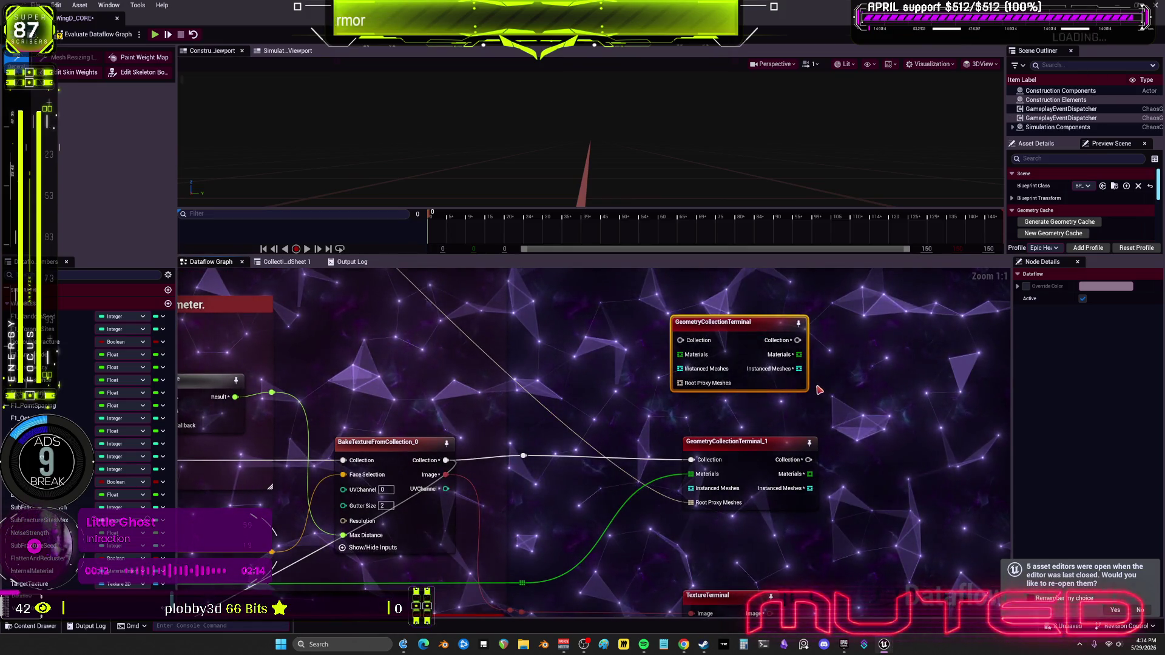
{"action": "left_click_drag", "start_coordinate": [679, 370], "coordinate": [680, 341]}
{"action": "left_click_drag", "start_coordinate": [691, 474], "coordinate": [680, 354]}
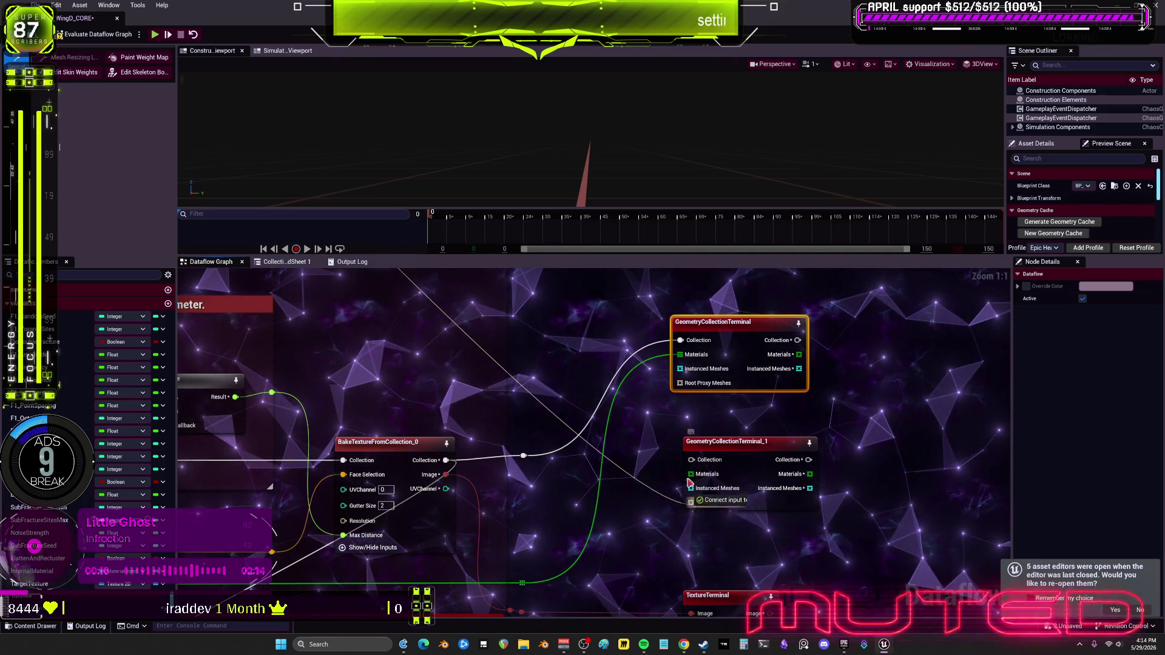
{"action": "left_click_drag", "start_coordinate": [691, 503], "coordinate": [679, 383]}
Delete GeometryCollectionTerminal_1 and move GeometryCollectionTerminal into its freed spot near TextureTerminal.
{"action": "left_click", "coordinate": [734, 441]}
{"action": "key", "text": "Delete"}
{"action": "left_click_drag", "start_coordinate": [729, 322], "coordinate": [718, 427]}
{"action": "mouse_move", "coordinate": [762, 375]}
{"action": "left_mouse_down"}
{"action": "mouse_move", "coordinate": [762, 441]}
{"action": "mouse_move", "coordinate": [761, 358]}
{"action": "mouse_move", "coordinate": [885, 417]}
{"action": "mouse_move", "coordinate": [816, 380]}
{"action": "mouse_move", "coordinate": [787, 399]}
{"action": "mouse_move", "coordinate": [787, 445]}
{"action": "mouse_move", "coordinate": [762, 415]}
{"action": "mouse_move", "coordinate": [642, 409]}
{"action": "mouse_move", "coordinate": [562, 446]}
{"action": "mouse_move", "coordinate": [676, 436]}
{"action": "left_mouse_up"}
{"action": "mouse_move", "coordinate": [874, 405]}
{"action": "left_mouse_down"}
{"action": "mouse_move", "coordinate": [721, 400]}
{"action": "mouse_move", "coordinate": [704, 437]}
{"action": "mouse_move", "coordinate": [867, 373]}
{"action": "mouse_move", "coordinate": [763, 366]}
{"action": "mouse_move", "coordinate": [681, 429]}
{"action": "mouse_move", "coordinate": [869, 372]}
{"action": "mouse_move", "coordinate": [740, 337]}
{"action": "mouse_move", "coordinate": [913, 415]}
{"action": "mouse_move", "coordinate": [927, 404]}
{"action": "mouse_move", "coordinate": [802, 423]}
{"action": "mouse_move", "coordinate": [857, 403]}
{"action": "mouse_move", "coordinate": [835, 330]}
{"action": "mouse_move", "coordinate": [880, 401]}
{"action": "mouse_move", "coordinate": [852, 427]}
{"action": "left_mouse_up"}
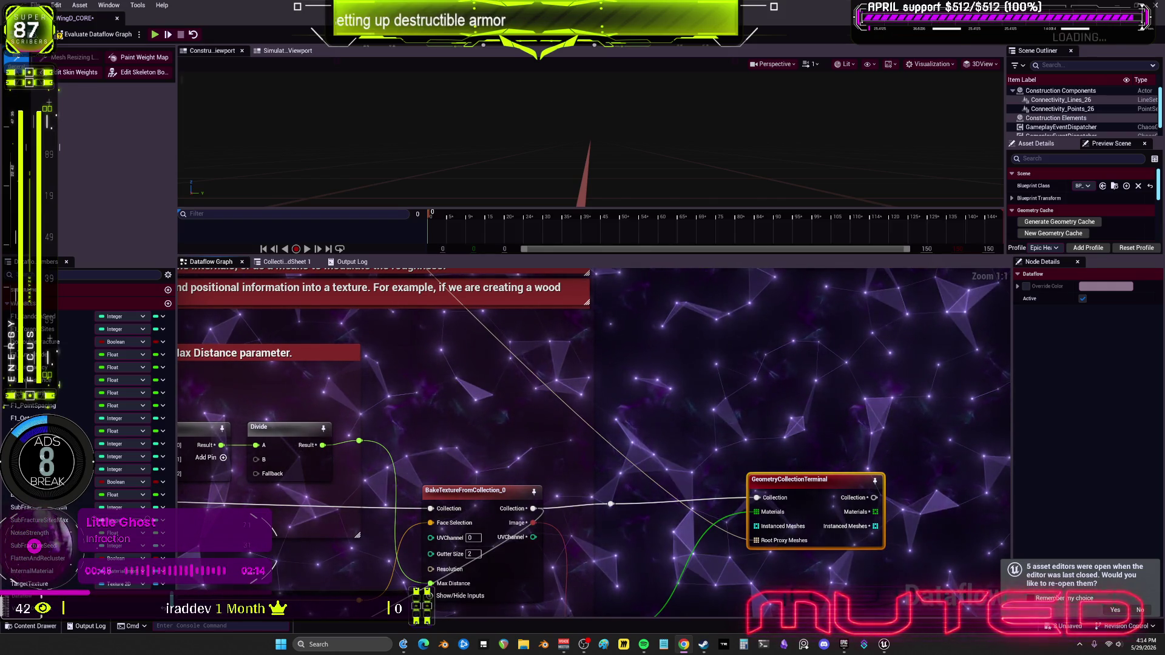
Restore the Dataflow editor window and start a Play In Editor session.
{"action": "key", "text": "super+Down"}
{"action": "left_click", "coordinate": [231, 38]}
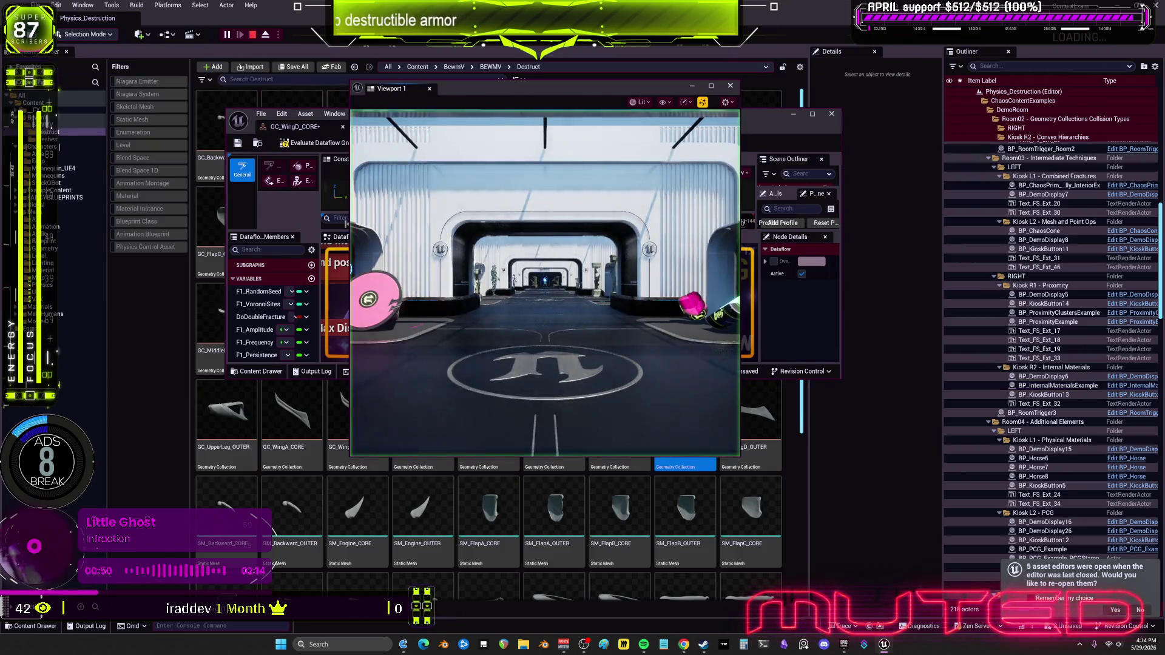
{"action": "key", "text": "F11"}
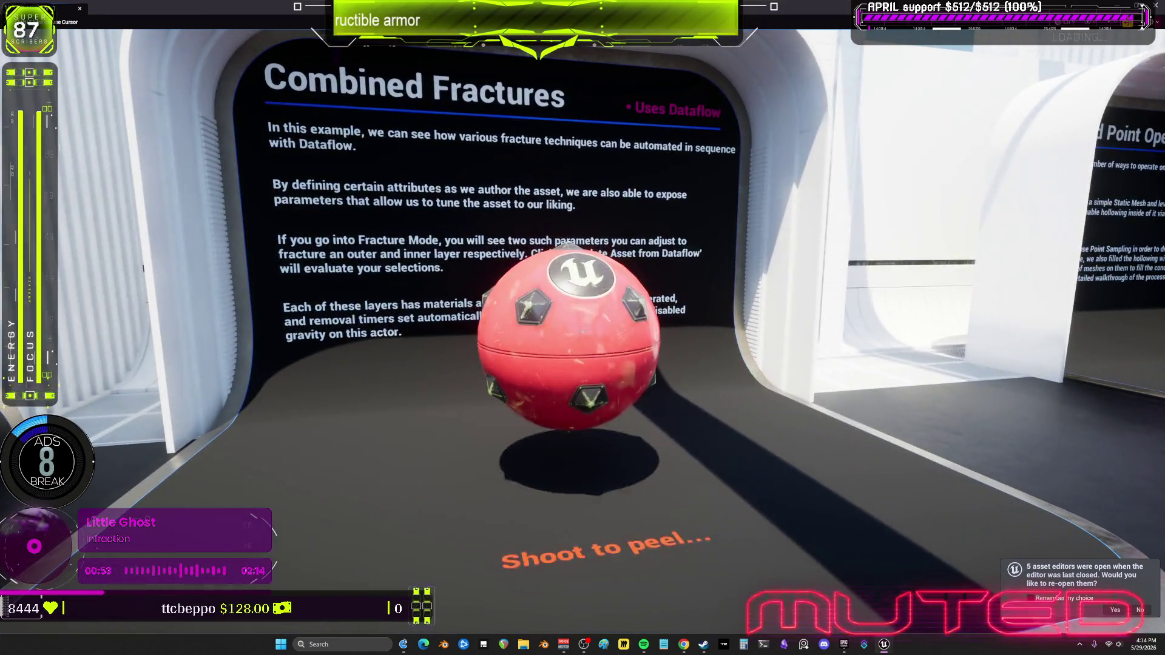
Shoot the Combined Fractures ball until its outer shell bursts and exposes the blue core.
{"action": "left_click", "coordinate": [582, 327]}
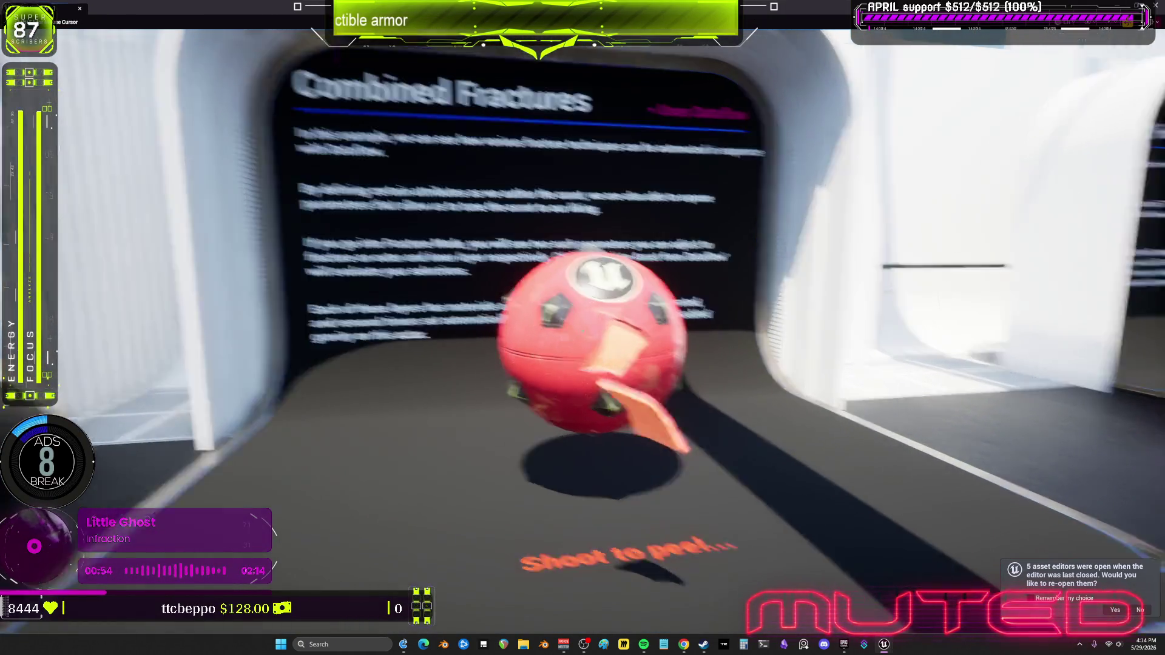
{"action": "left_click", "coordinate": [583, 327]}
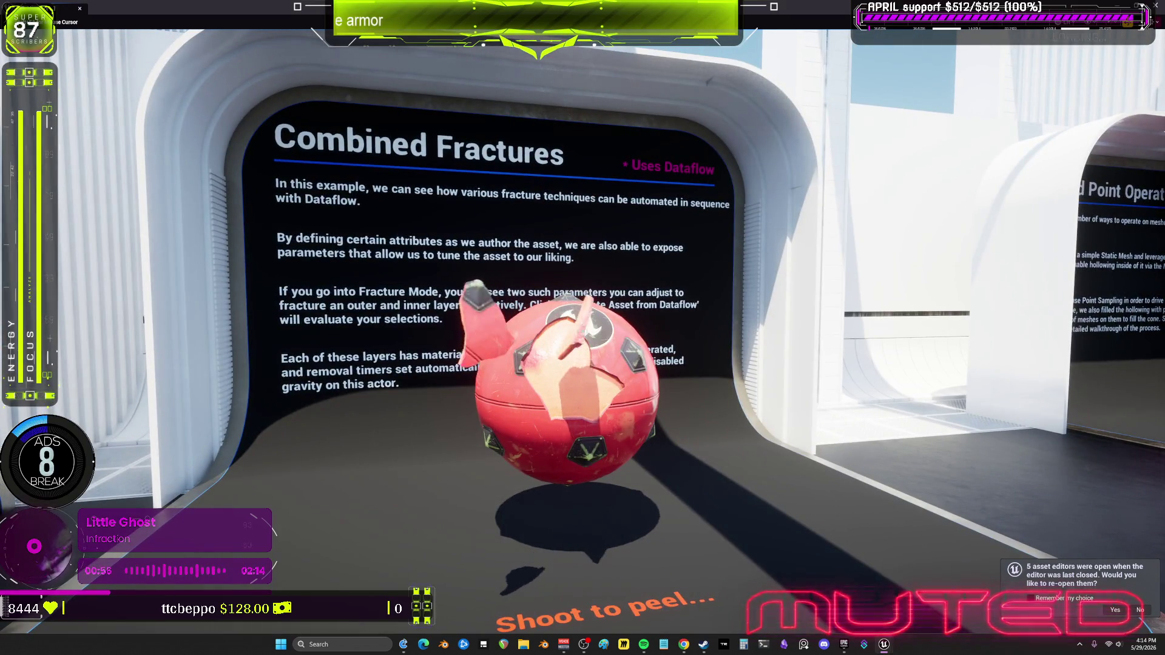
{"action": "left_click", "coordinate": [582, 328]}
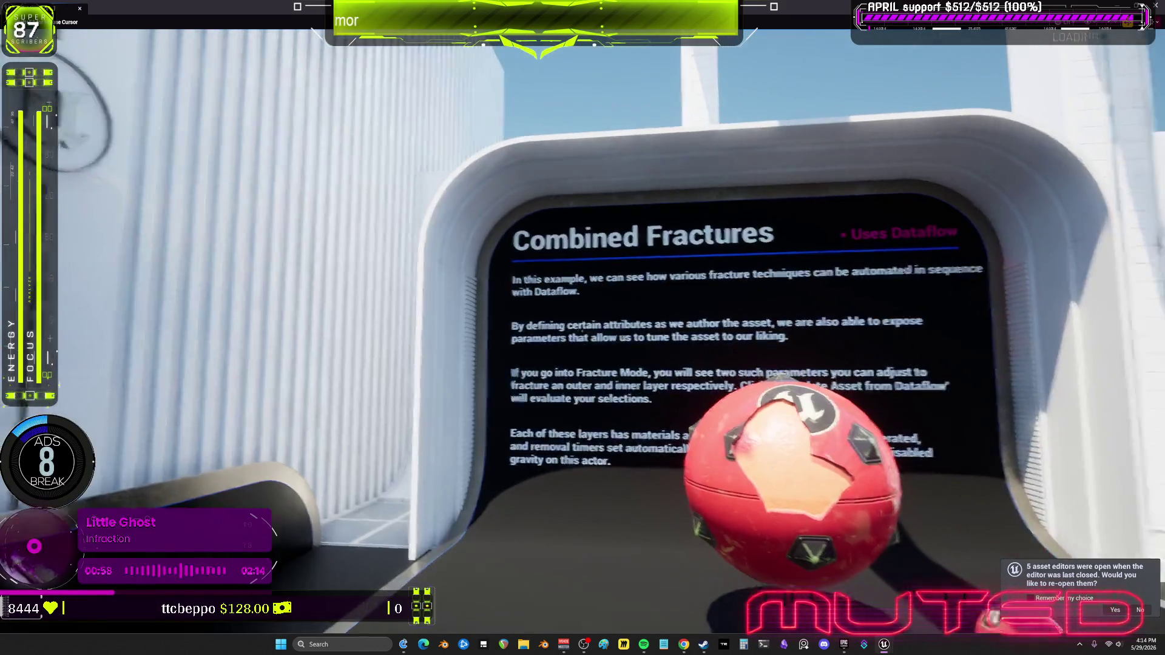
{"action": "left_click", "coordinate": [582, 327]}
{"action": "left_click", "coordinate": [582, 331]}
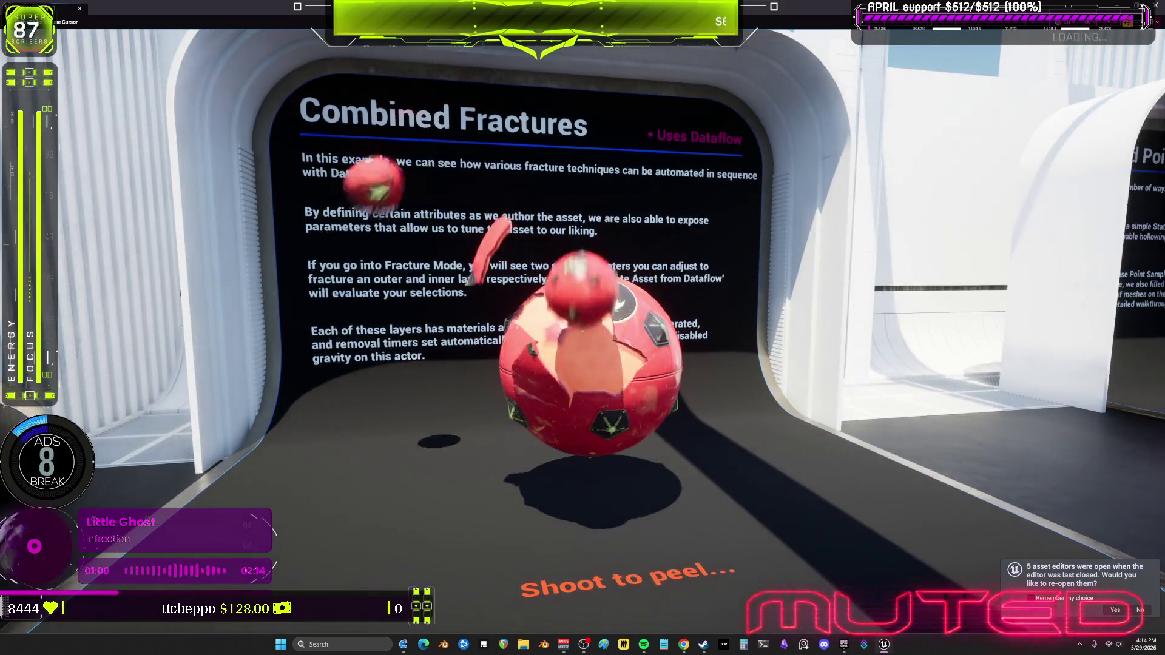
{"action": "left_click", "coordinate": [583, 331]}
{"action": "left_click", "coordinate": [583, 331]}
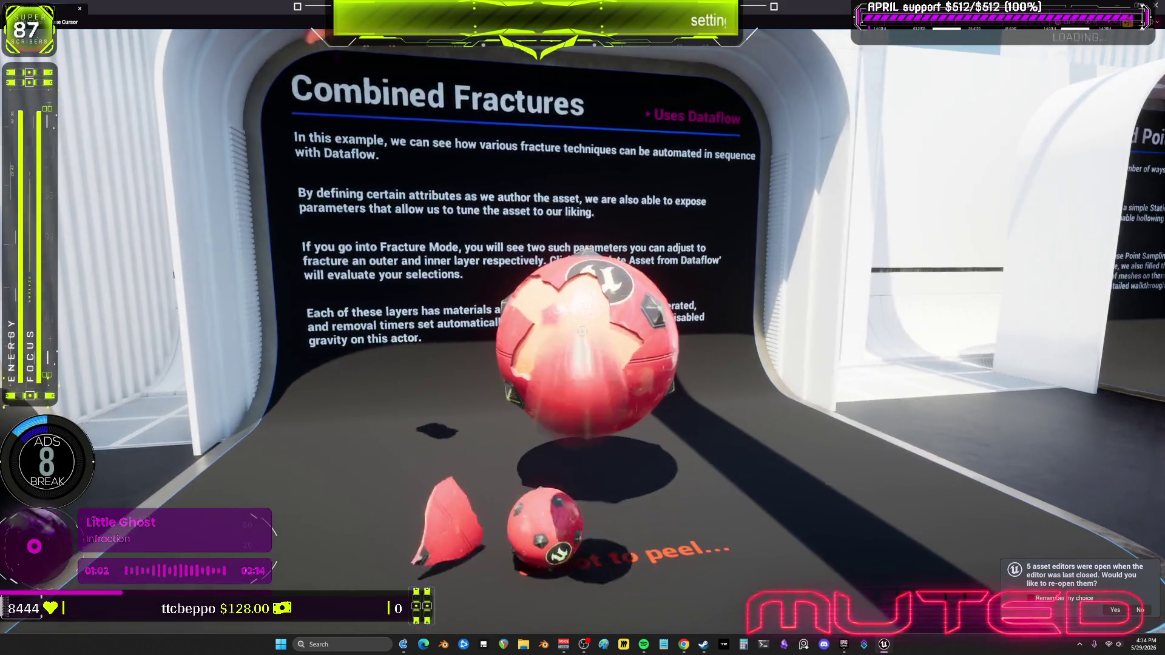
{"action": "left_click", "coordinate": [583, 330]}
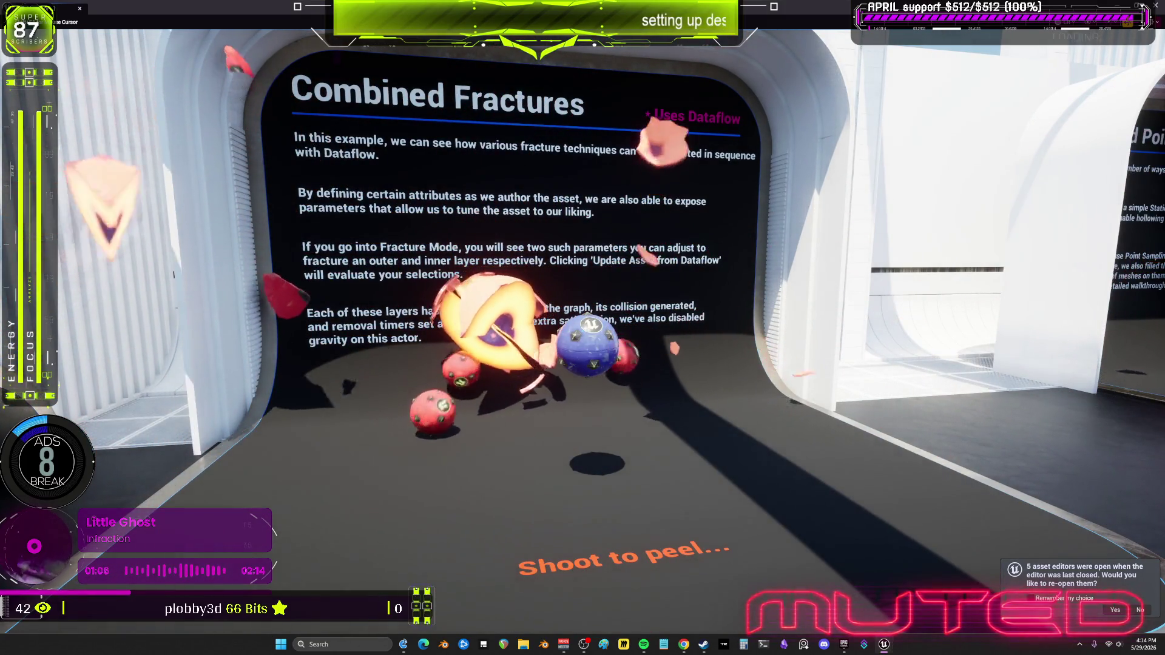
{"action": "left_click", "coordinate": [582, 331]}
{"action": "left_click", "coordinate": [583, 331]}
{"action": "left_click", "coordinate": [582, 331]}
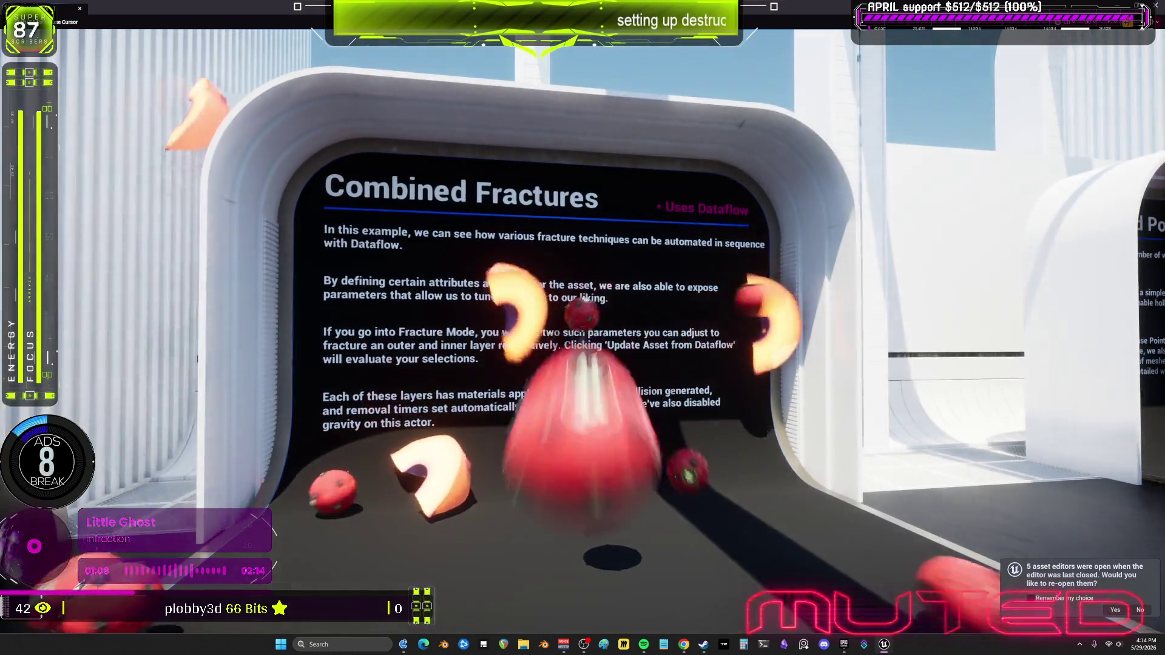
{"action": "left_click", "coordinate": [582, 331]}
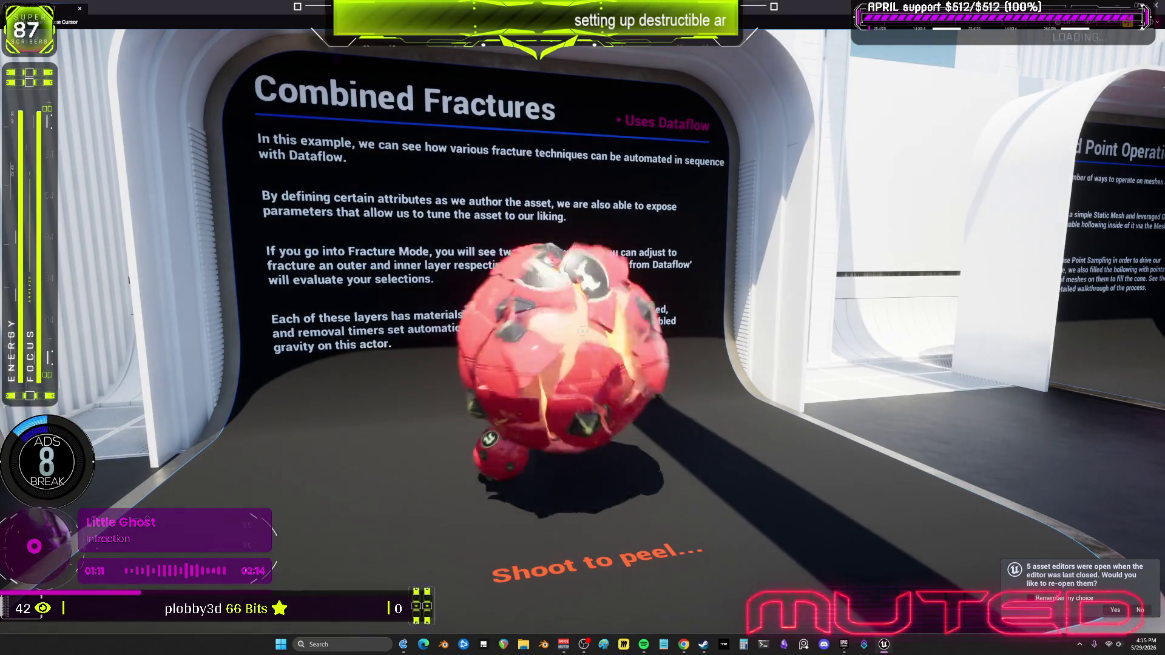
{"action": "left_click", "coordinate": [583, 330]}
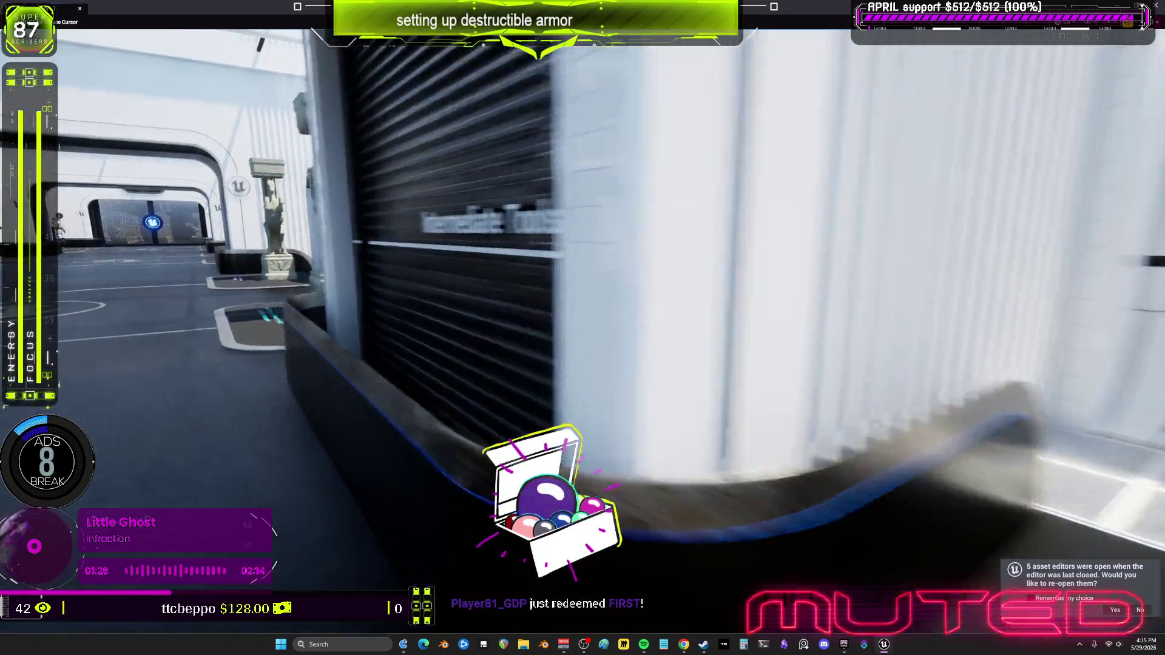
Walk to the three horse statues, fire projectiles at them, then continue toward the next displays.
{"action": "key", "text": "e"}
{"action": "key", "text": "e"}
{"action": "key", "text": "e"}
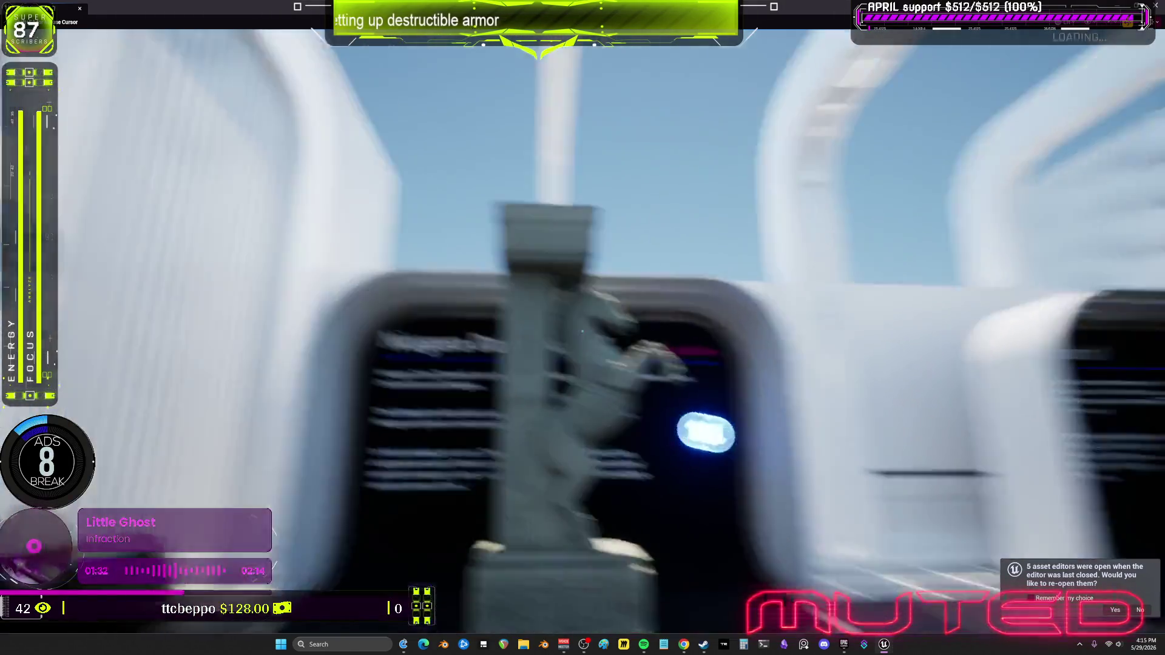
{"action": "key", "text": "n"}
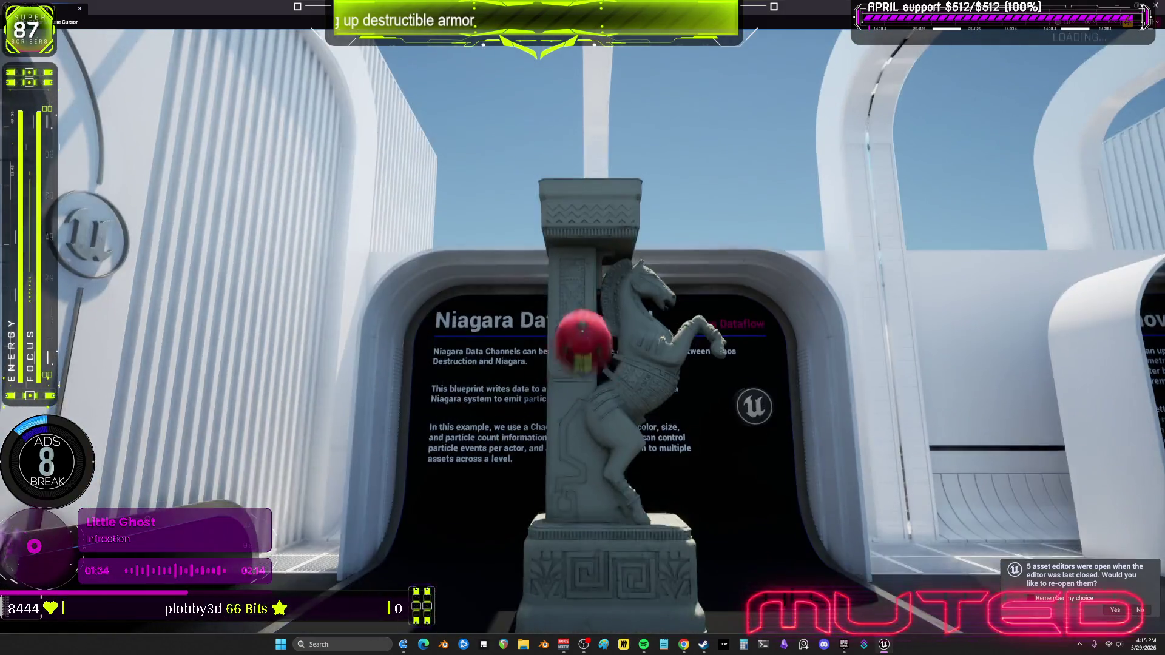
{"action": "key", "text": "n"}
{"action": "key", "text": "n"}
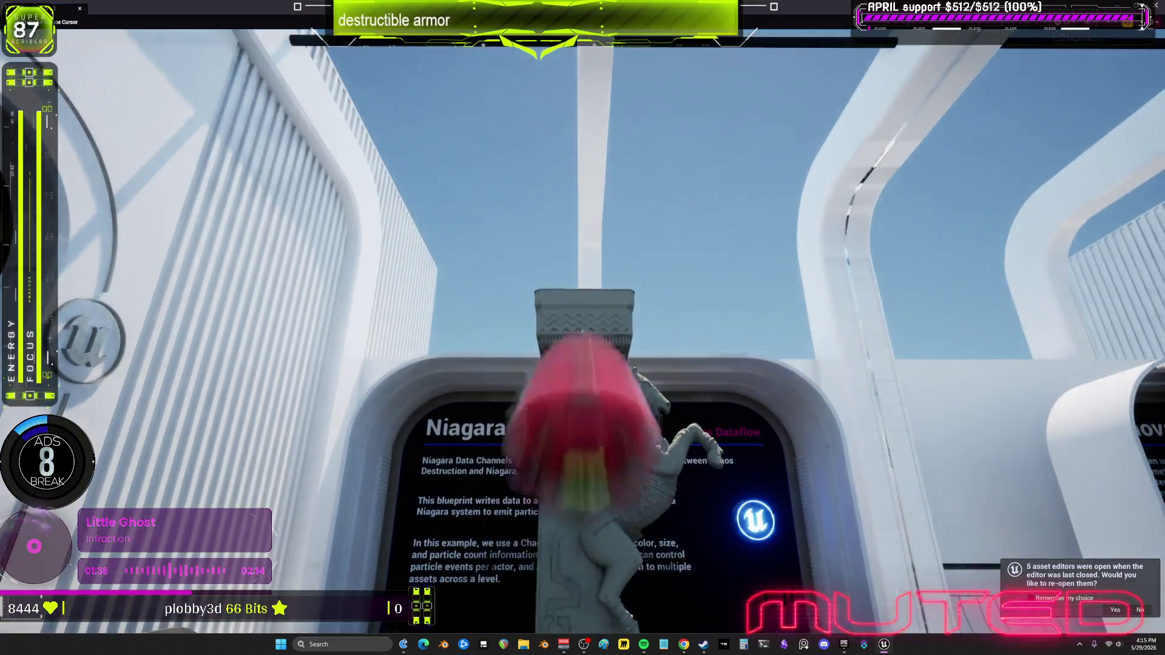
{"action": "key", "text": "n"}
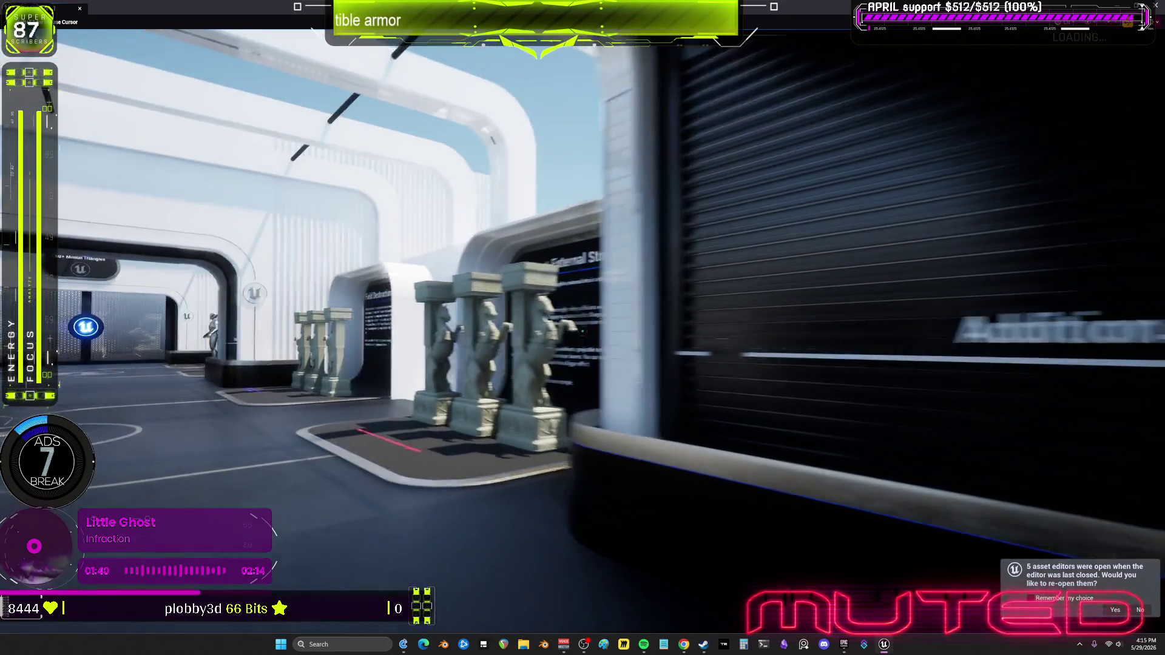
{"action": "key", "text": "n"}
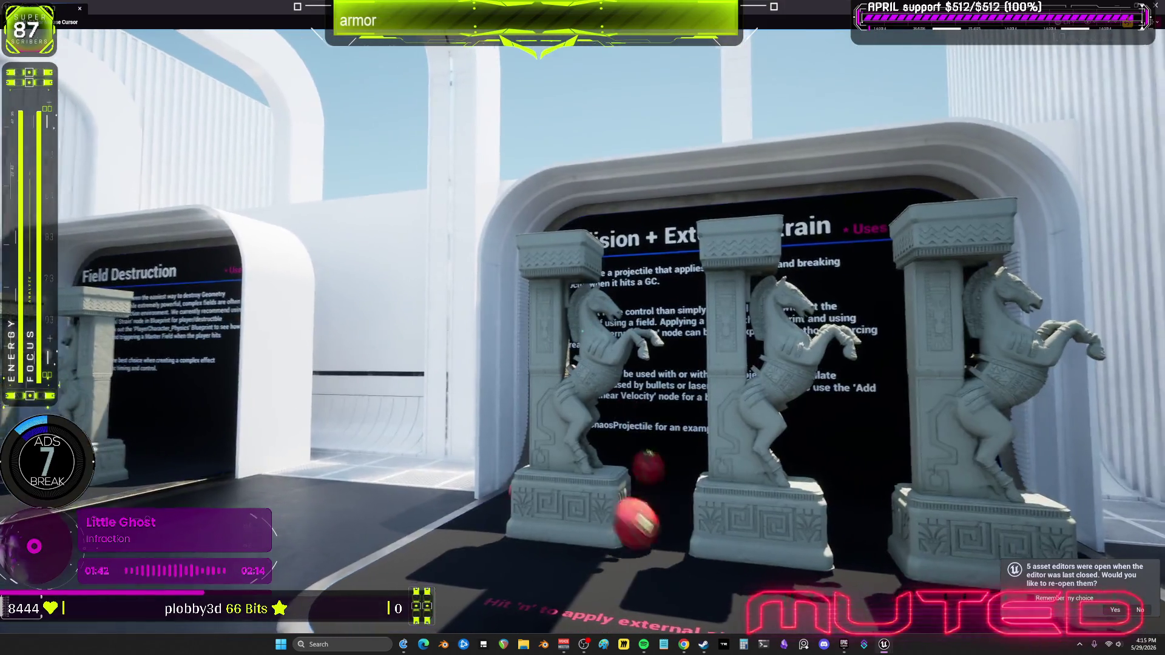
{"action": "key", "text": "n"}
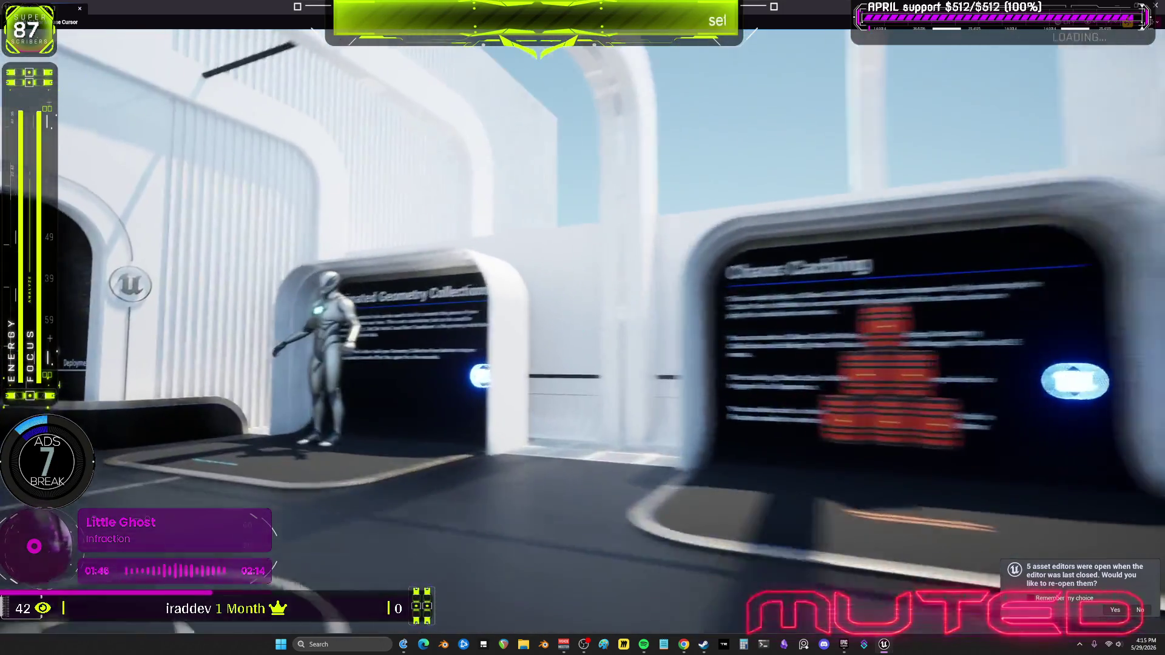
{"action": "key", "text": "n"}
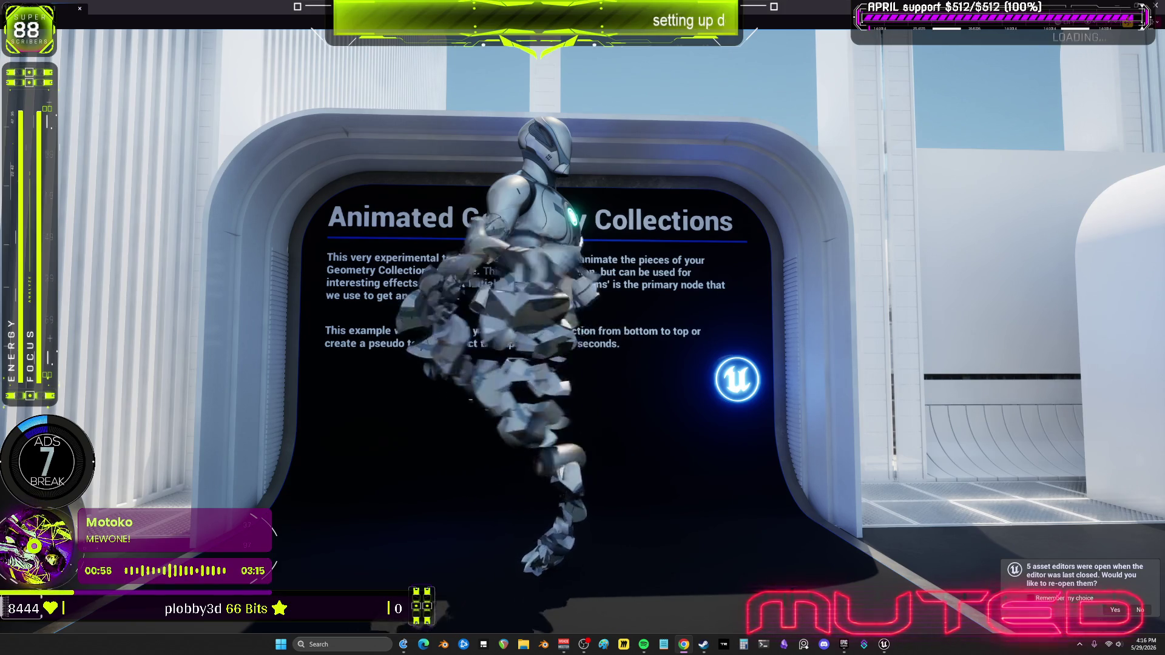
Fire repeated volleys at the spinning disc sculpture until its discs shatter into fragments.
{"action": "left_click", "coordinate": [861, 318]}
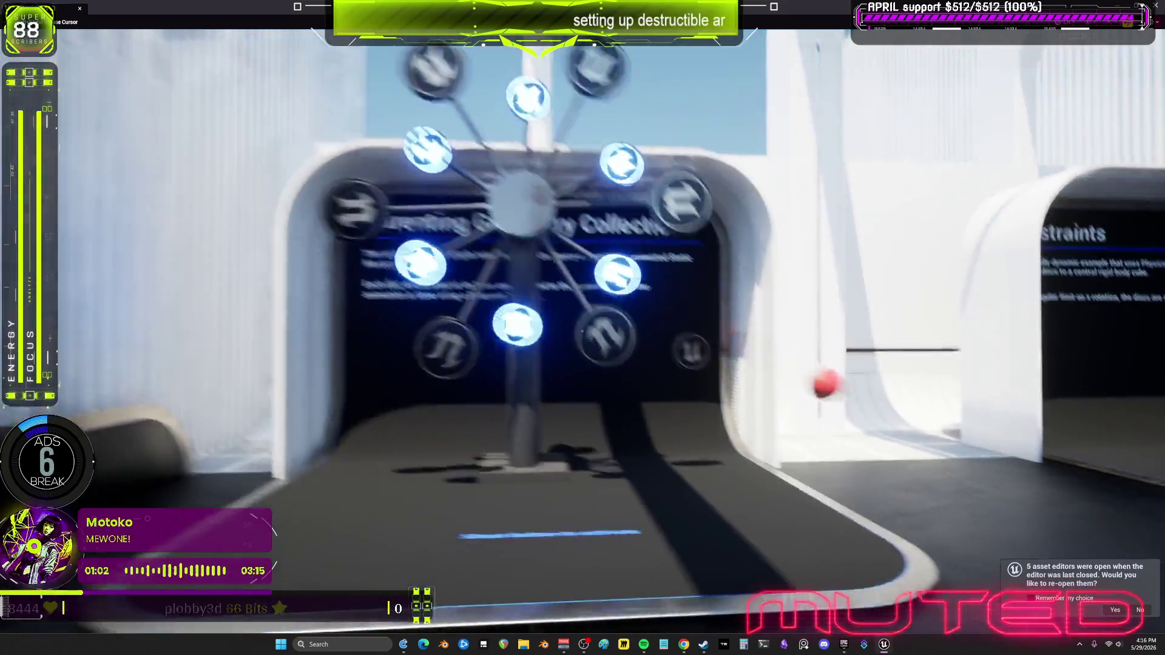
{"action": "left_click", "coordinate": [583, 328]}
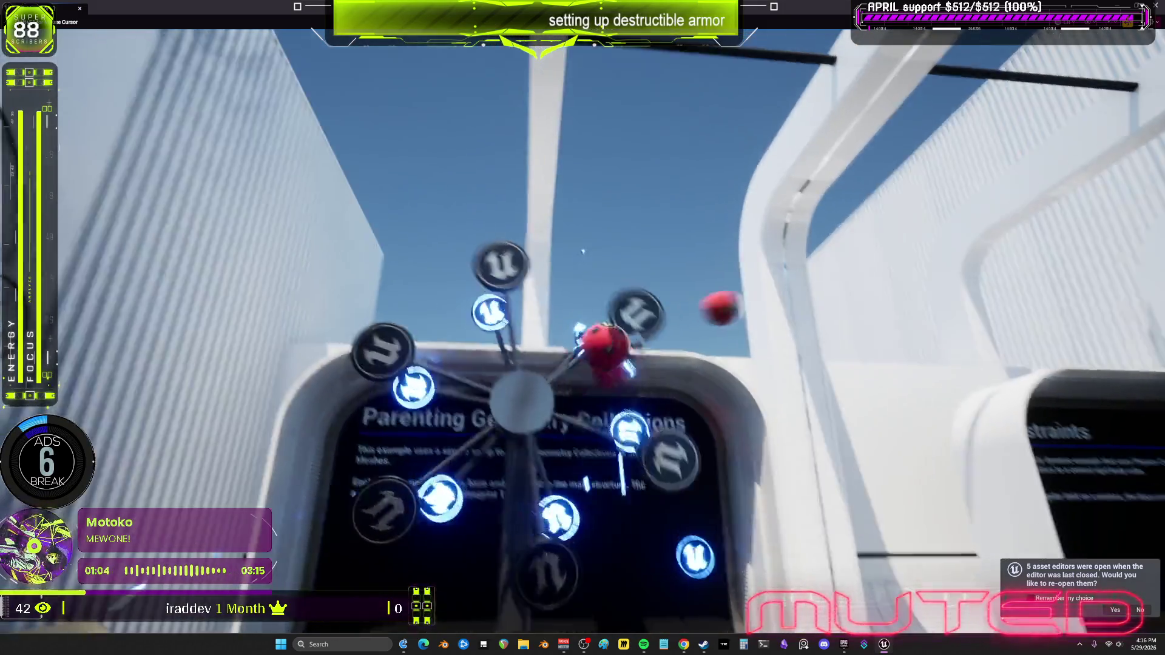
{"action": "left_click", "coordinate": [582, 328]}
{"action": "left_click", "coordinate": [583, 328]}
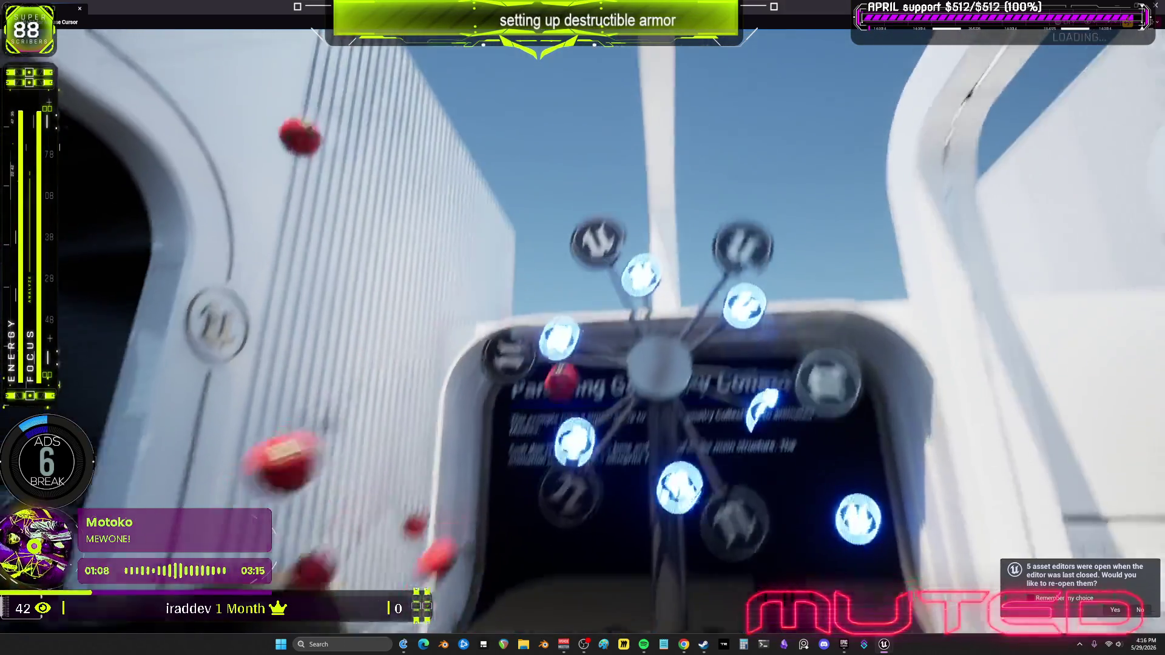
{"action": "left_click", "coordinate": [582, 328]}
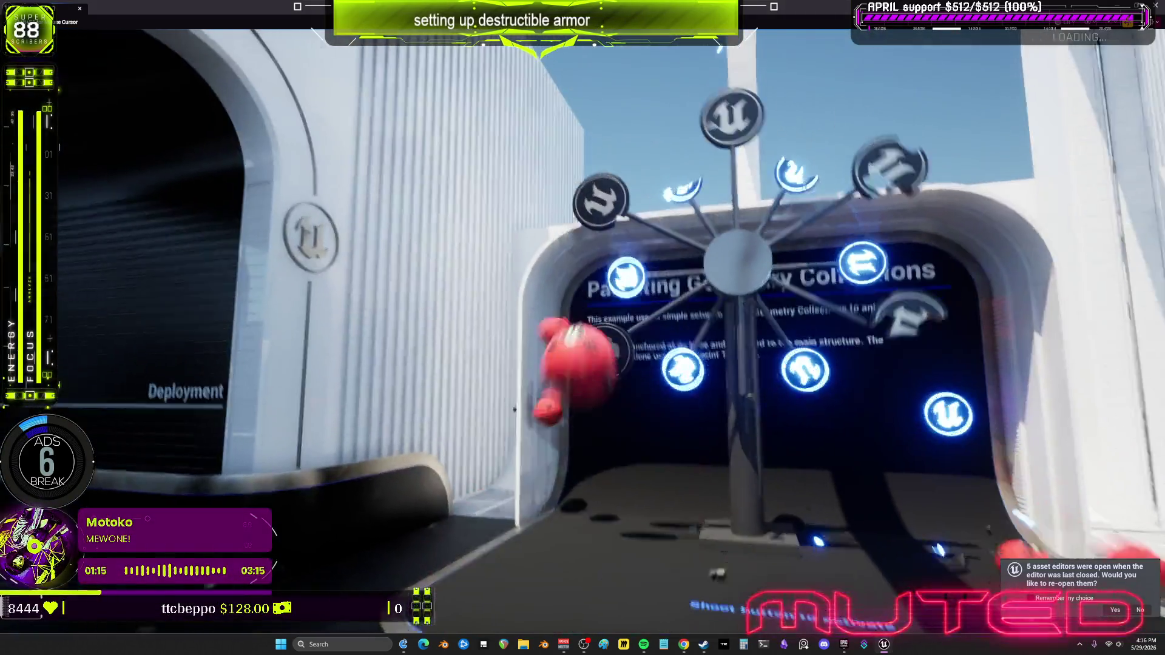
{"action": "left_click", "coordinate": [583, 328]}
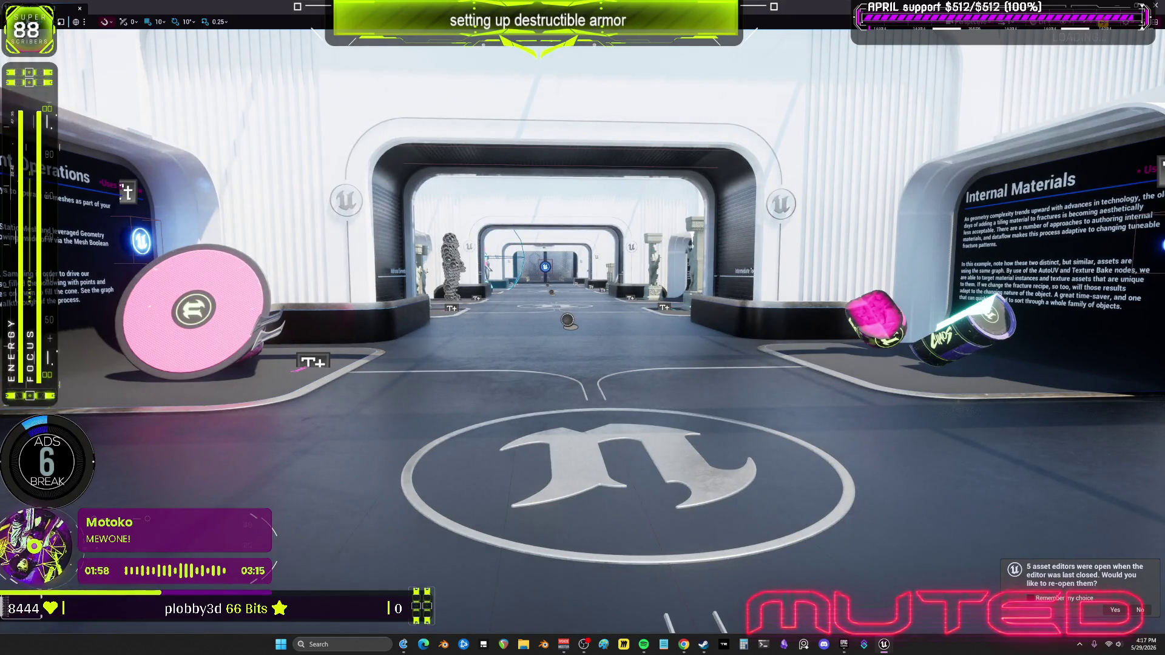
End the play session and return to the GC_WingD_CORE Dataflow editor.
{"action": "mouse_move", "coordinate": [889, 646]}
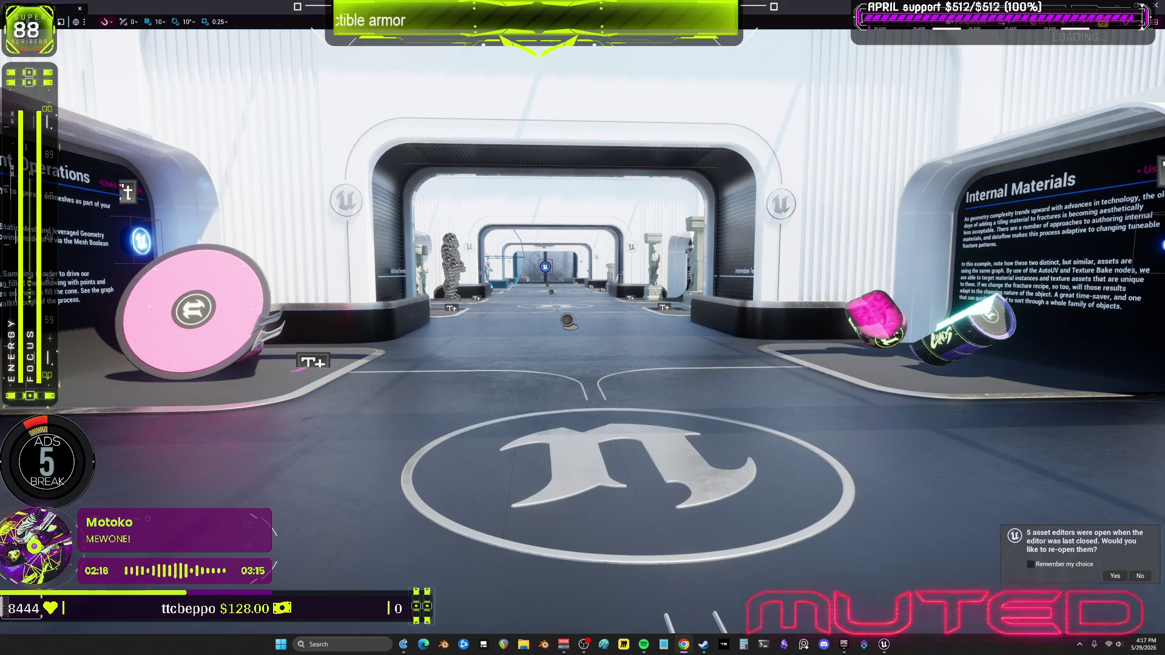
{"action": "key", "text": "F11"}
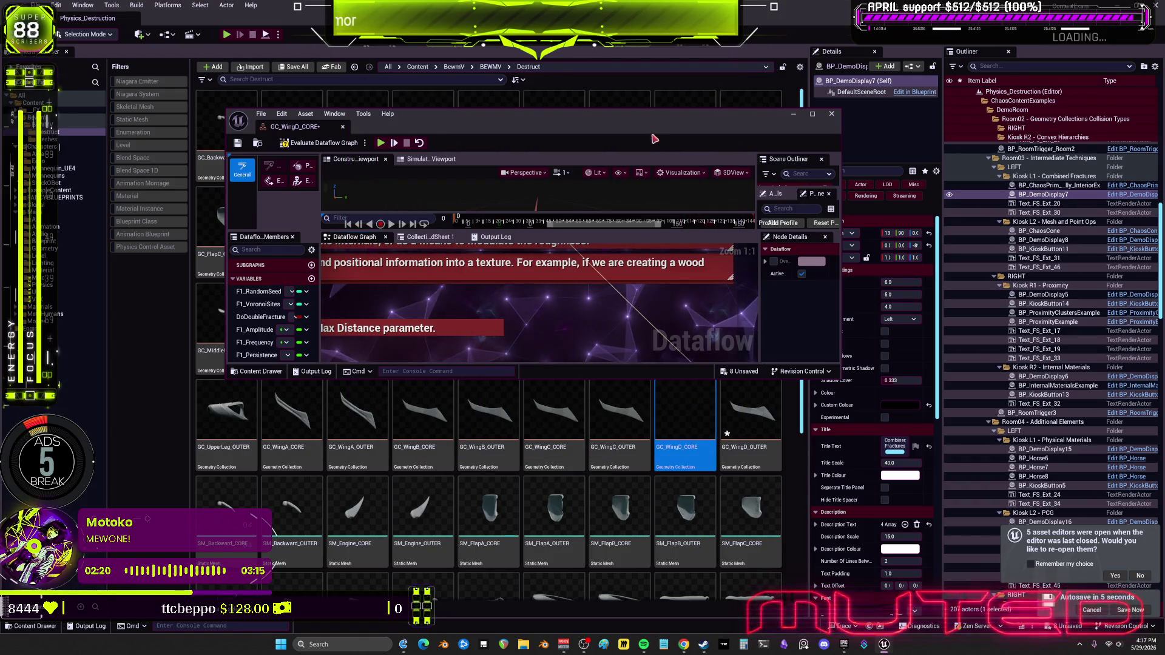
Maximize the Dataflow editor and frame the BoundingBox, Minimum, Divide and BakeTextureFromCollection_0 nodes.
{"action": "double_click", "coordinate": [569, 118]}
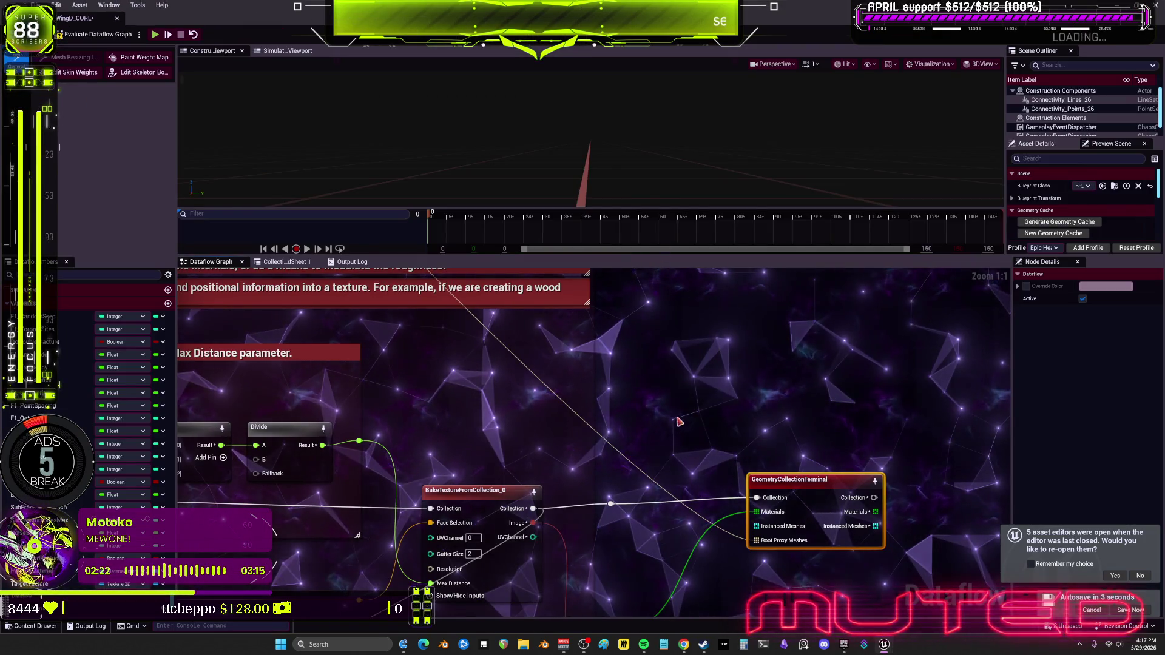
{"action": "mouse_move", "coordinate": [291, 511]}
{"action": "left_mouse_down"}
{"action": "mouse_move", "coordinate": [589, 424]}
{"action": "mouse_move", "coordinate": [552, 448]}
{"action": "mouse_move", "coordinate": [770, 457]}
{"action": "mouse_move", "coordinate": [667, 403]}
{"action": "left_mouse_up"}
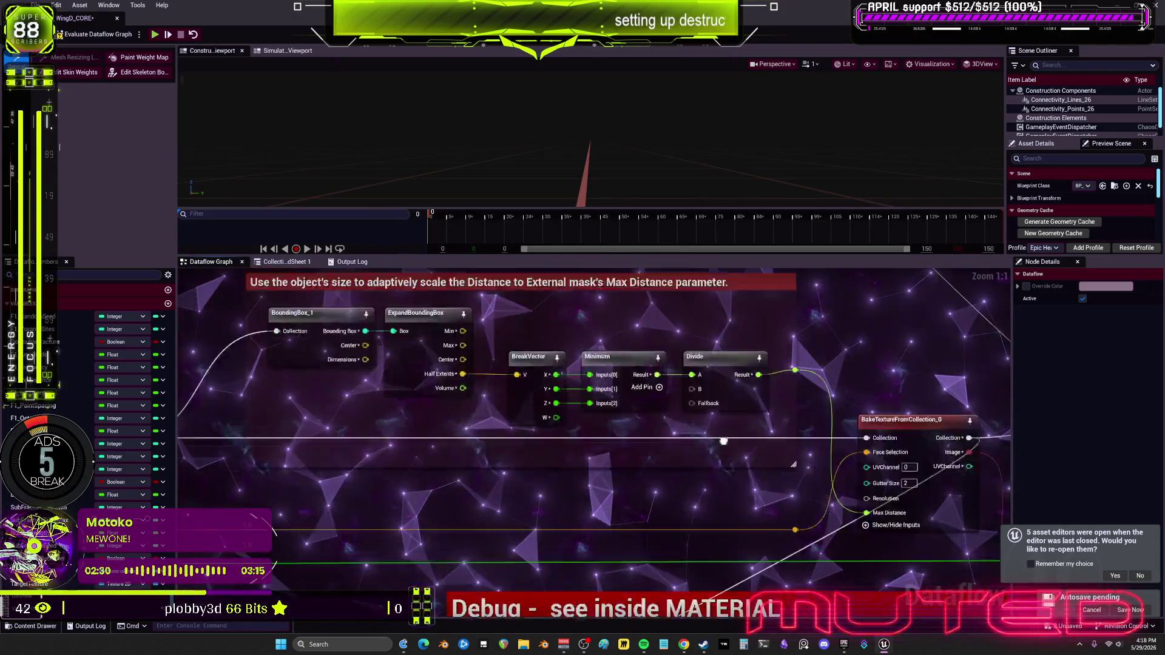
{"action": "left_click_drag", "start_coordinate": [781, 499], "coordinate": [593, 459]}
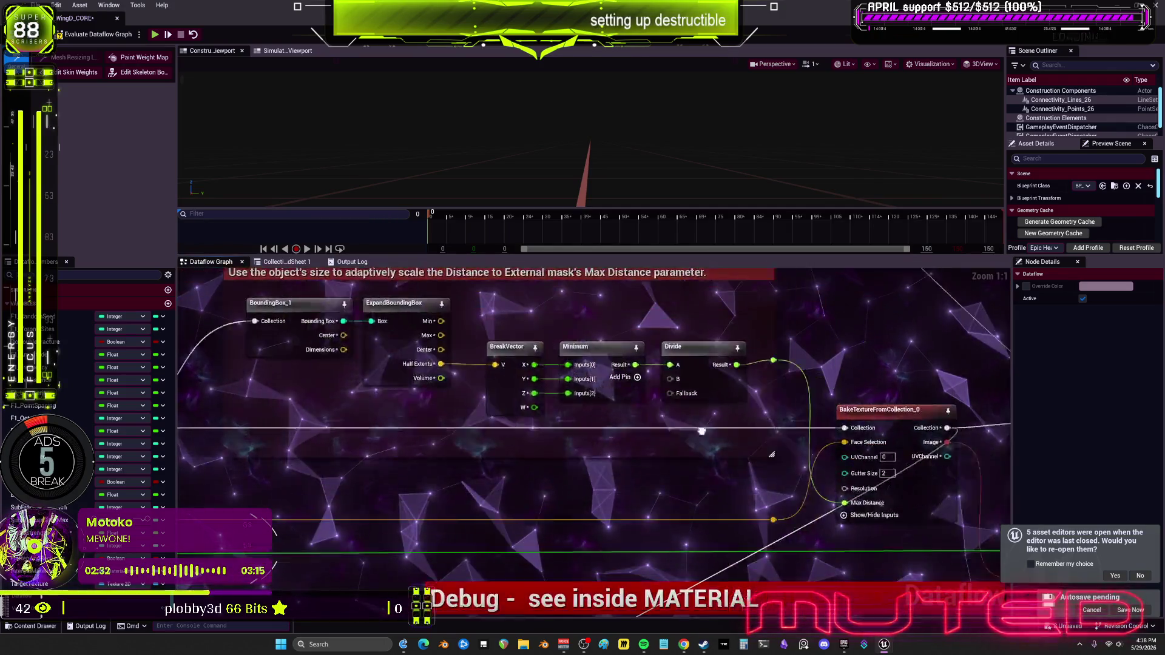
{"action": "left_click_drag", "start_coordinate": [724, 451], "coordinate": [666, 491]}
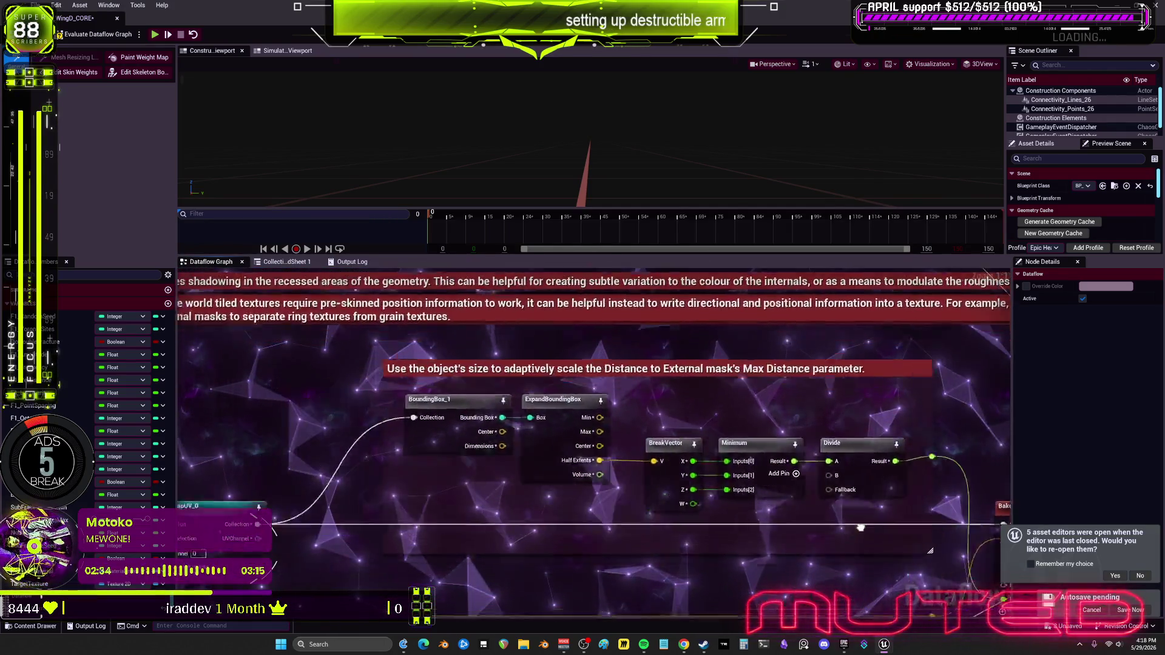
{"action": "left_click_drag", "start_coordinate": [765, 437], "coordinate": [836, 488]}
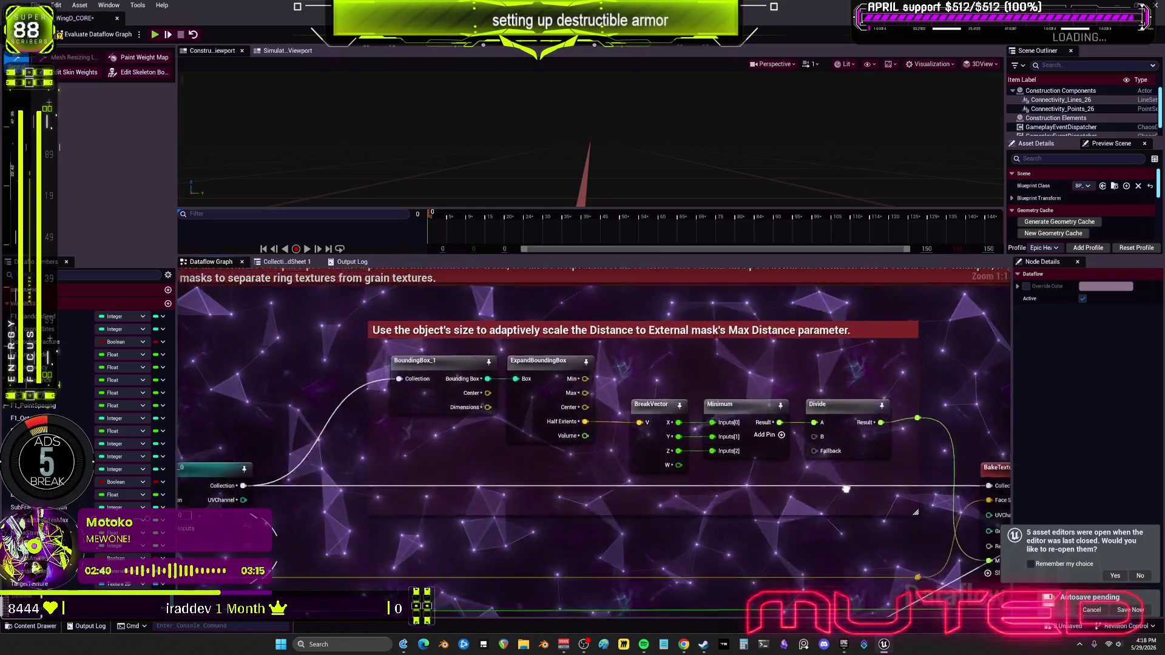
{"action": "mouse_move", "coordinate": [689, 452]}
{"action": "left_mouse_down"}
{"action": "mouse_move", "coordinate": [797, 434]}
{"action": "mouse_move", "coordinate": [696, 463]}
{"action": "mouse_move", "coordinate": [687, 483]}
{"action": "left_mouse_up"}
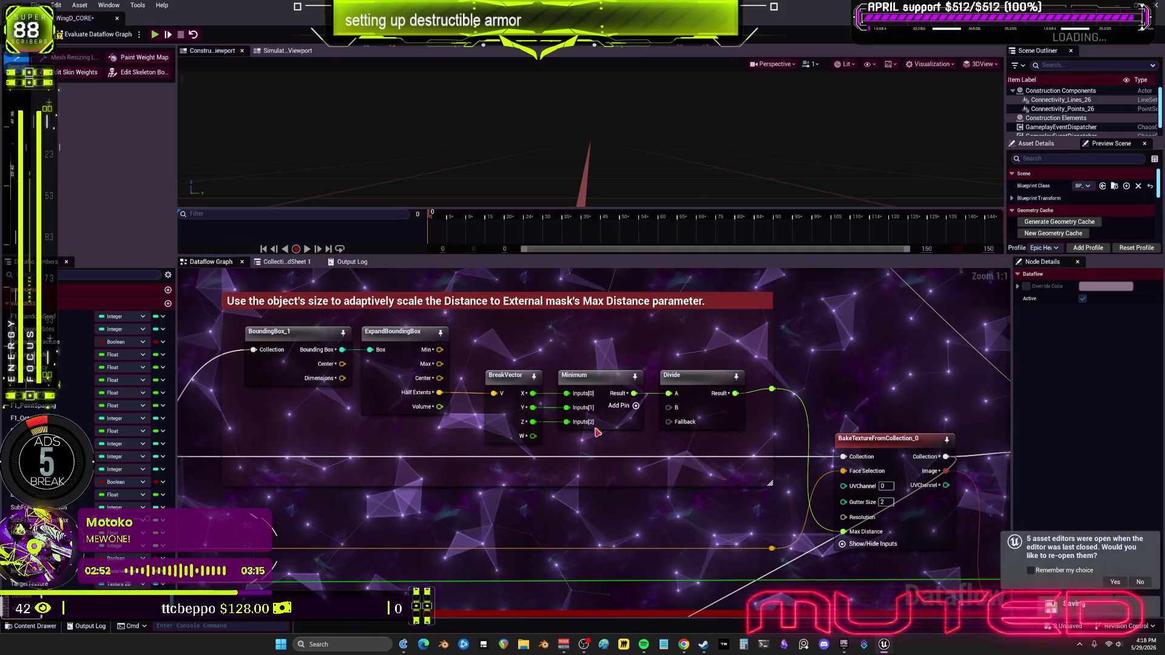
Delete the VisualizeFracture_0 and ExplodedView_0 nodes that follow the branch.
{"action": "left_click_drag", "start_coordinate": [432, 453], "coordinate": [611, 562]}
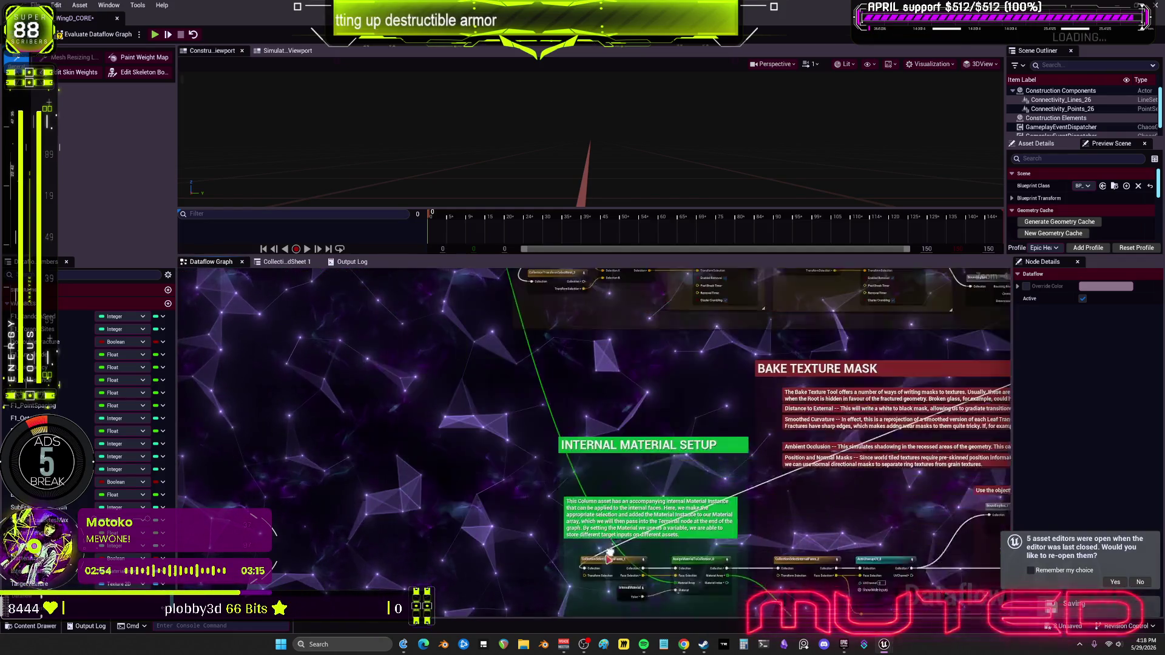
{"action": "mouse_move", "coordinate": [579, 482]}
{"action": "left_mouse_down"}
{"action": "mouse_move", "coordinate": [856, 491]}
{"action": "mouse_move", "coordinate": [552, 468]}
{"action": "left_mouse_up"}
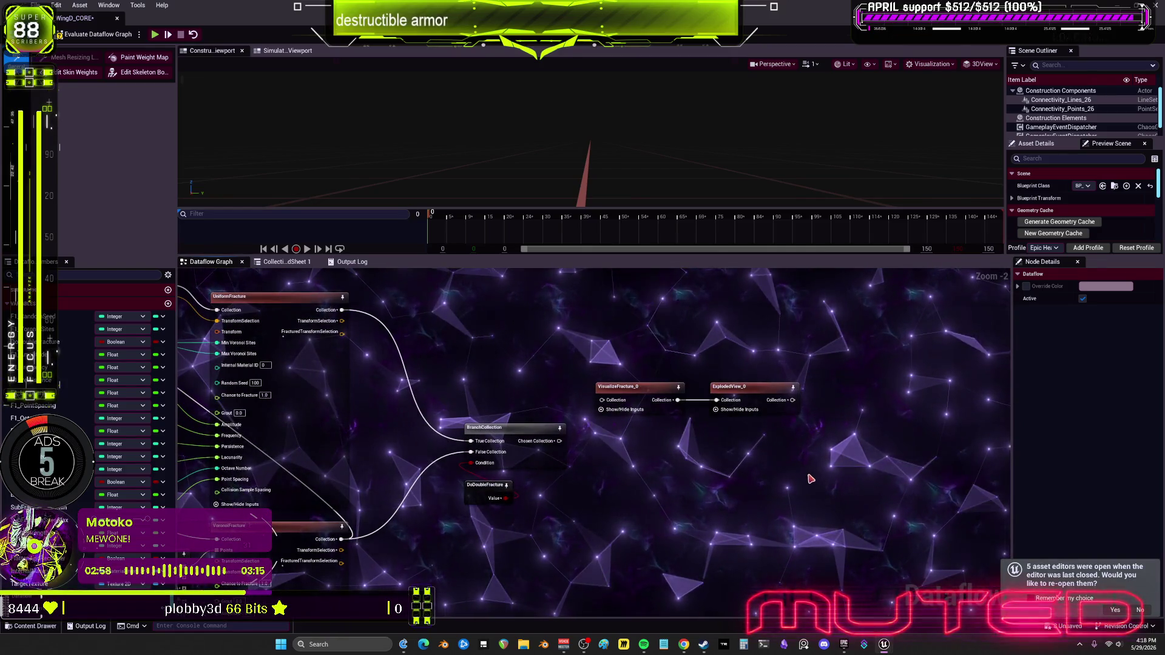
{"action": "key", "text": "Delete"}
Move the DoDoubleFracture variable node down and left toward the second branch.
{"action": "scroll", "coordinate": [443, 491], "scroll_direction": "down", "scroll_amount": 1}
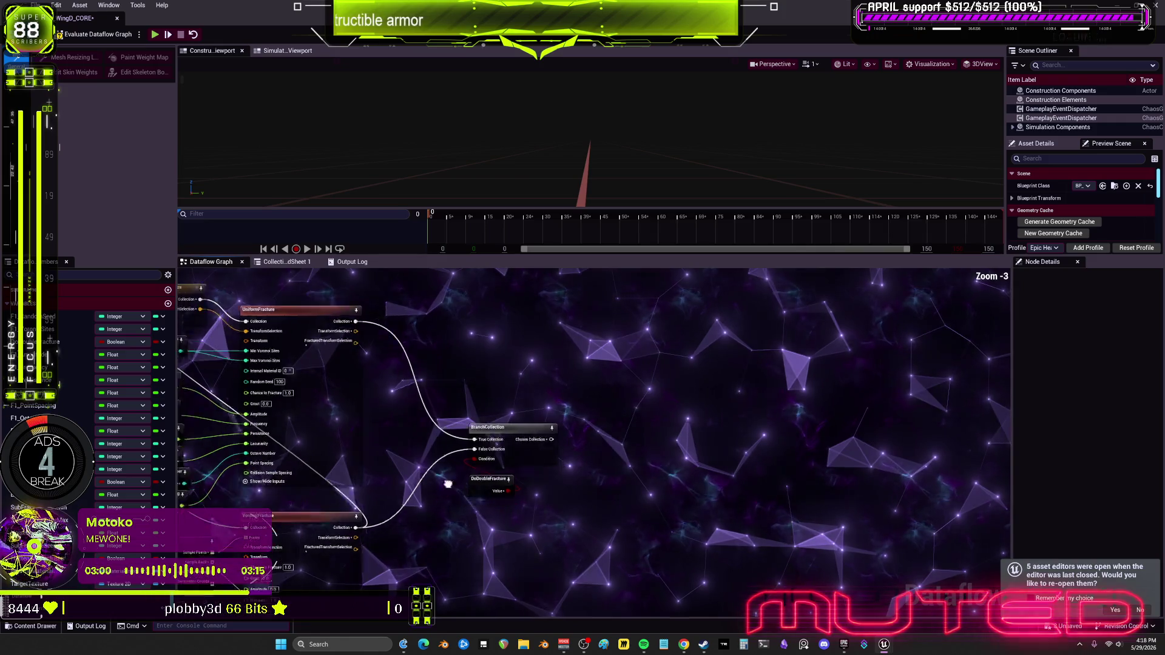
{"action": "left_click", "coordinate": [616, 343]}
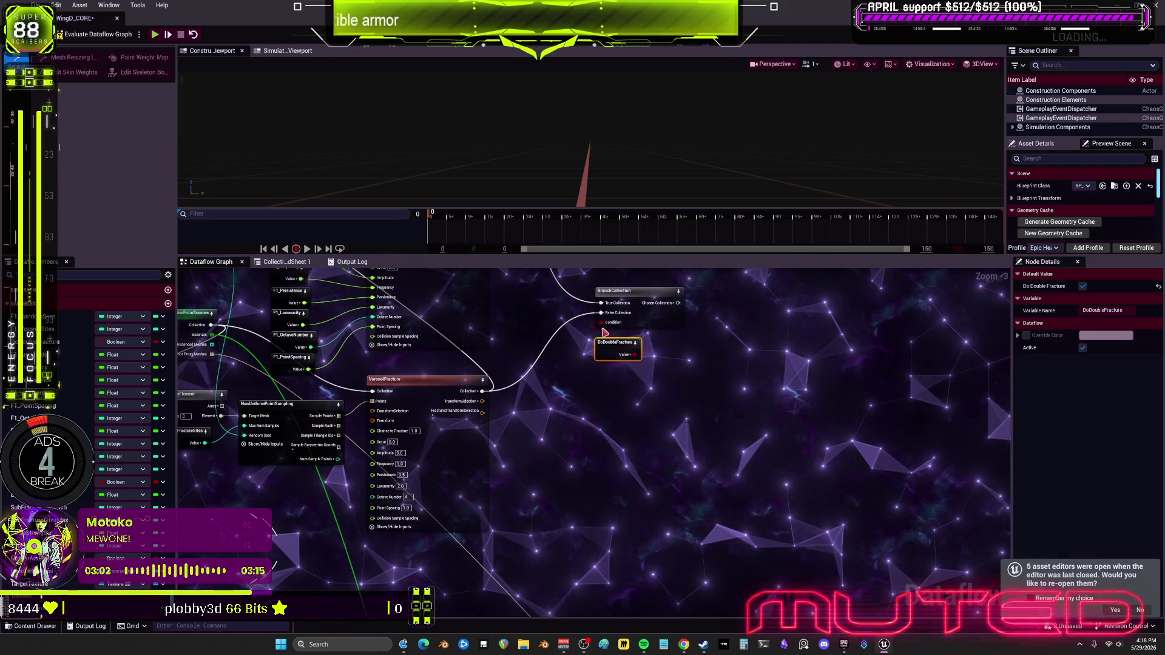
{"action": "left_click_drag", "start_coordinate": [616, 582], "coordinate": [663, 541]}
{"action": "mouse_move", "coordinate": [517, 521]}
{"action": "left_mouse_down"}
{"action": "mouse_move", "coordinate": [261, 546]}
{"action": "mouse_move", "coordinate": [293, 581]}
{"action": "left_mouse_up"}
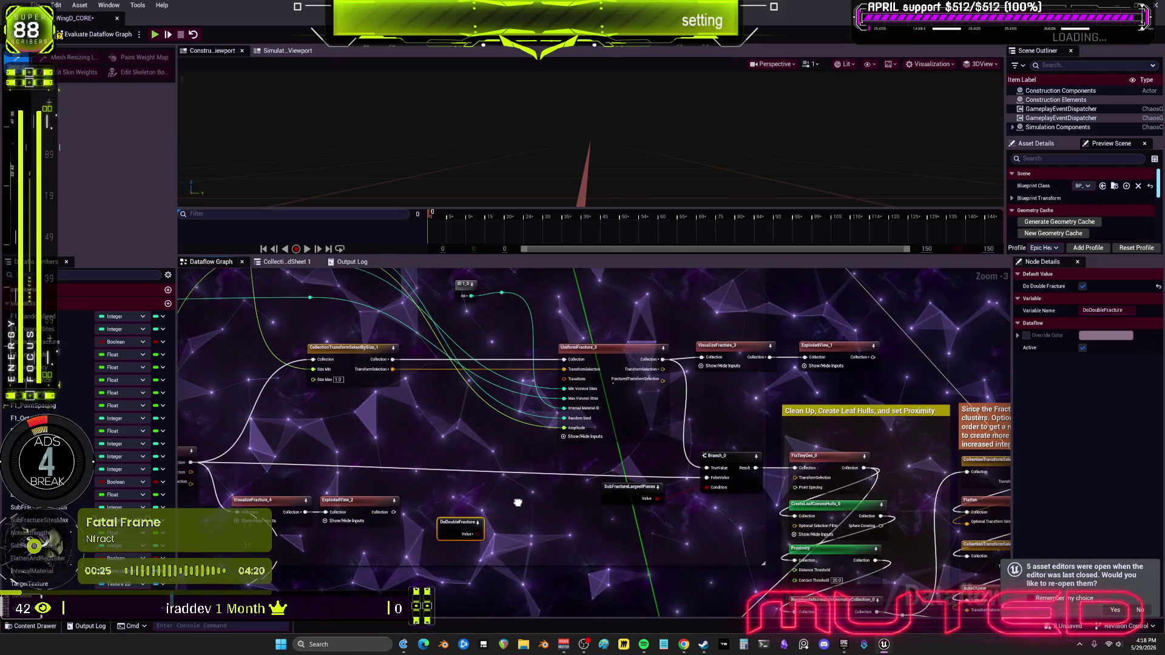
Delete SubFractureLargestPieces and put DoDoubleFracture in its place beside the lower branch.
{"action": "left_click_drag", "start_coordinate": [459, 534], "coordinate": [588, 542]}
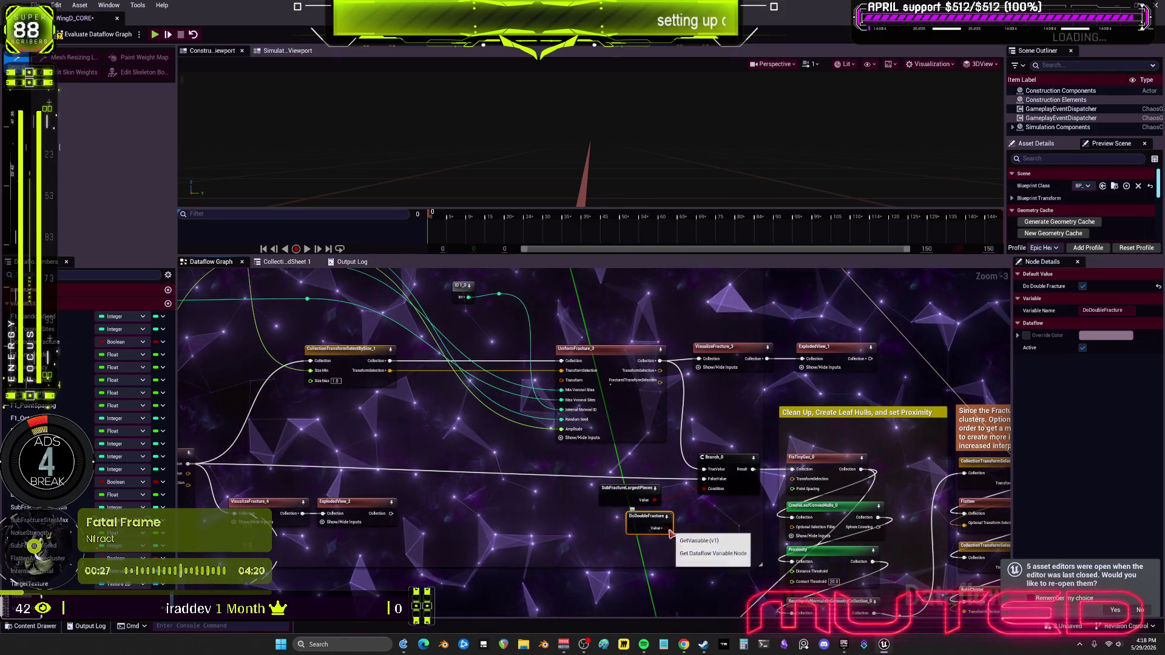
{"action": "left_click_drag", "start_coordinate": [702, 499], "coordinate": [698, 494]}
{"action": "left_click", "coordinate": [626, 488]}
{"action": "key", "text": "Delete"}
{"action": "left_click_drag", "start_coordinate": [640, 527], "coordinate": [633, 506]}
Take the three geometry collection source nodes out of their current place in the graph.
{"action": "scroll", "coordinate": [400, 308], "scroll_direction": "down", "scroll_amount": 1}
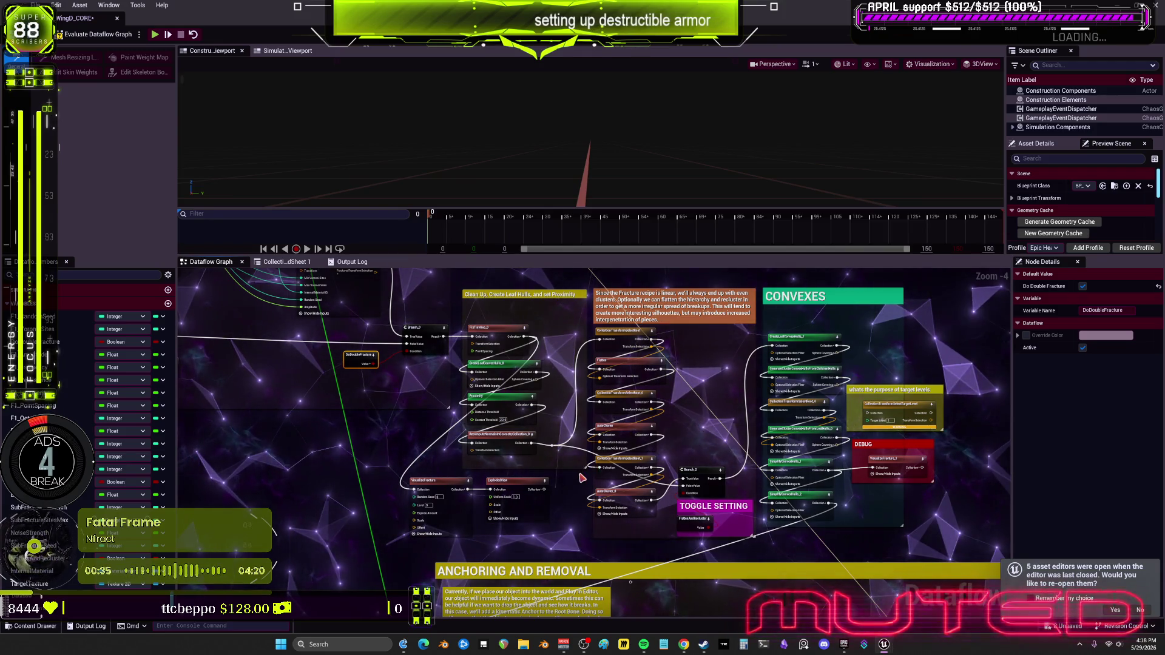
{"action": "mouse_move", "coordinate": [583, 478]}
{"action": "left_mouse_down"}
{"action": "mouse_move", "coordinate": [647, 484]}
{"action": "mouse_move", "coordinate": [691, 571]}
{"action": "mouse_move", "coordinate": [852, 608]}
{"action": "left_mouse_up"}
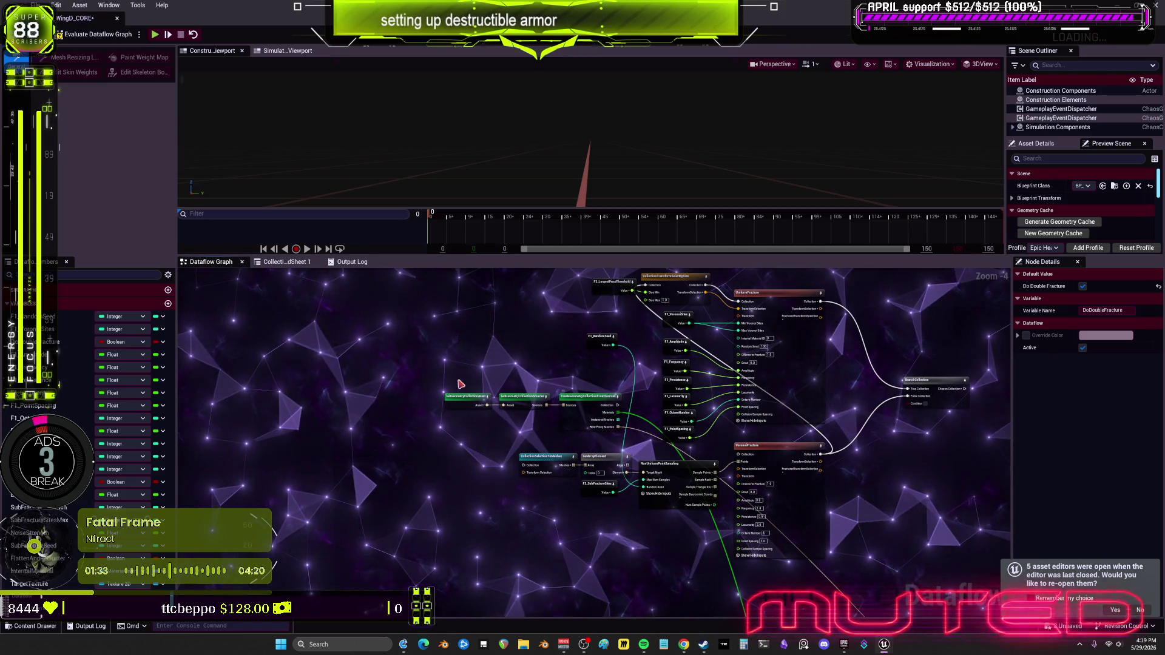
{"action": "key", "text": "ctrl+z"}
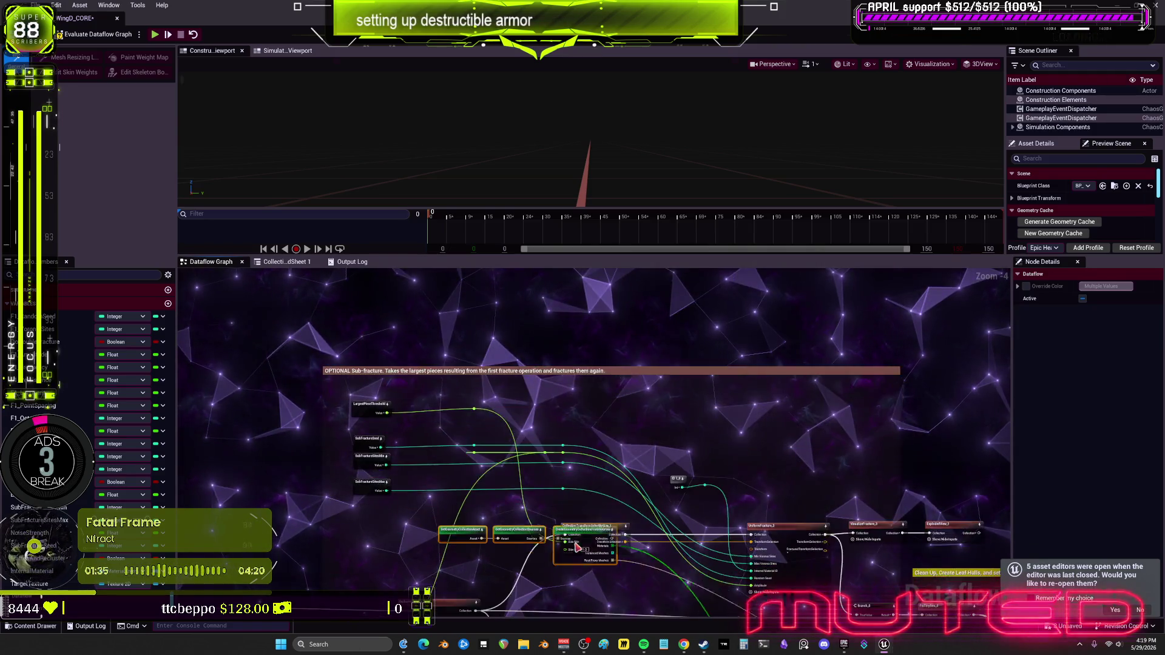
Place the source nodes at the head of the fracture chain and save the Dataflow asset.
{"action": "key", "text": "ctrl+z"}
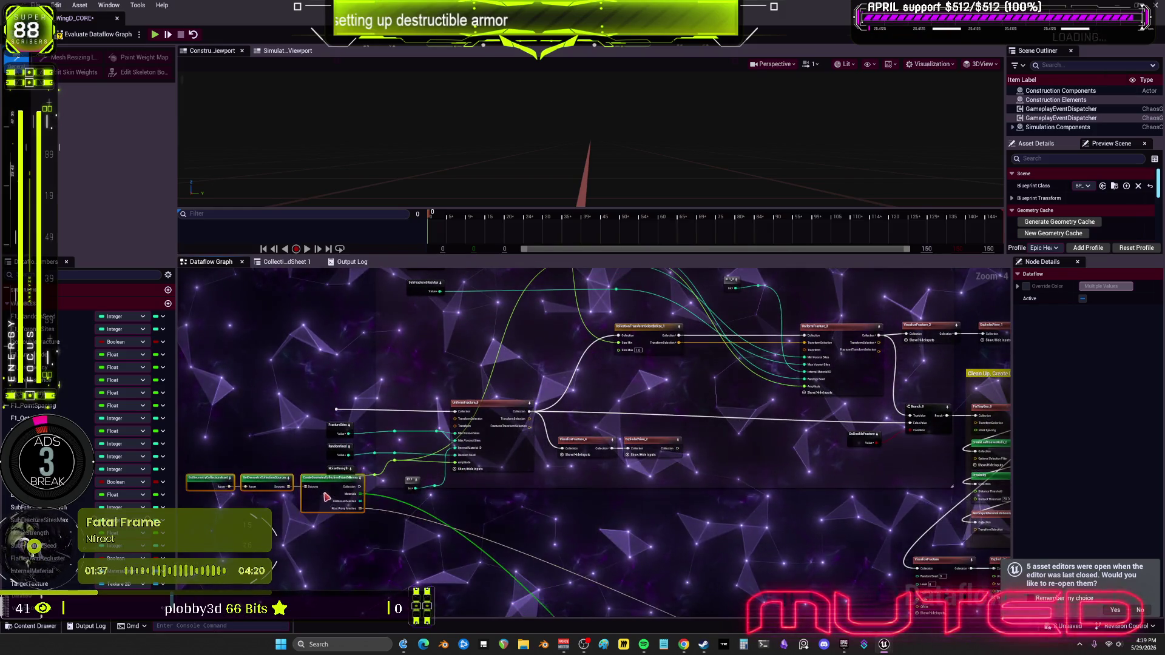
{"action": "scroll", "coordinate": [305, 409], "scroll_direction": "up", "scroll_amount": 5}
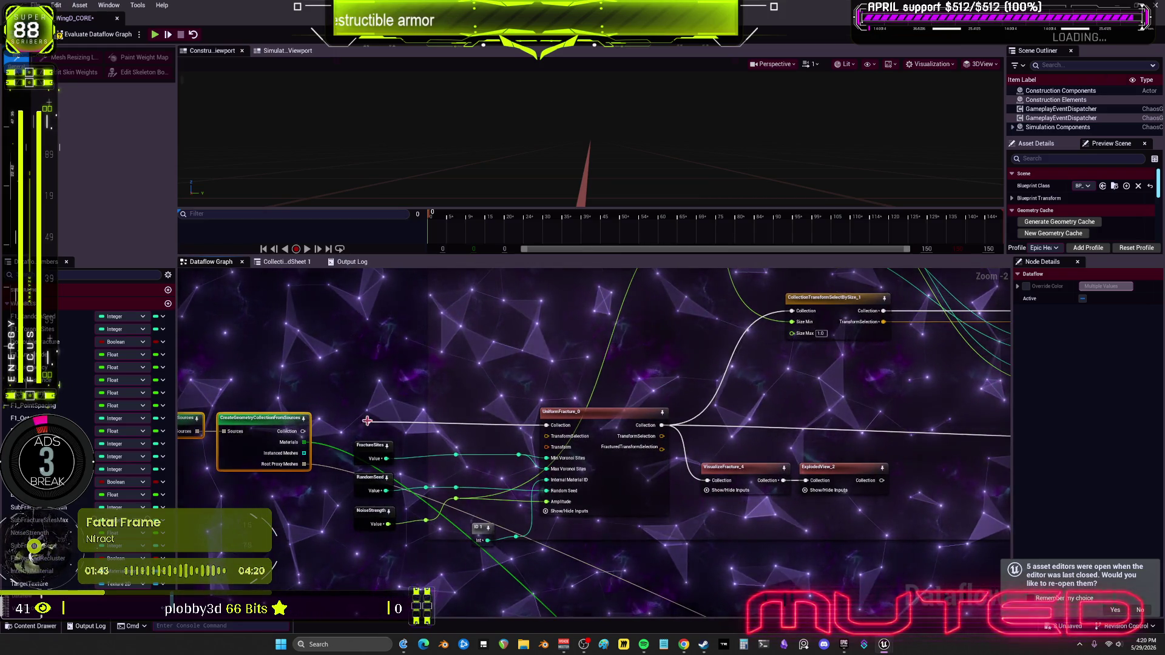
{"action": "mouse_move", "coordinate": [367, 421]}
{"action": "left_mouse_down"}
{"action": "mouse_move", "coordinate": [497, 407]}
{"action": "mouse_move", "coordinate": [513, 419]}
{"action": "mouse_move", "coordinate": [678, 412]}
{"action": "left_mouse_up"}
{"action": "key", "text": "ctrl+s"}
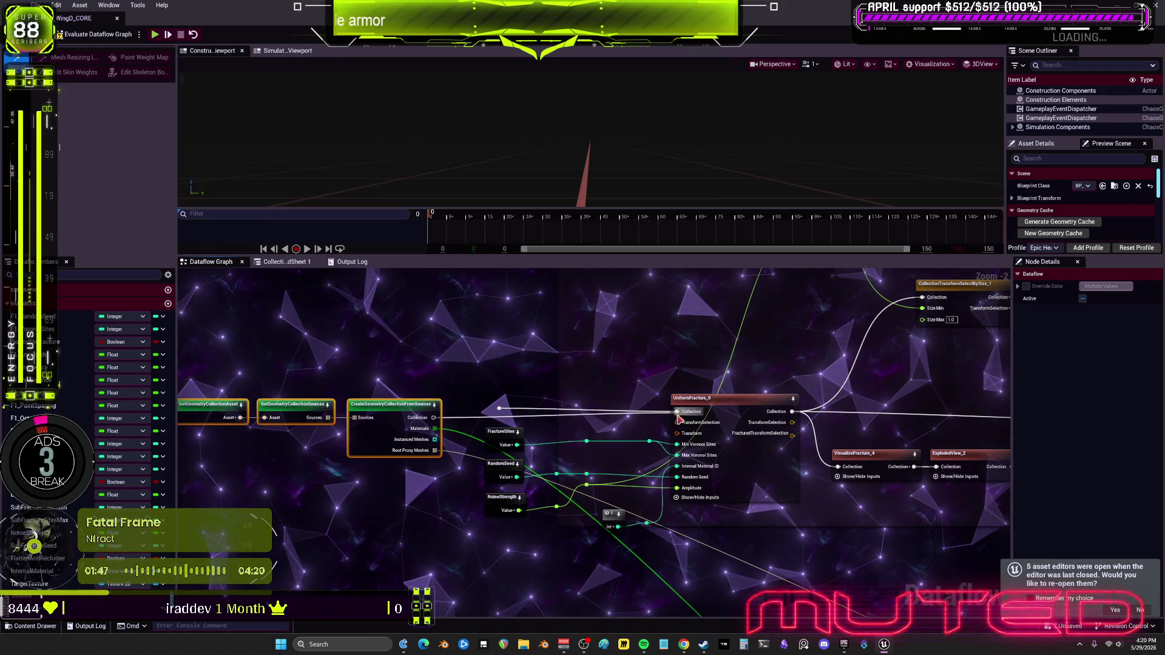
Move the ID 1 node below NoiseStrength and reposition the ID and NoiseStrength wire reroute knots.
{"action": "left_click_drag", "start_coordinate": [499, 421], "coordinate": [230, 420]}
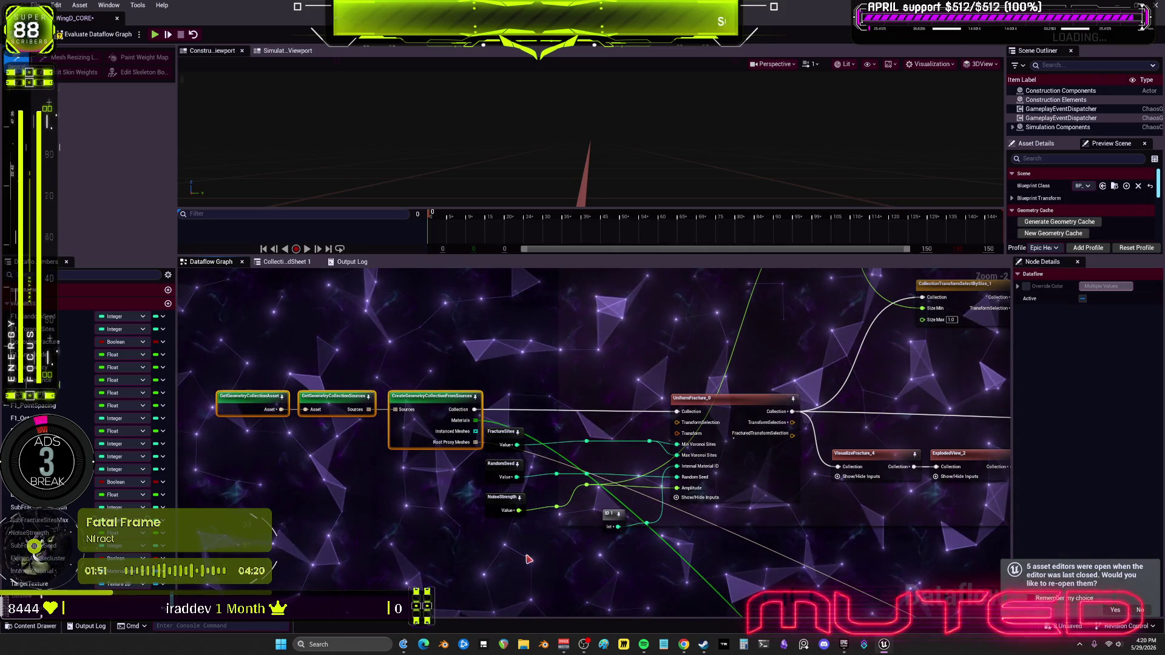
{"action": "left_click_drag", "start_coordinate": [527, 559], "coordinate": [506, 432]}
{"action": "left_click_drag", "start_coordinate": [460, 466], "coordinate": [434, 430]}
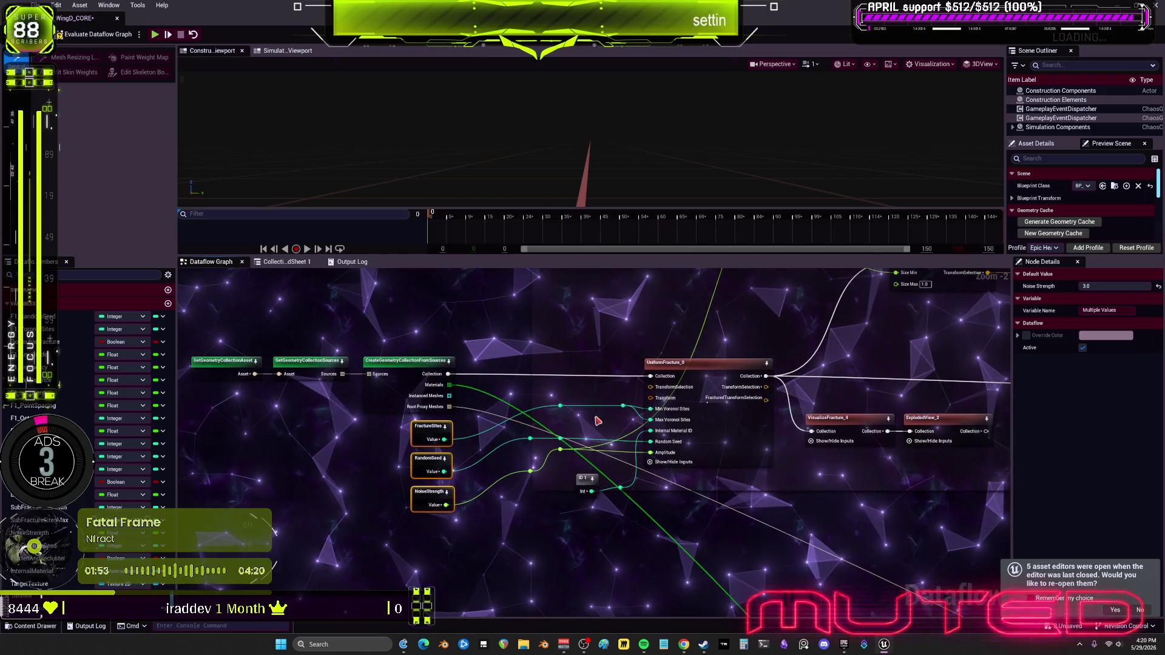
{"action": "left_click_drag", "start_coordinate": [589, 482], "coordinate": [447, 531]}
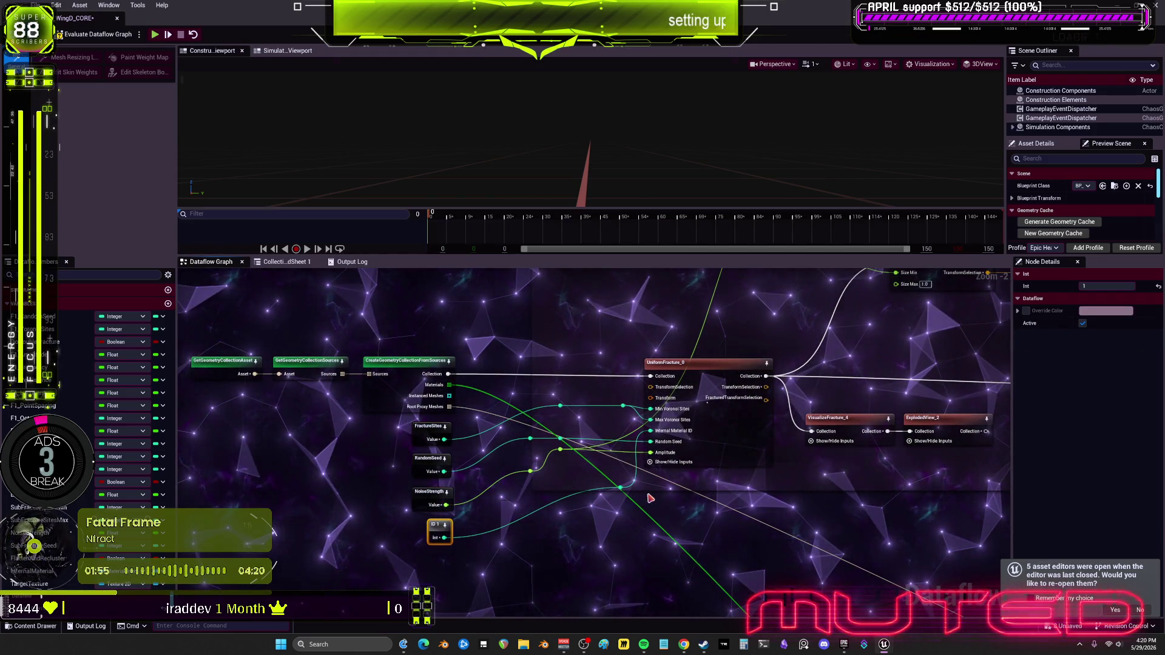
{"action": "left_click_drag", "start_coordinate": [620, 487], "coordinate": [620, 521]}
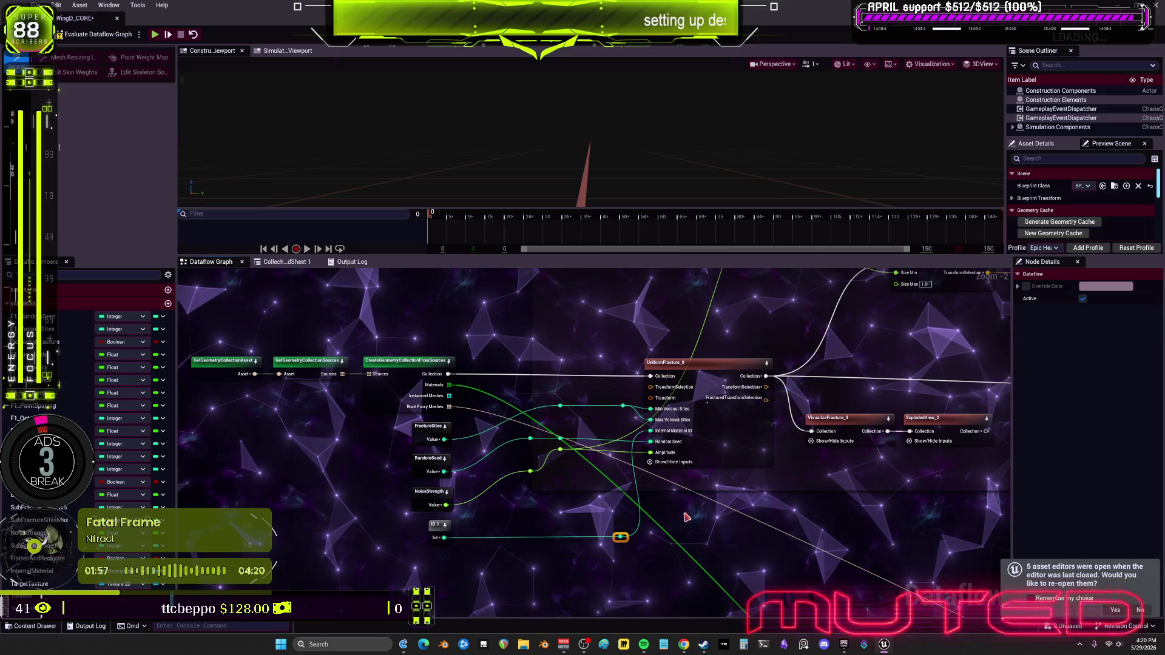
{"action": "key", "text": "ctrl+z"}
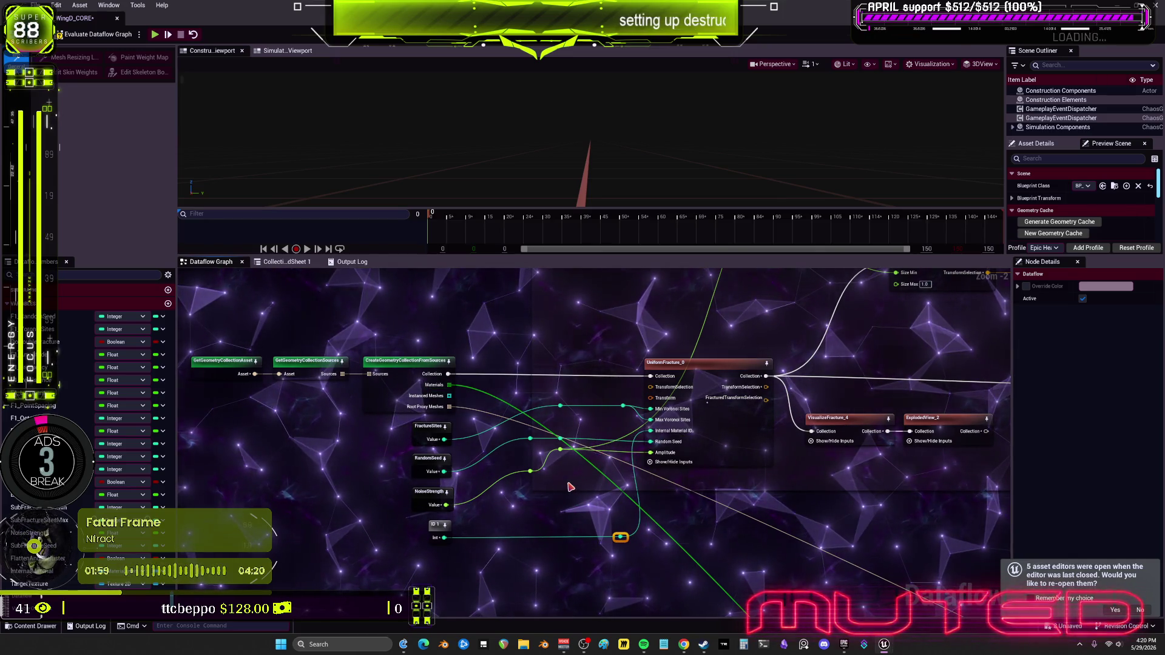
{"action": "left_click_drag", "start_coordinate": [530, 471], "coordinate": [525, 472]}
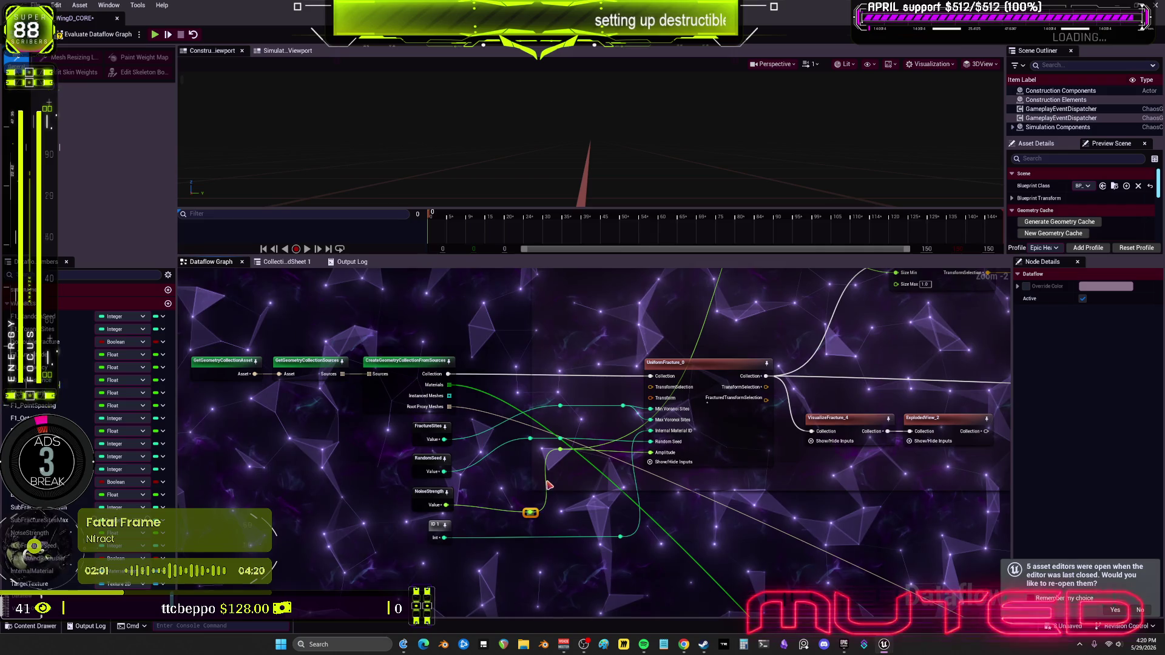
{"action": "key", "text": "ctrl+z"}
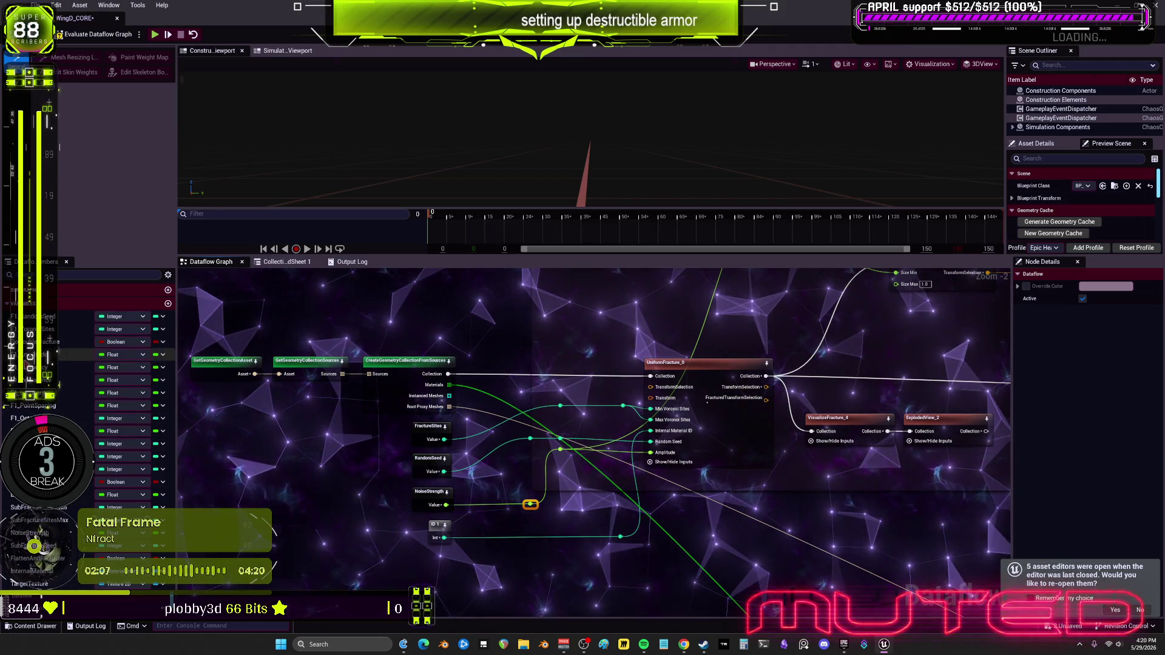
{"action": "scroll", "coordinate": [806, 328], "scroll_direction": "down", "scroll_amount": 2}
{"action": "left_click_drag", "start_coordinate": [805, 328], "coordinate": [630, 436]}
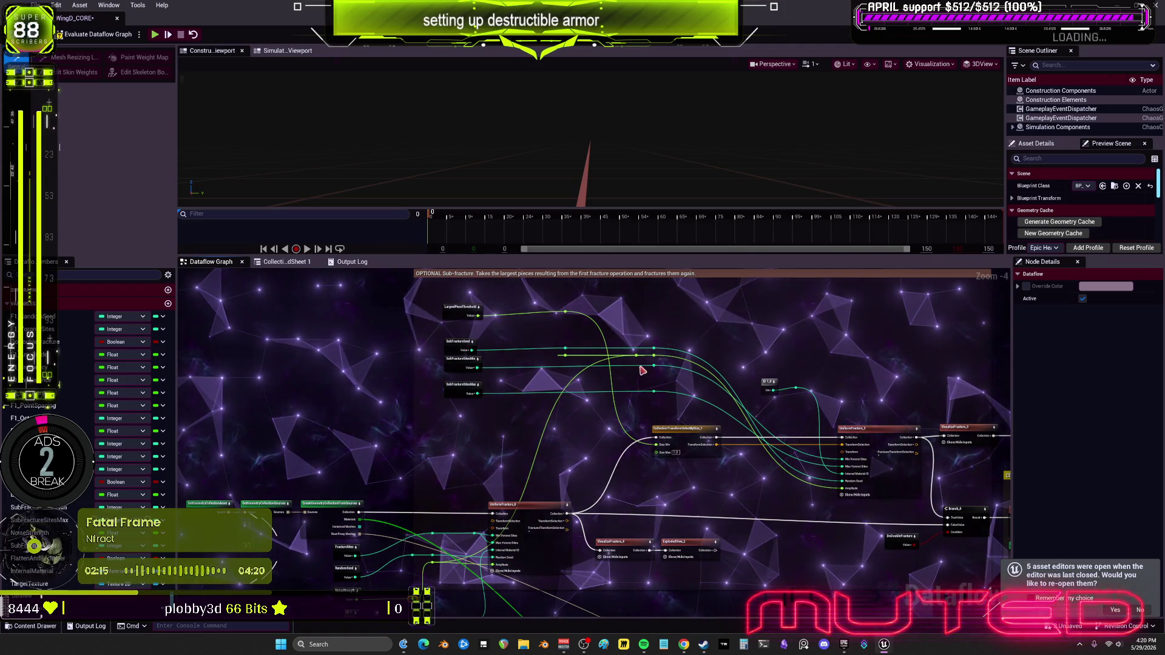
{"action": "scroll", "coordinate": [643, 363], "scroll_direction": "up", "scroll_amount": 2}
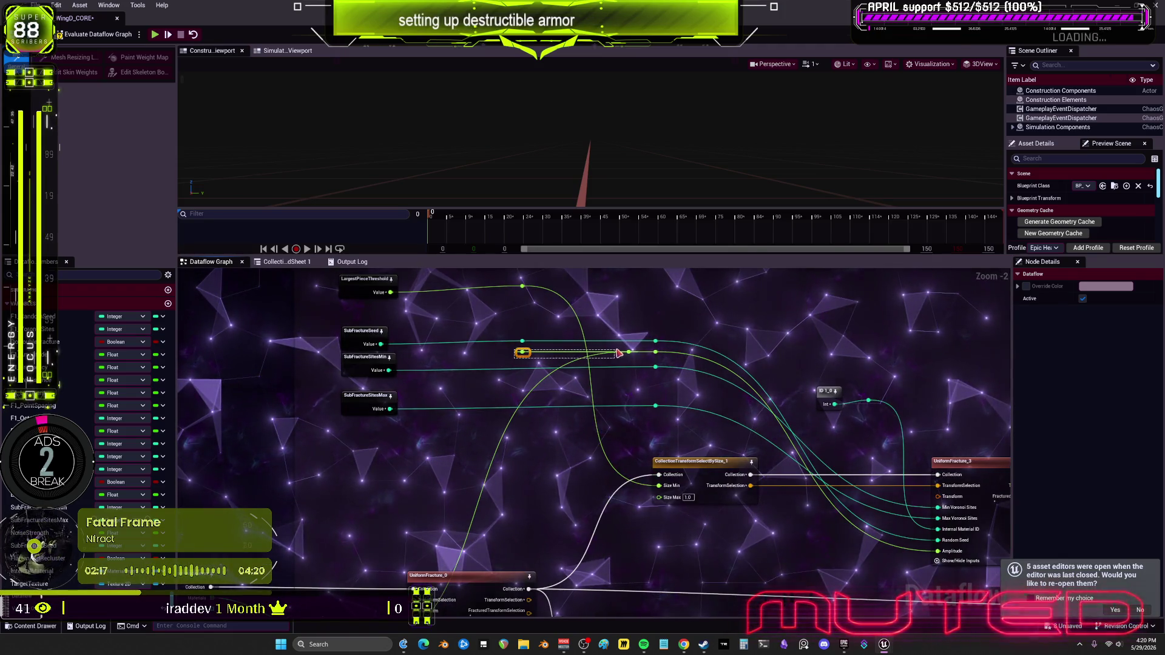
{"action": "left_click_drag", "start_coordinate": [514, 363], "coordinate": [536, 240]}
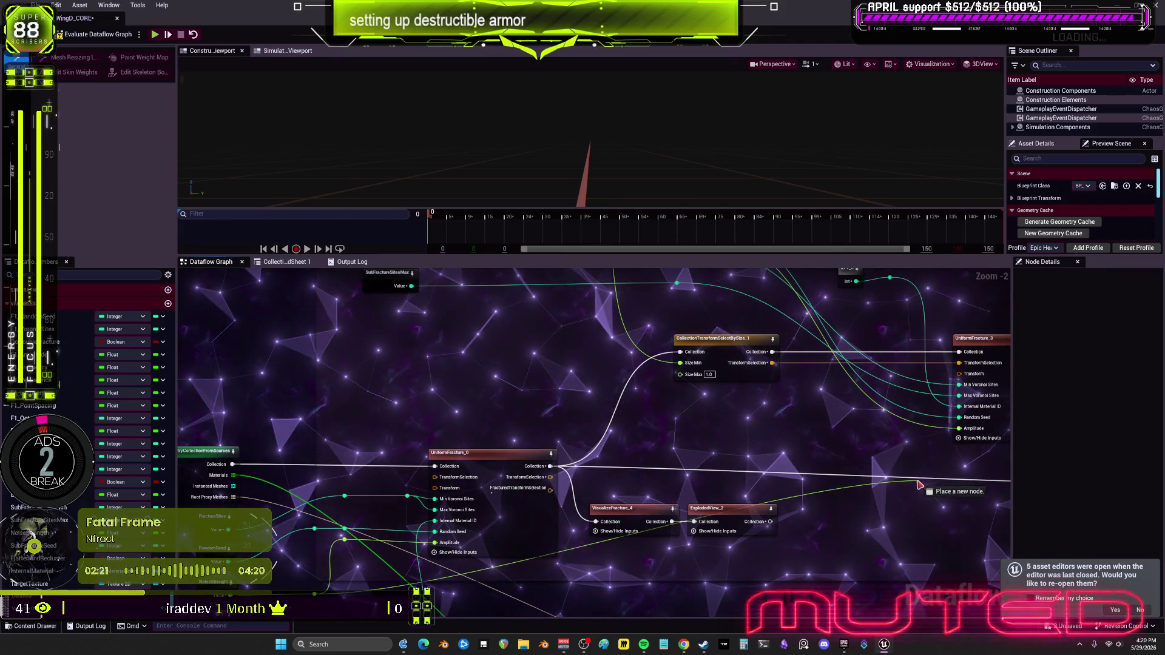
{"action": "left_click_drag", "start_coordinate": [810, 389], "coordinate": [810, 501]}
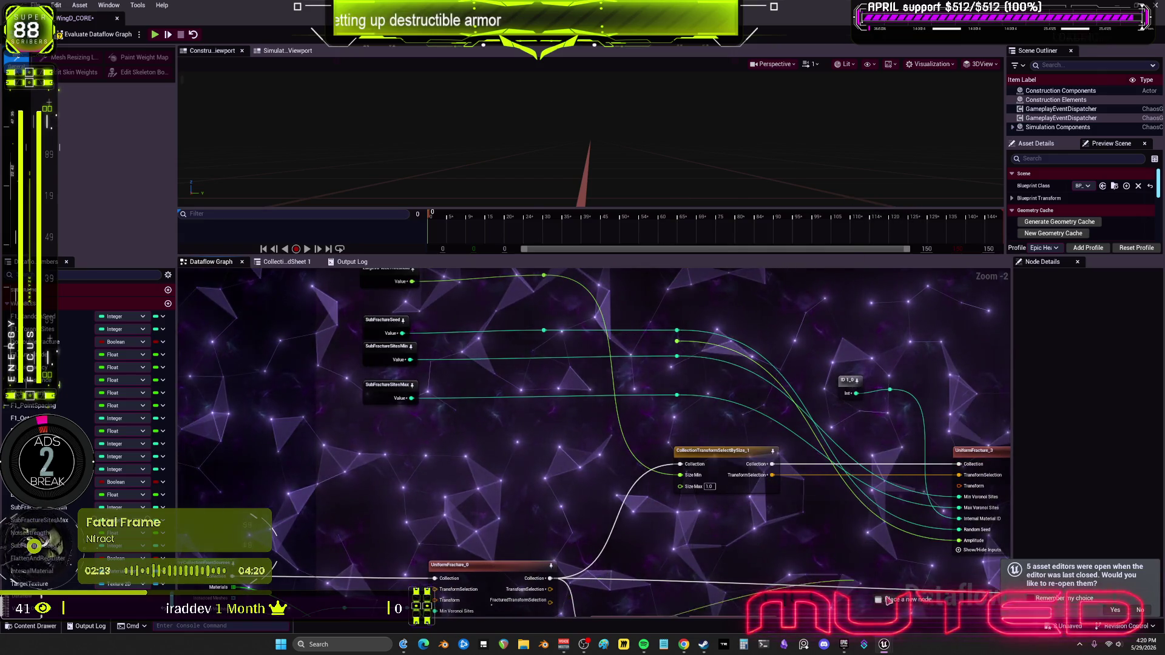
{"action": "left_click_drag", "start_coordinate": [707, 350], "coordinate": [707, 334]}
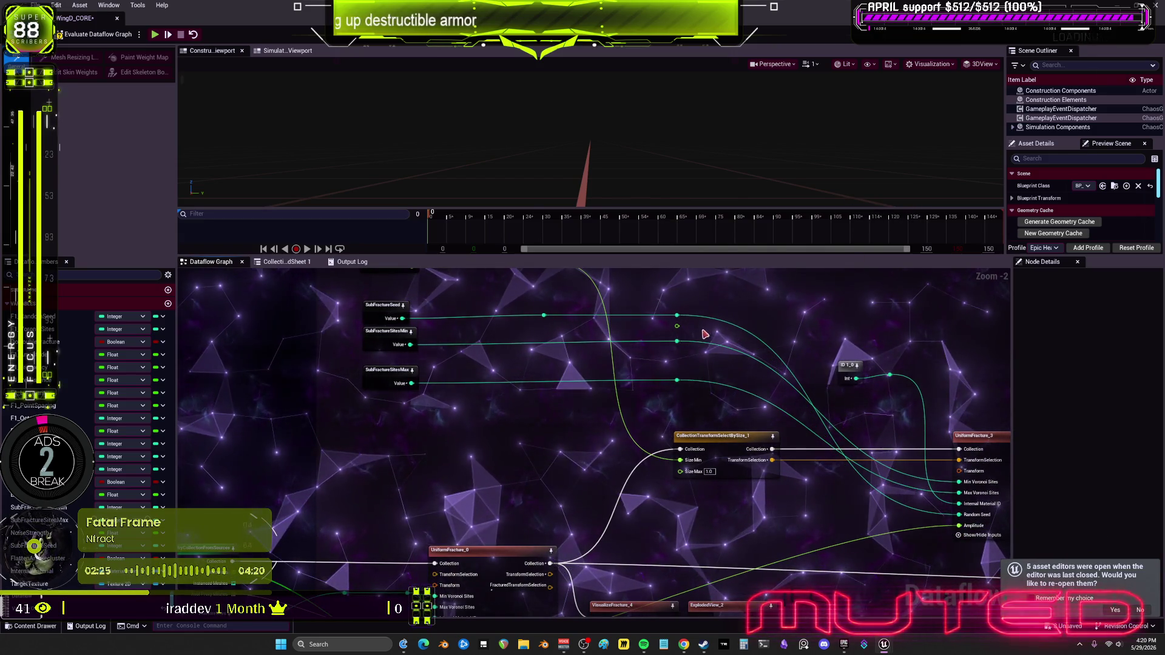
{"action": "scroll", "coordinate": [707, 335], "scroll_direction": "down", "scroll_amount": 2}
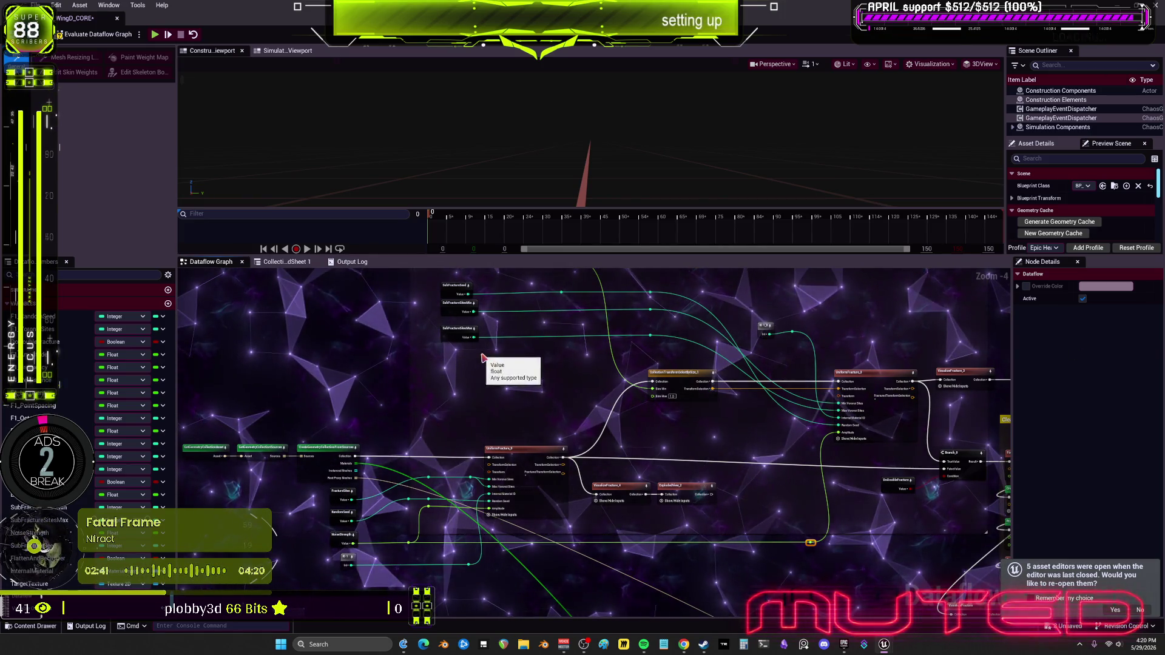
{"action": "left_click_drag", "start_coordinate": [592, 139], "coordinate": [303, 79]}
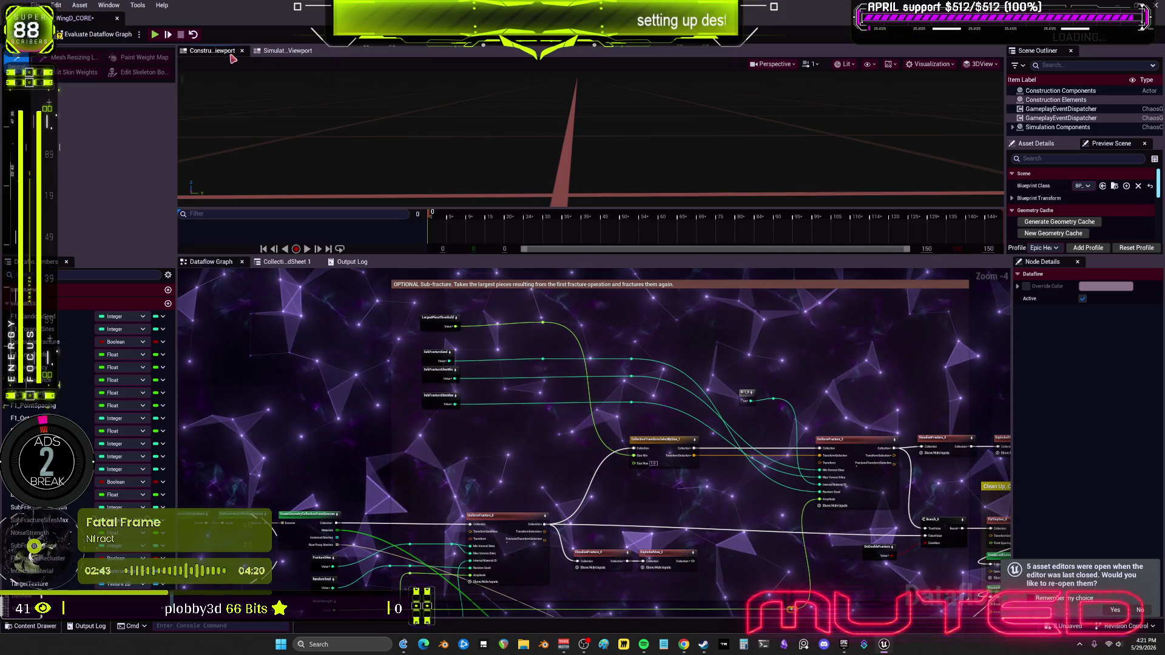
Show the armor mesh in the Simulation Viewport, resize the panels, and display Asset Details.
{"action": "left_click", "coordinate": [282, 51]}
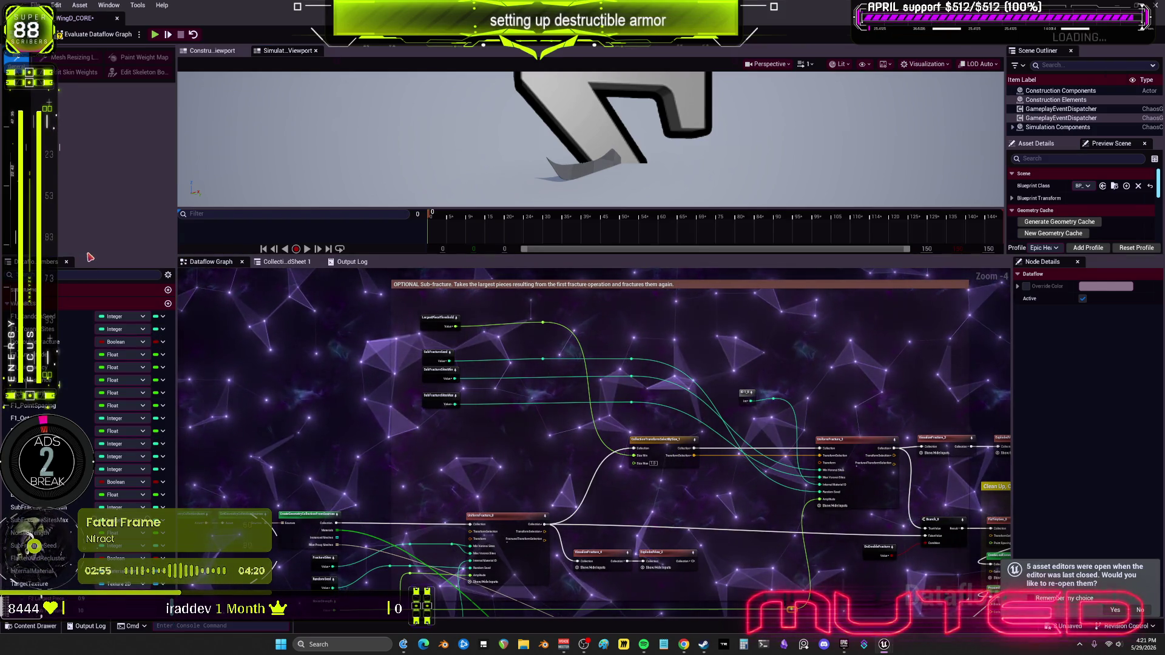
{"action": "left_click_drag", "start_coordinate": [88, 255], "coordinate": [88, 104]}
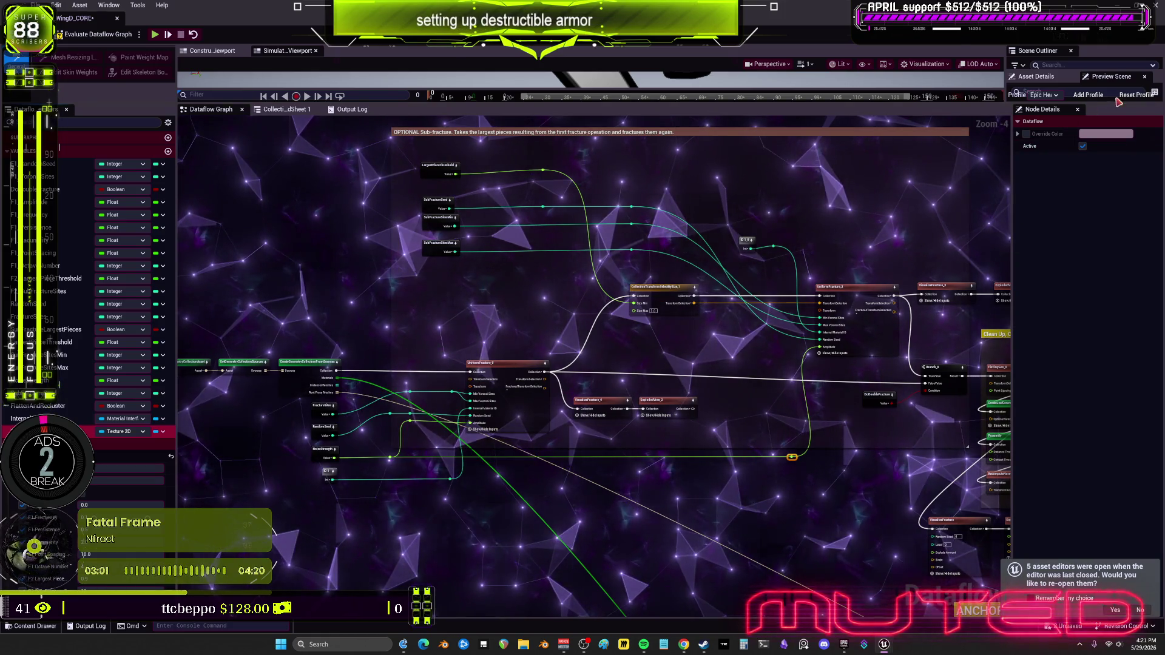
{"action": "left_click", "coordinate": [1054, 77]}
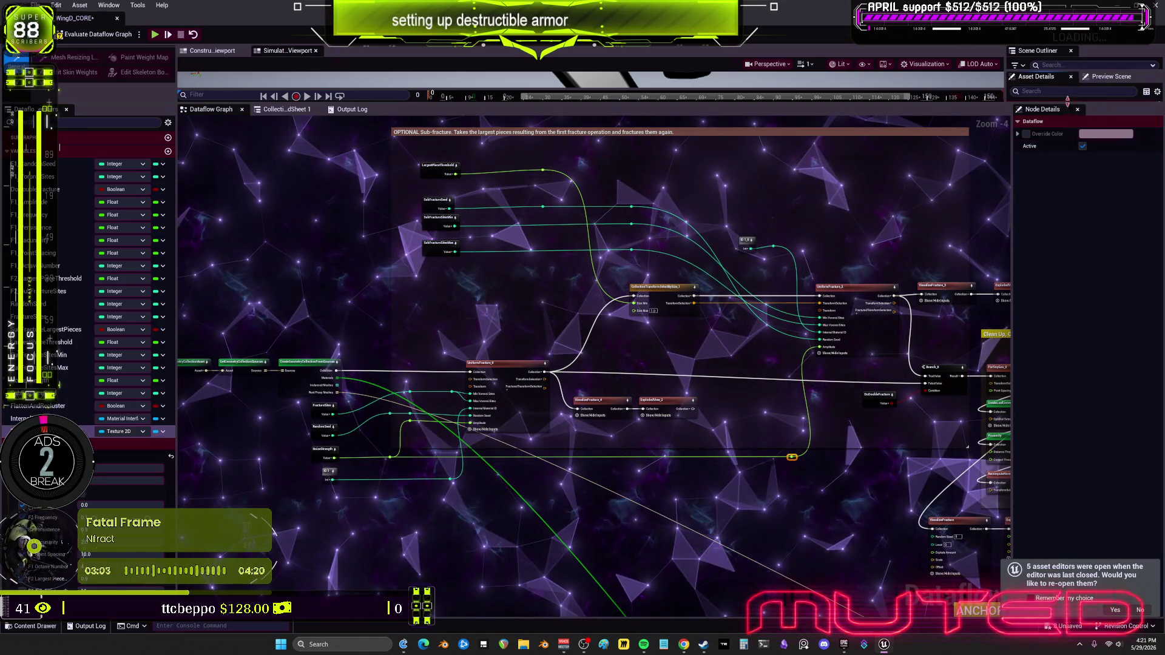
{"action": "mouse_move", "coordinate": [1065, 104]}
{"action": "left_mouse_down"}
{"action": "mouse_move", "coordinate": [1062, 358]}
{"action": "mouse_move", "coordinate": [1055, 172]}
{"action": "left_mouse_up"}
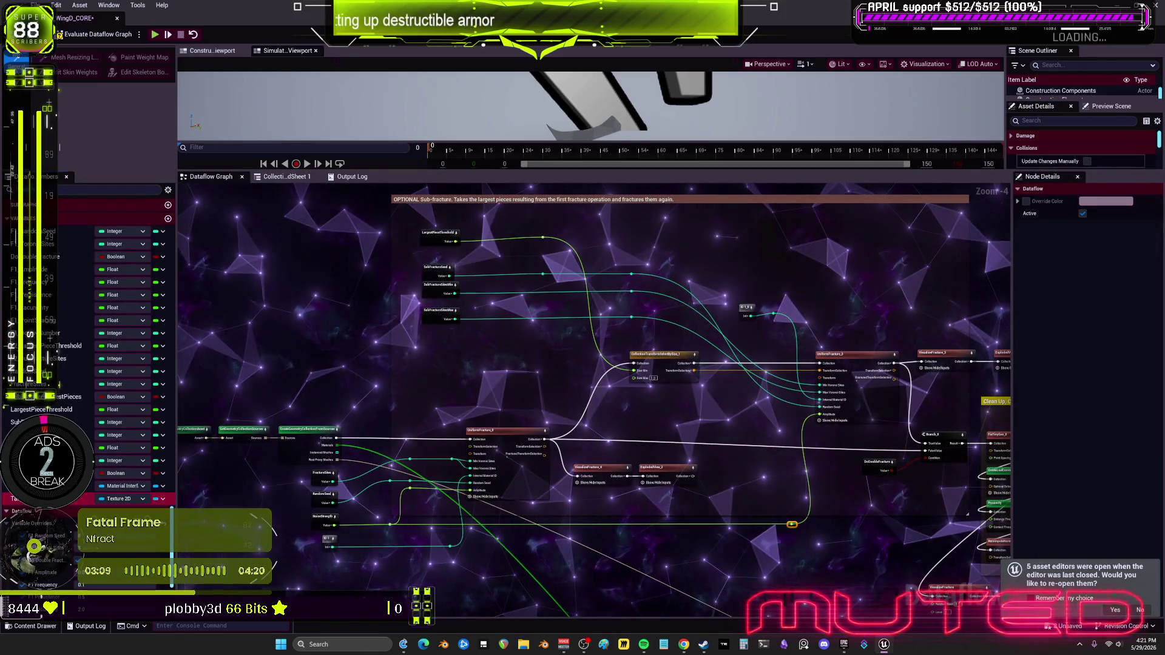
{"action": "mouse_move", "coordinate": [724, 391]}
{"action": "left_mouse_down"}
{"action": "mouse_move", "coordinate": [783, 409]}
{"action": "mouse_move", "coordinate": [622, 338]}
{"action": "left_mouse_up"}
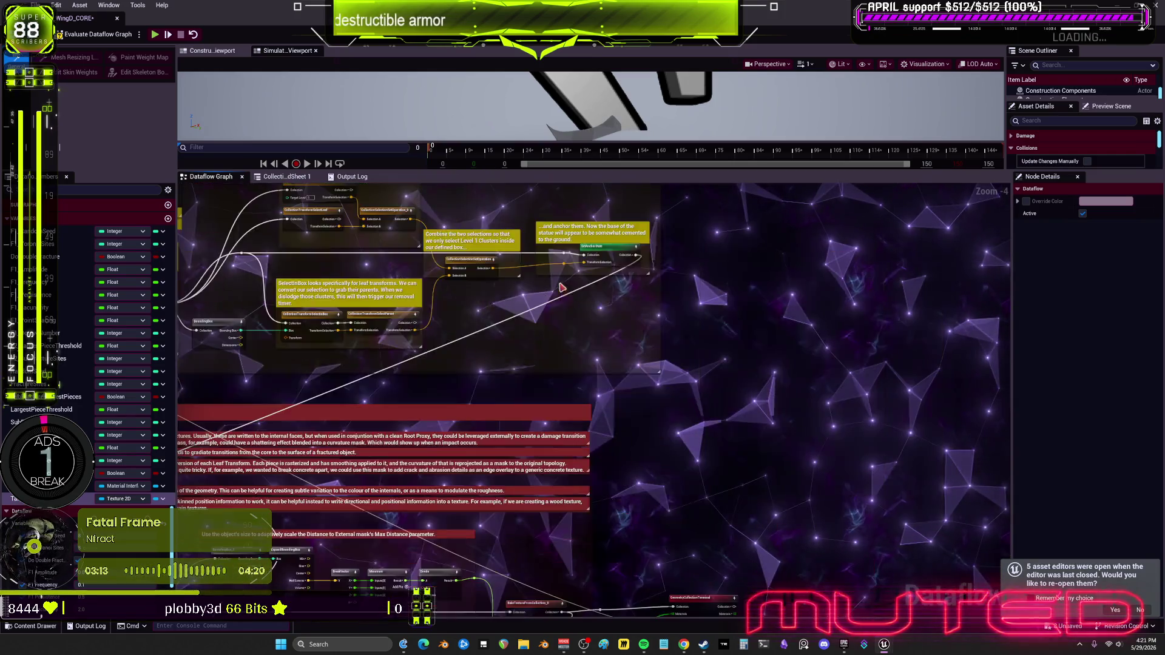
Inspect the TargetTexture node and shift it slightly up and right.
{"action": "scroll", "coordinate": [692, 398], "scroll_direction": "up", "scroll_amount": 3}
{"action": "left_click", "coordinate": [574, 525]}
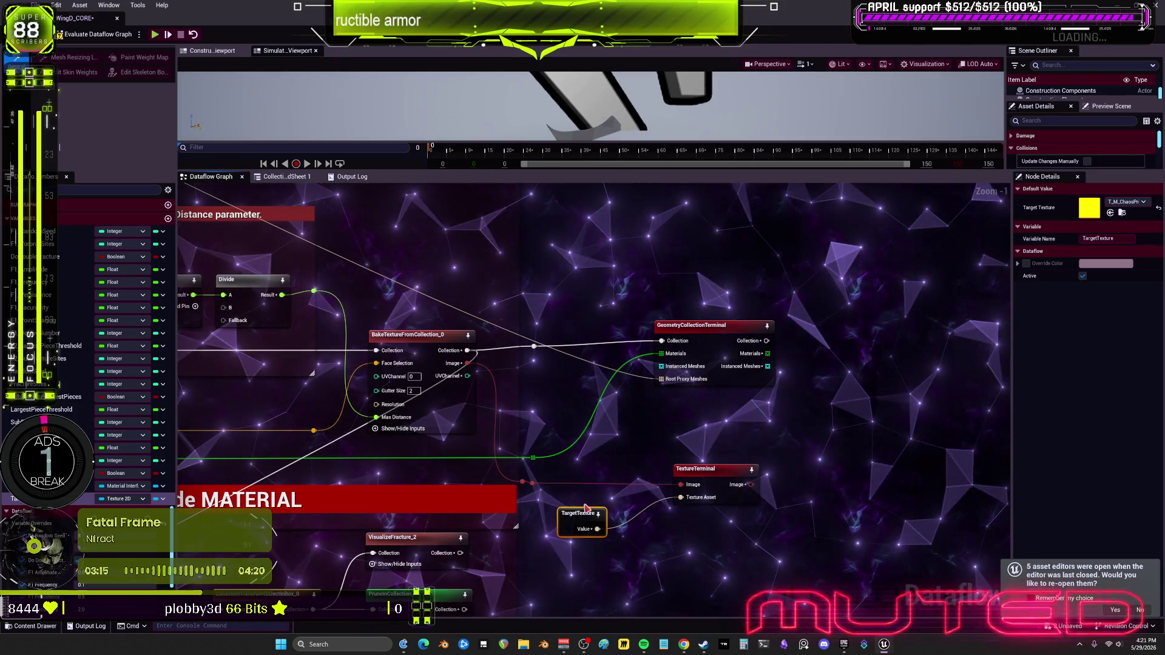
{"action": "scroll", "coordinate": [574, 525], "scroll_direction": "up", "scroll_amount": 1}
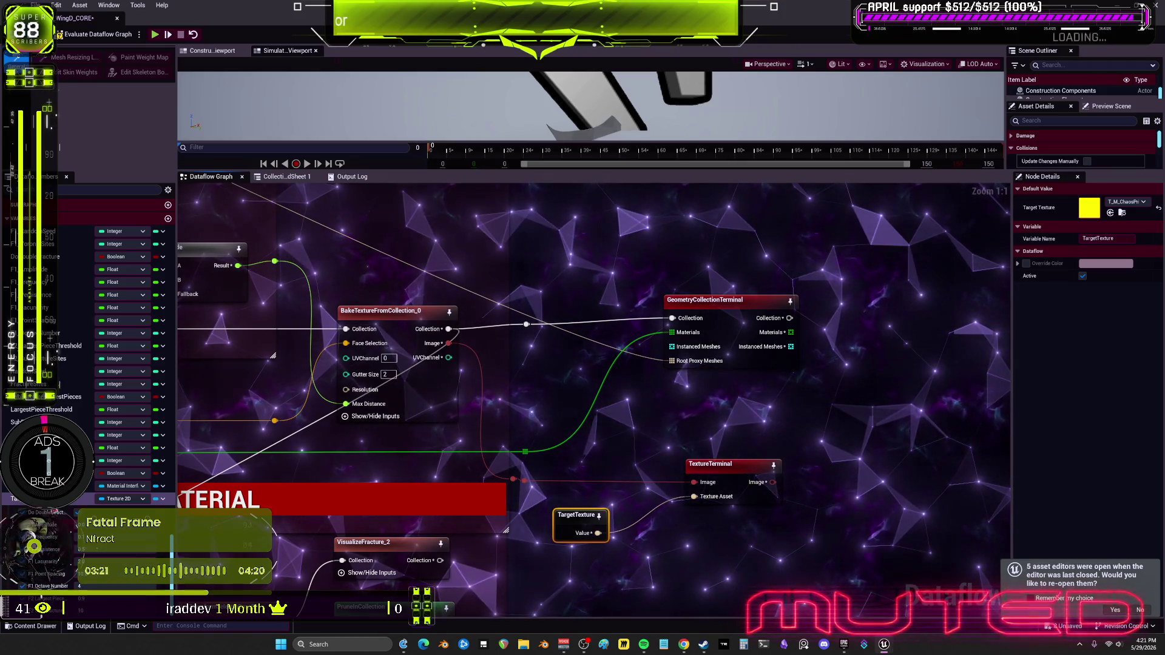
{"action": "scroll", "coordinate": [36, 549], "scroll_direction": "up", "scroll_amount": 2}
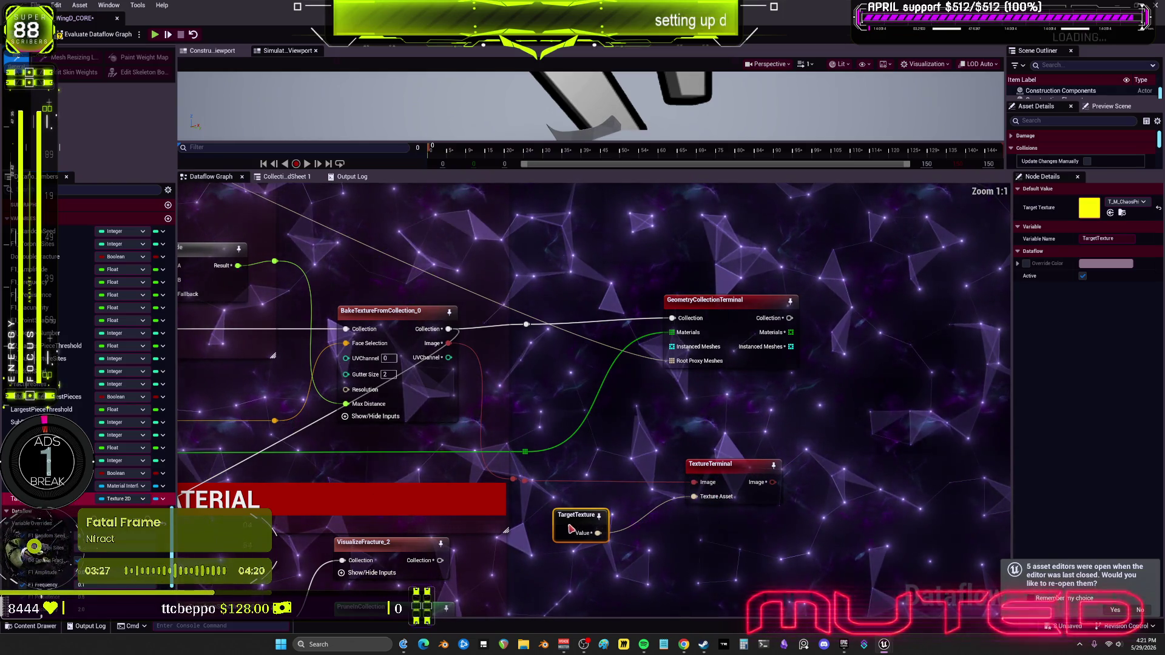
{"action": "left_click_drag", "start_coordinate": [571, 529], "coordinate": [581, 523]}
{"action": "left_click", "coordinate": [605, 531]}
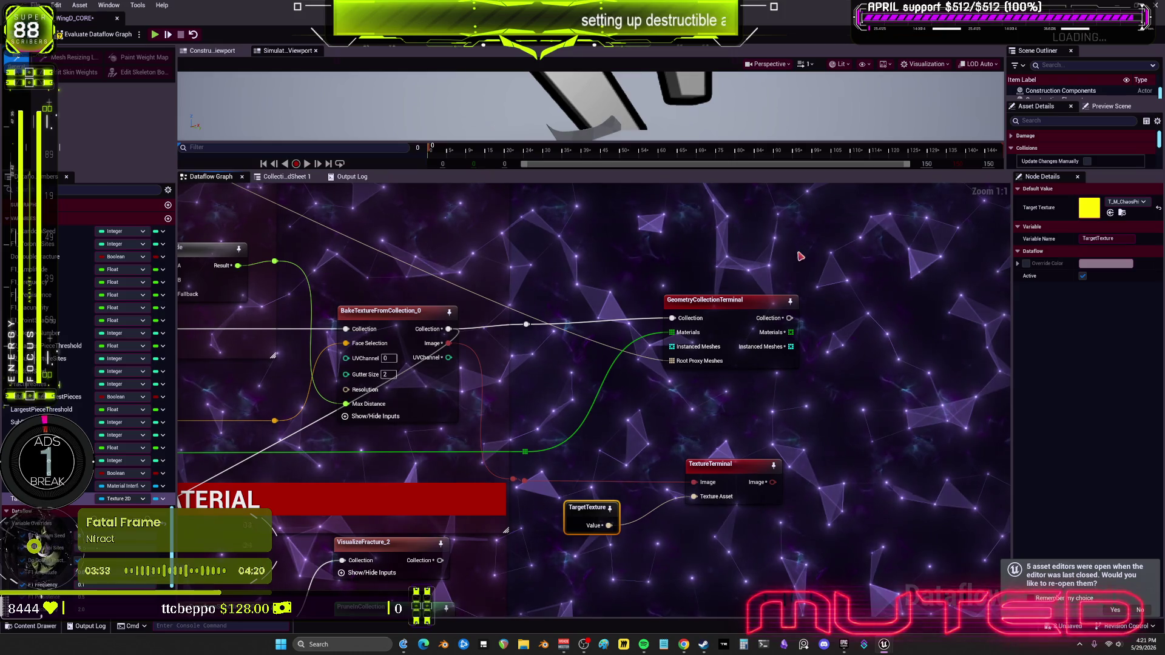
Remove the old reroute link and wire BakeTextureFromCollection's Collection into GeometryCollectionTerminal.
{"action": "left_click", "coordinate": [724, 305]}
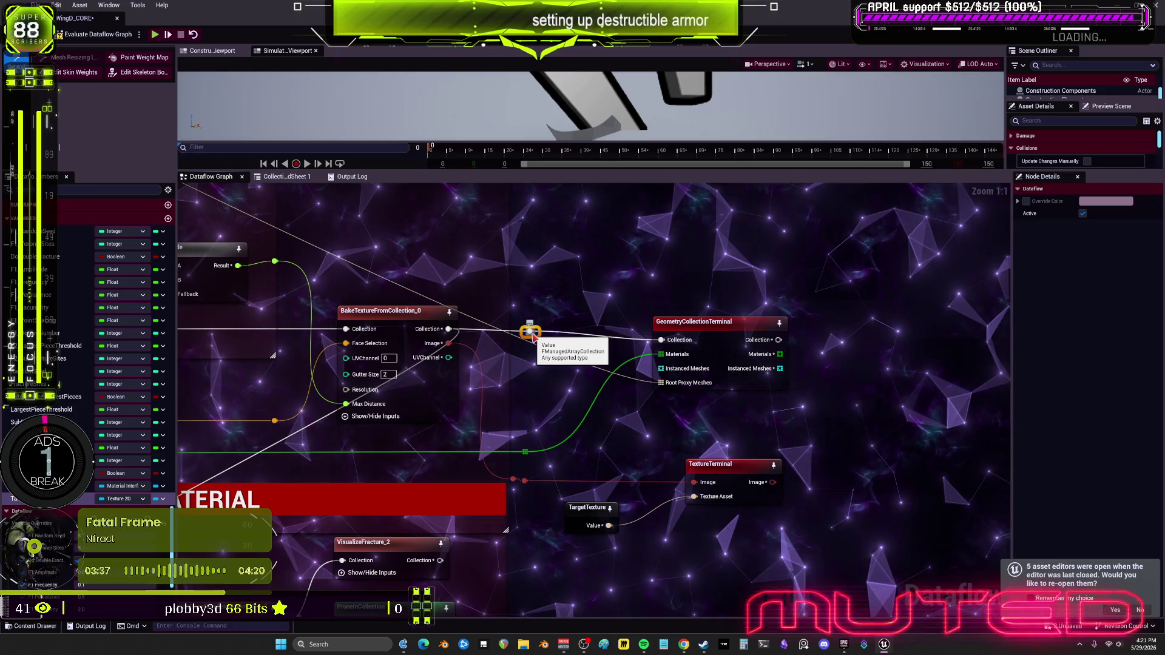
{"action": "key", "text": "Delete"}
{"action": "scroll", "coordinate": [581, 346], "scroll_direction": "down", "scroll_amount": 1}
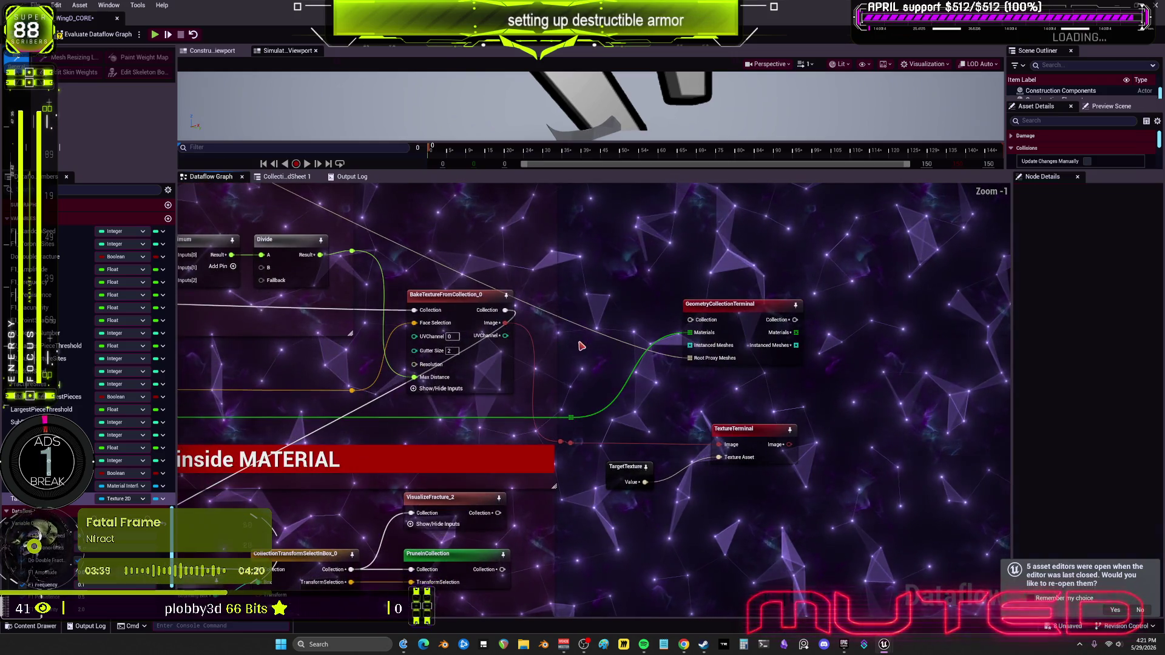
{"action": "scroll", "coordinate": [615, 348], "scroll_direction": "down", "scroll_amount": 1}
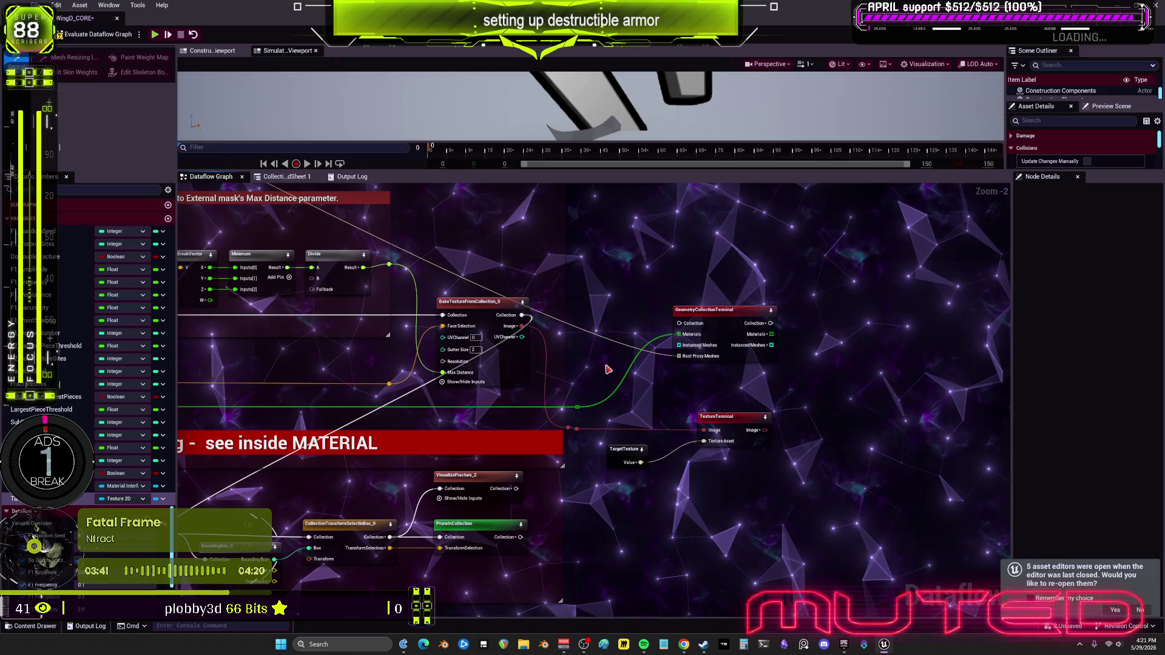
{"action": "mouse_move", "coordinate": [593, 421]}
{"action": "left_mouse_down"}
{"action": "mouse_move", "coordinate": [701, 362]}
{"action": "mouse_move", "coordinate": [581, 437]}
{"action": "left_mouse_up"}
{"action": "left_click_drag", "start_coordinate": [513, 332], "coordinate": [692, 333]}
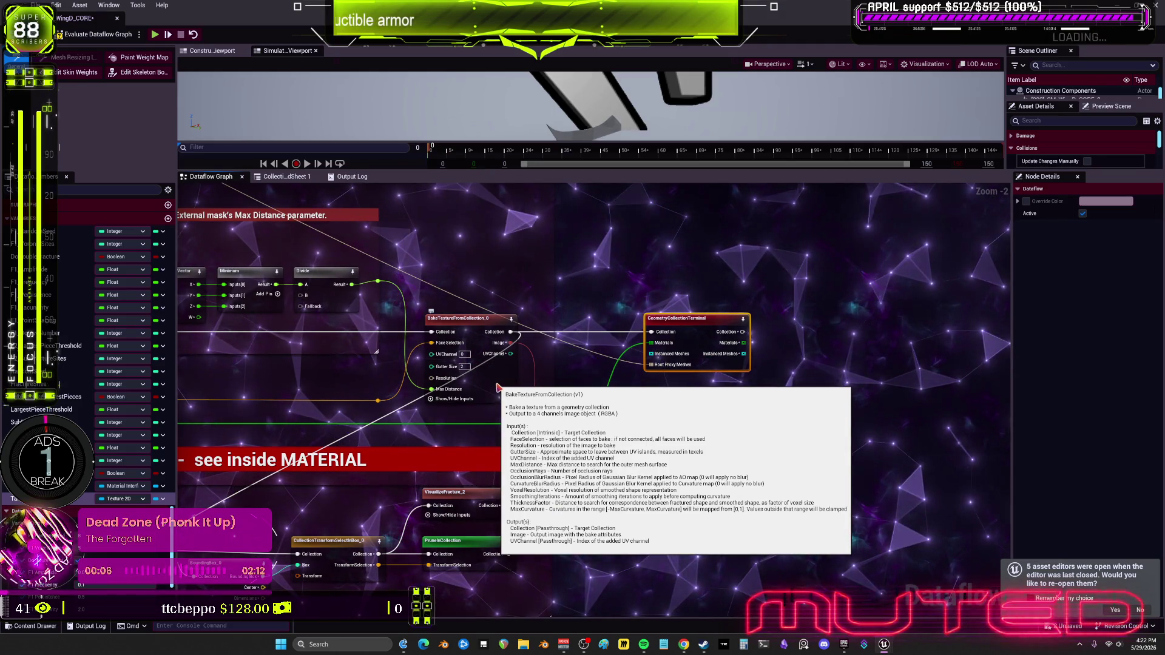
Set BakeTextureFromCollection's Resolution to 1024 x 1024 and re-evaluate the Dataflow graph.
{"action": "left_click", "coordinate": [499, 388]}
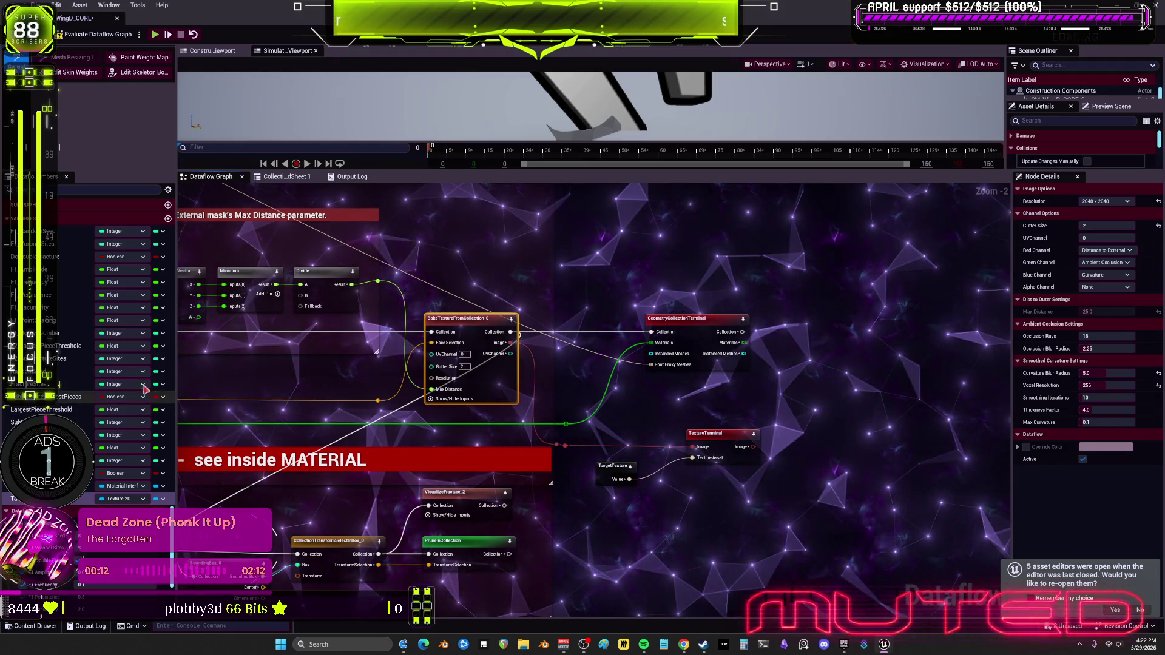
{"action": "left_click", "coordinate": [124, 486]}
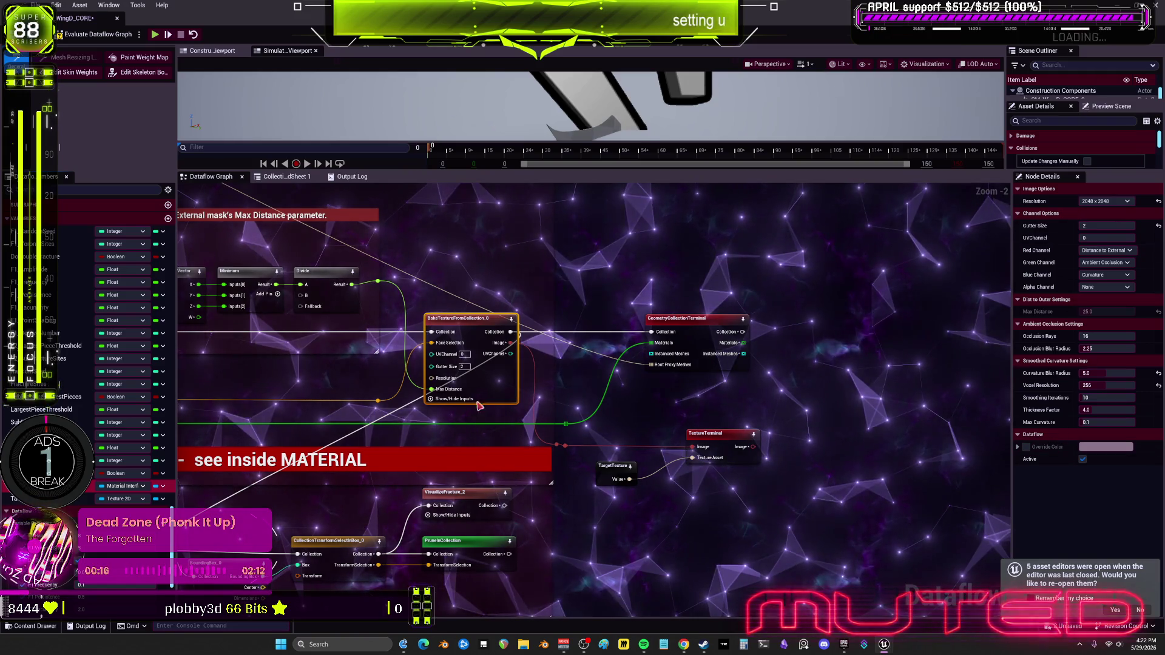
{"action": "left_click", "coordinate": [1116, 201]}
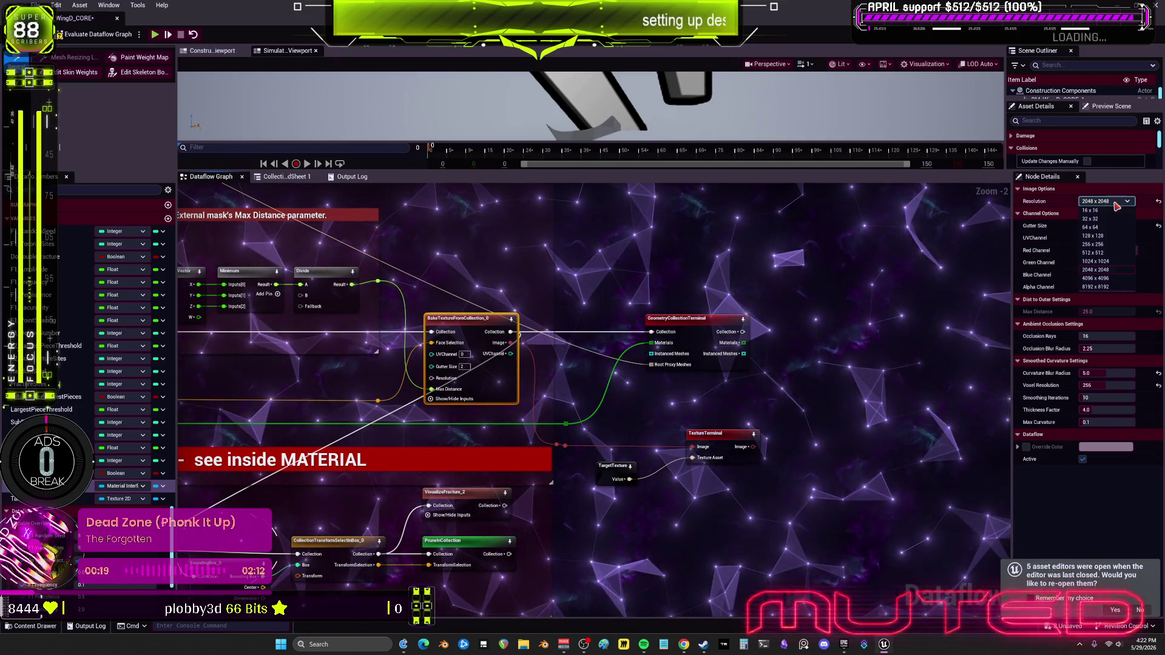
{"action": "left_click", "coordinate": [1126, 262]}
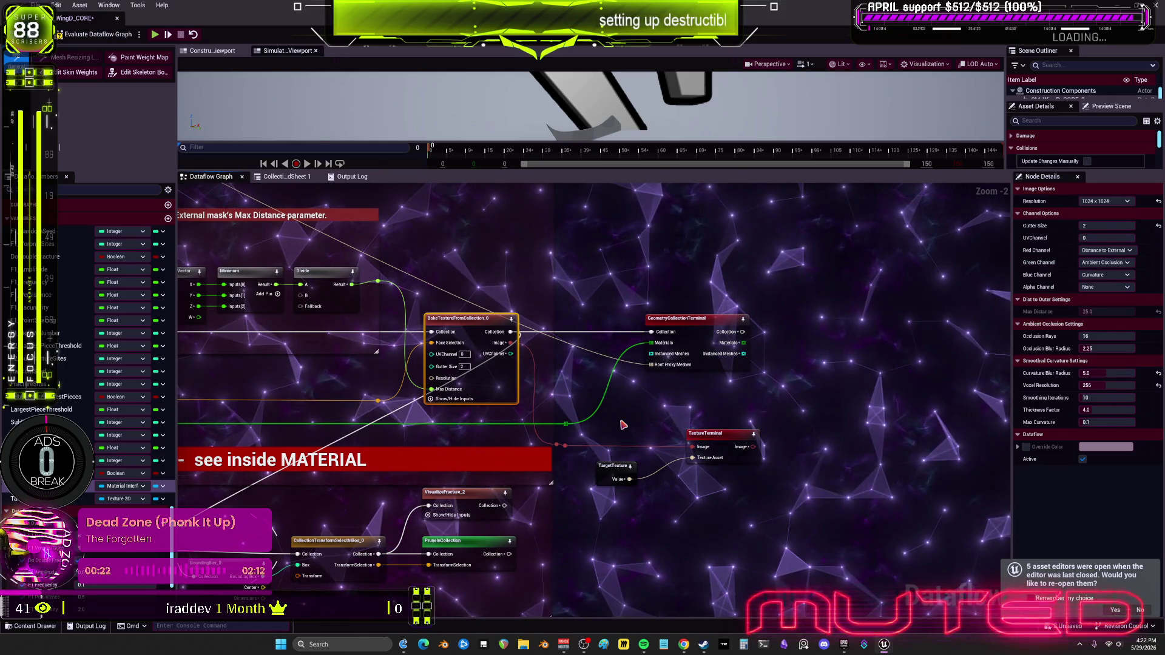
{"action": "left_click", "coordinate": [121, 499]}
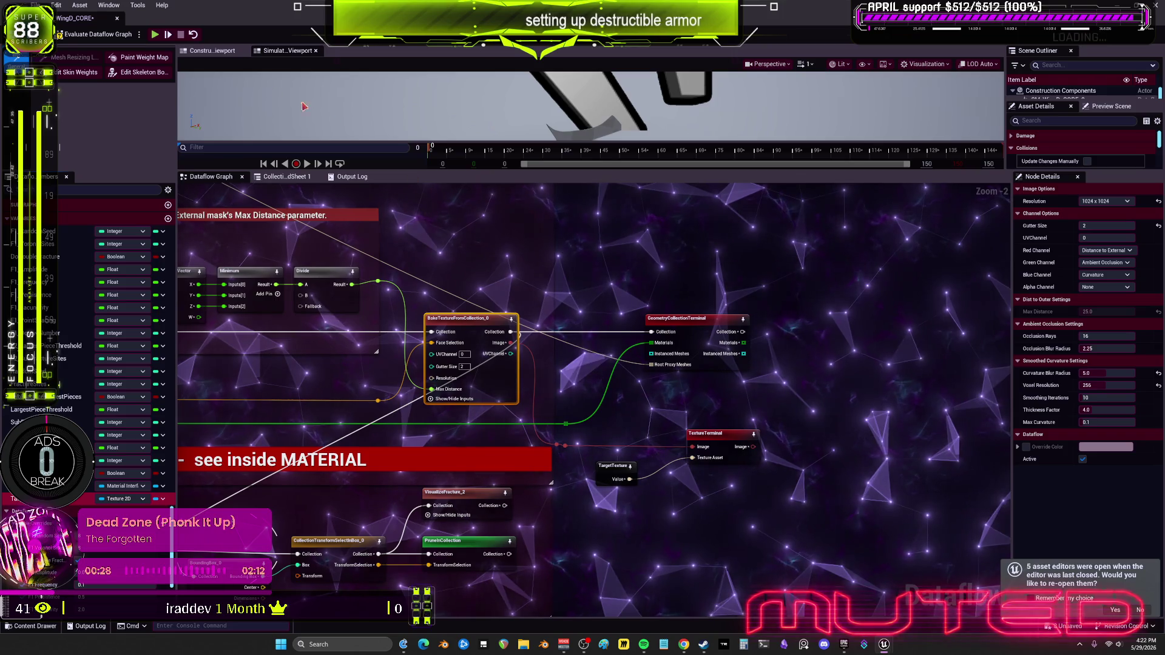
{"action": "left_click", "coordinate": [69, 37]}
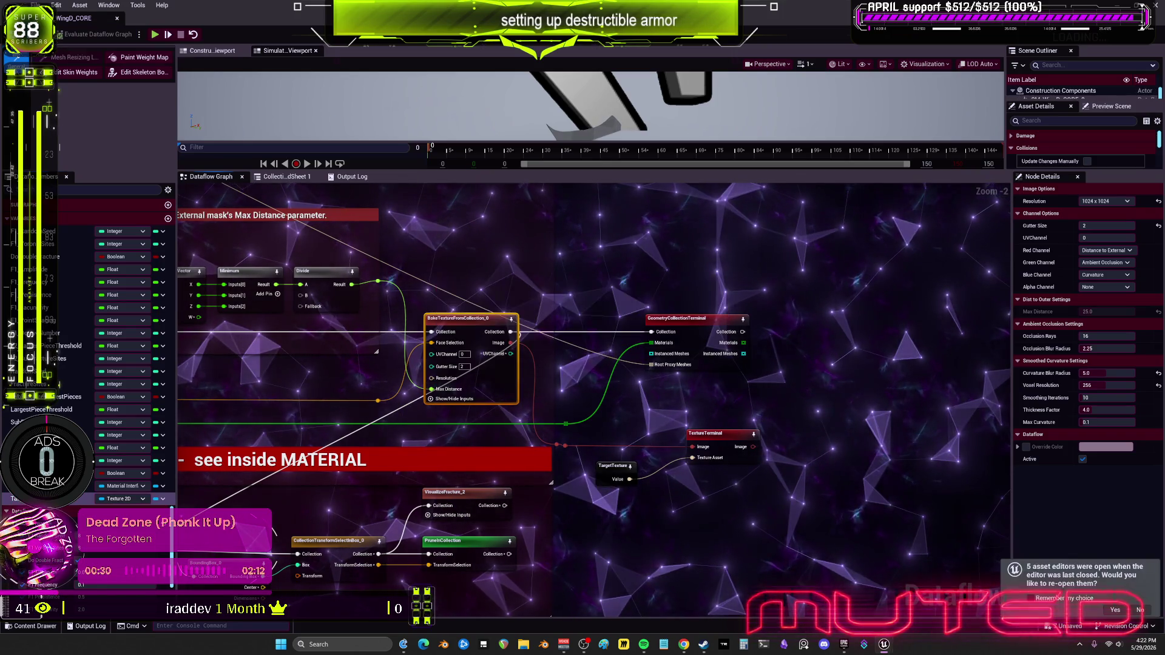
Check the terminal nodes and browse to TargetTexture's texture in the Content Browser.
{"action": "left_click", "coordinate": [704, 343]}
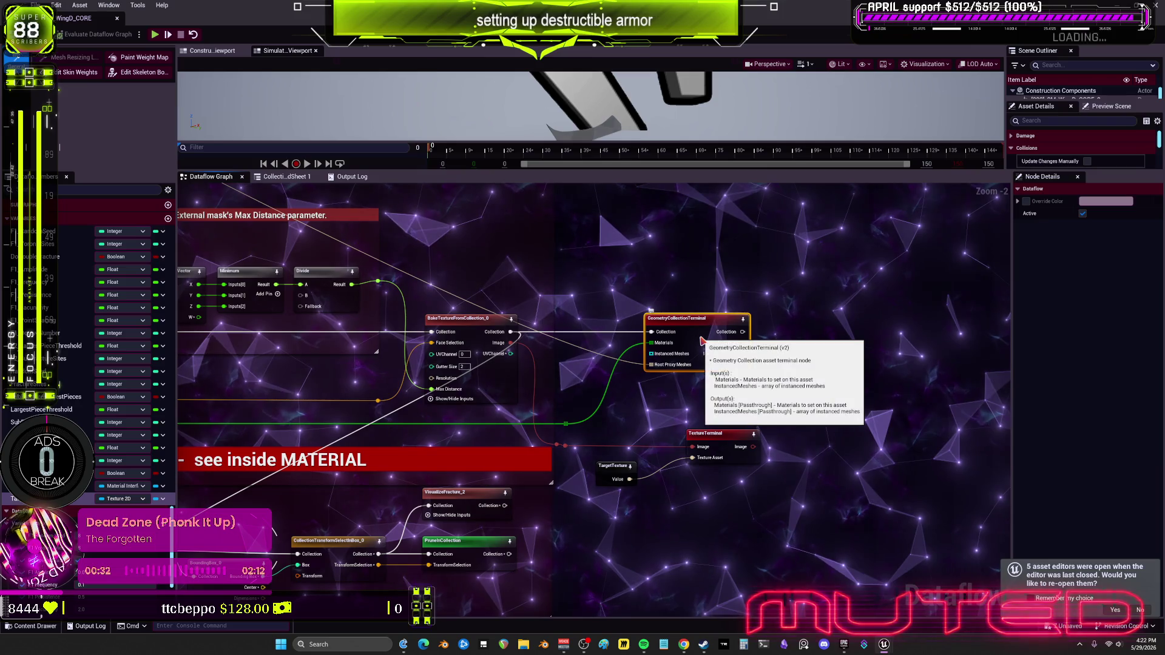
{"action": "left_click", "coordinate": [728, 438]}
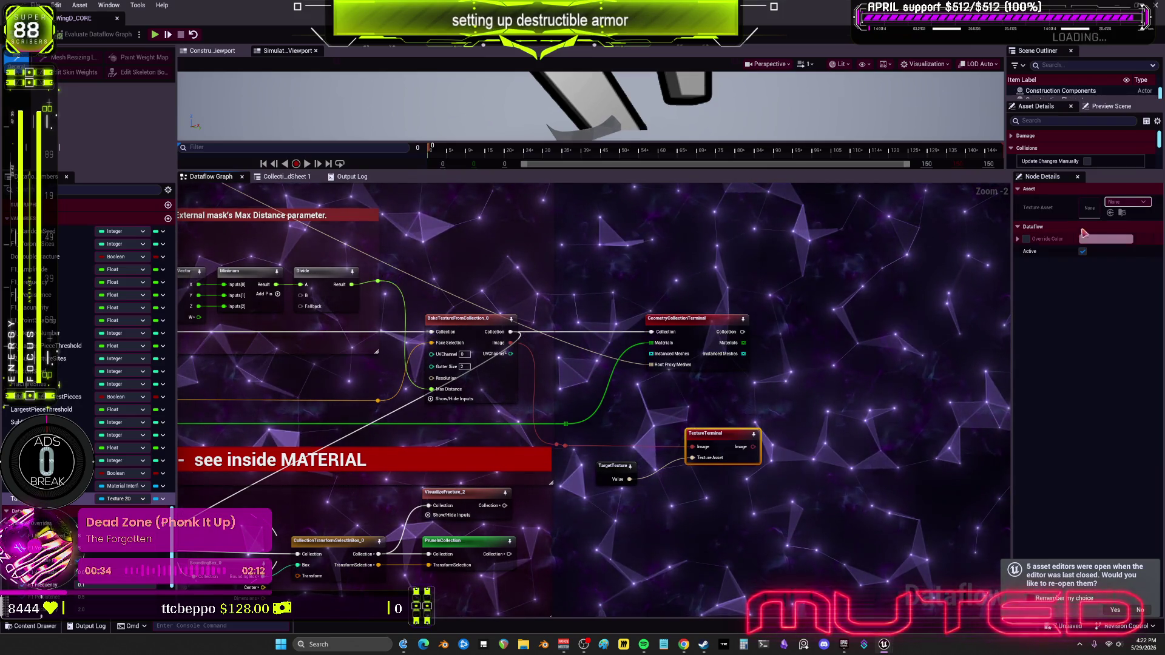
{"action": "left_click", "coordinate": [613, 466]}
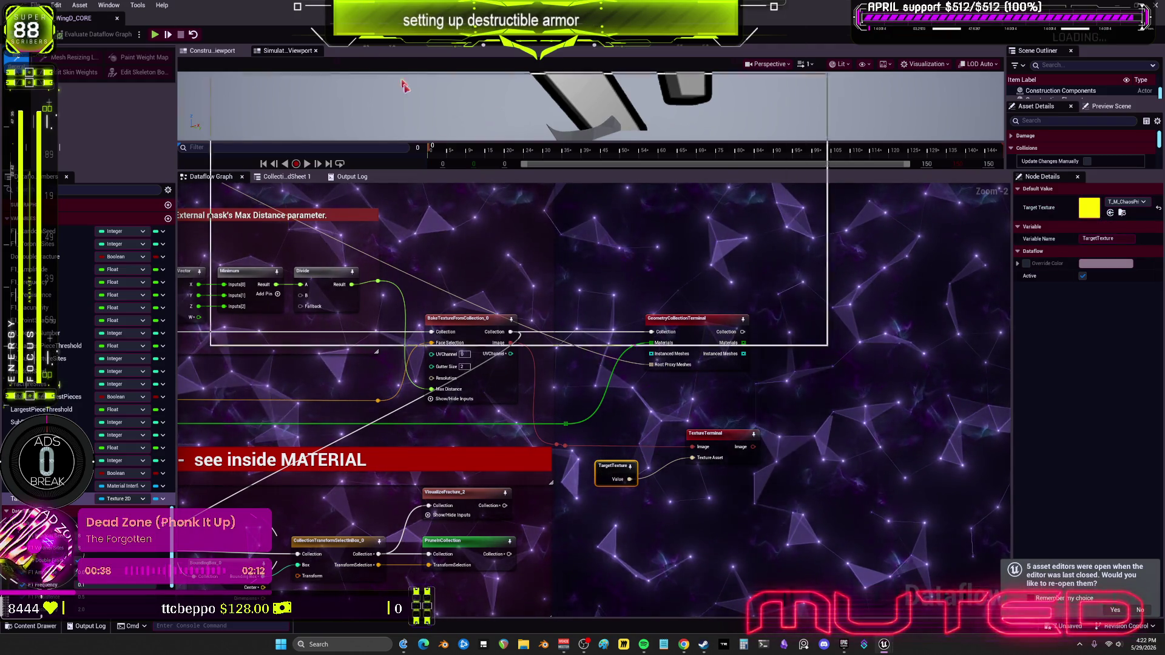
{"action": "left_click", "coordinate": [1122, 213]}
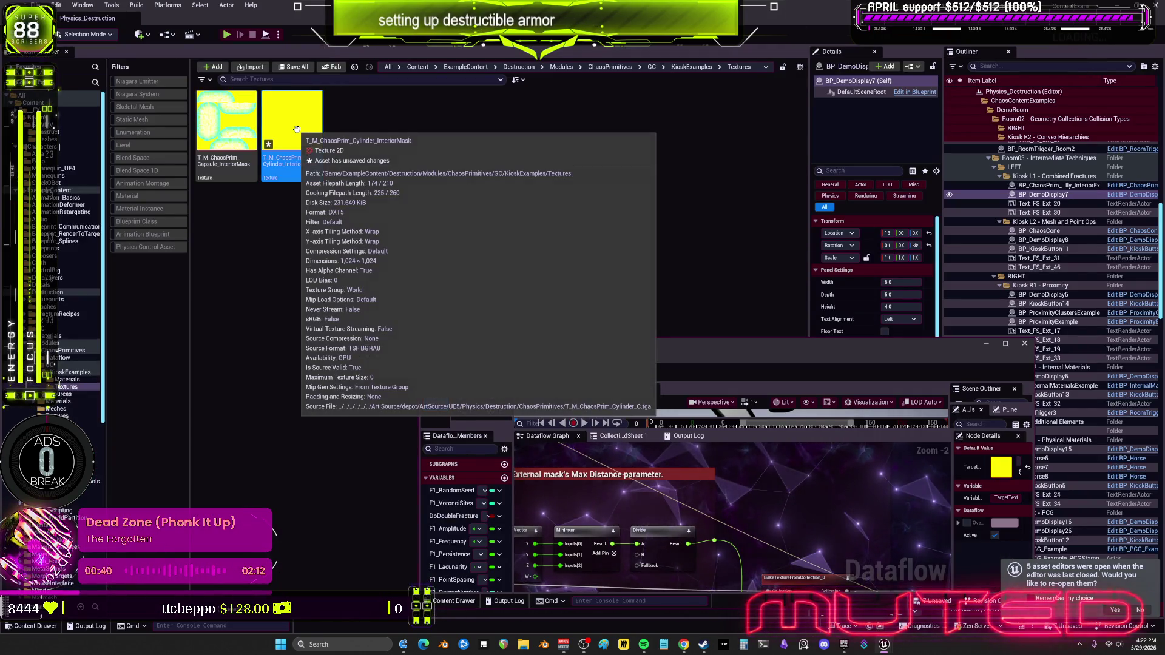
Show the capsule interior-mask texture's references in the Reference Viewer.
{"action": "left_click", "coordinate": [236, 119]}
{"action": "right_click", "coordinate": [236, 119]}
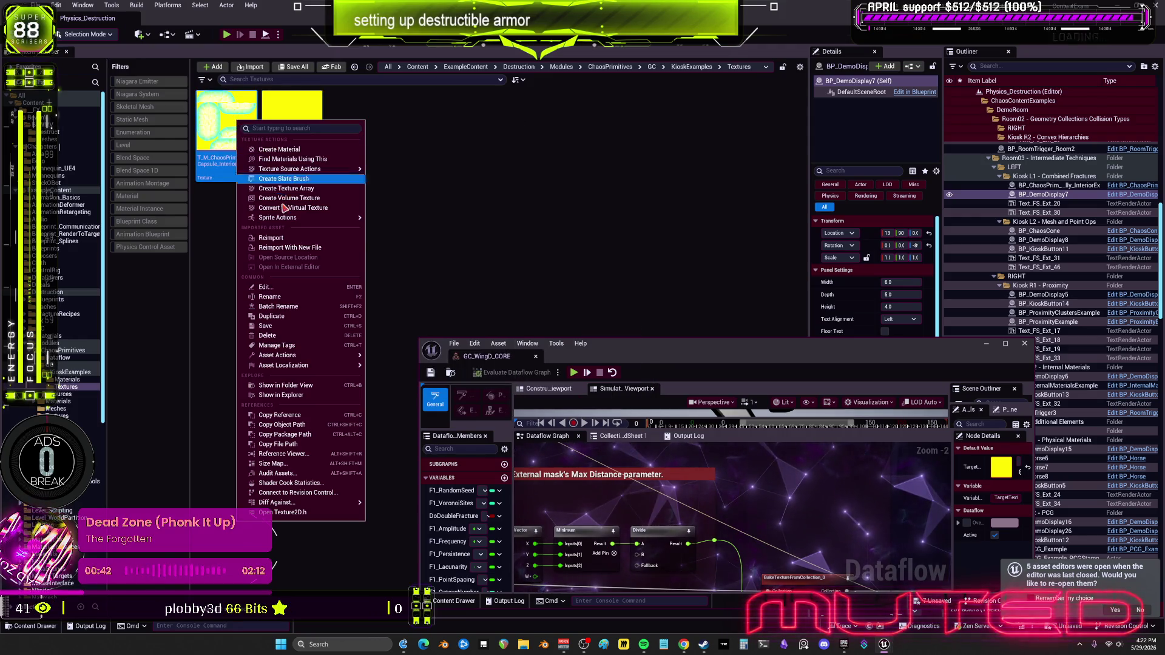
{"action": "left_click", "coordinate": [313, 455]}
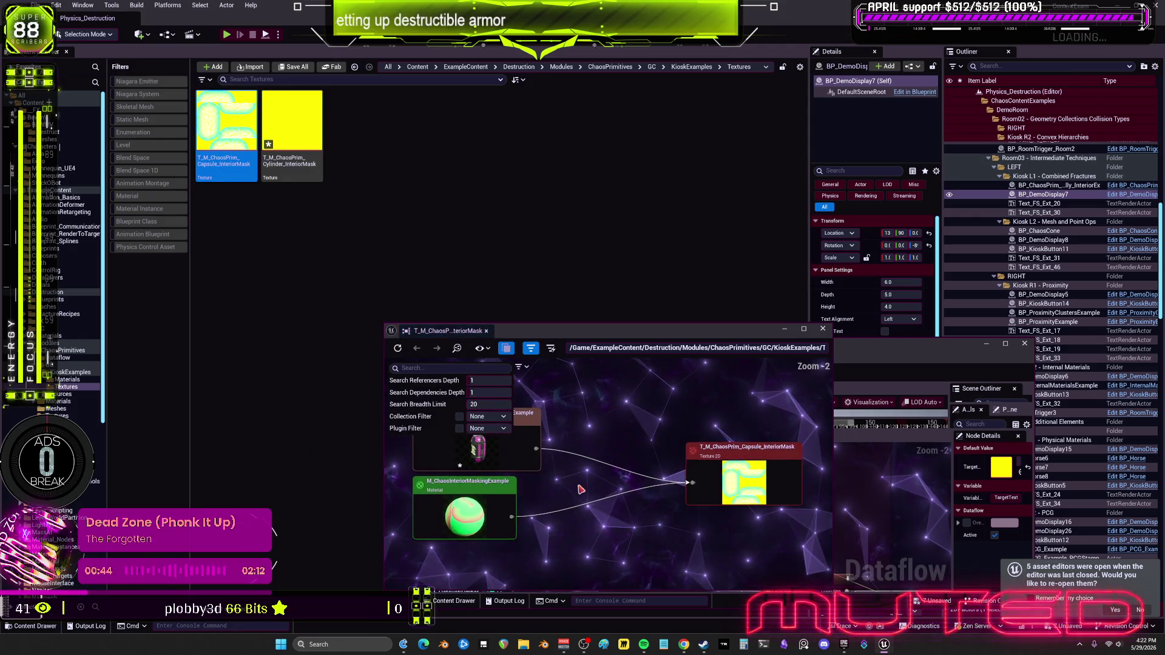
Browse to M_ChaosInteriorMaskingExample and open it in the Material Editor.
{"action": "left_click", "coordinate": [574, 514]}
{"action": "right_click", "coordinate": [574, 514]}
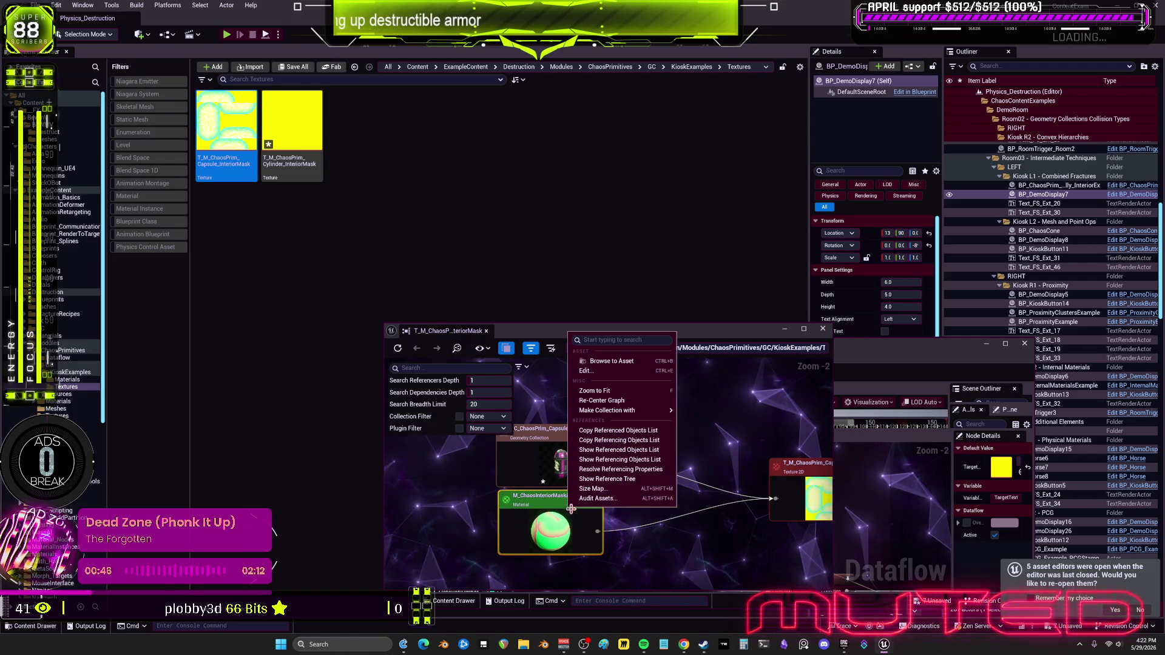
{"action": "left_click", "coordinate": [601, 358]}
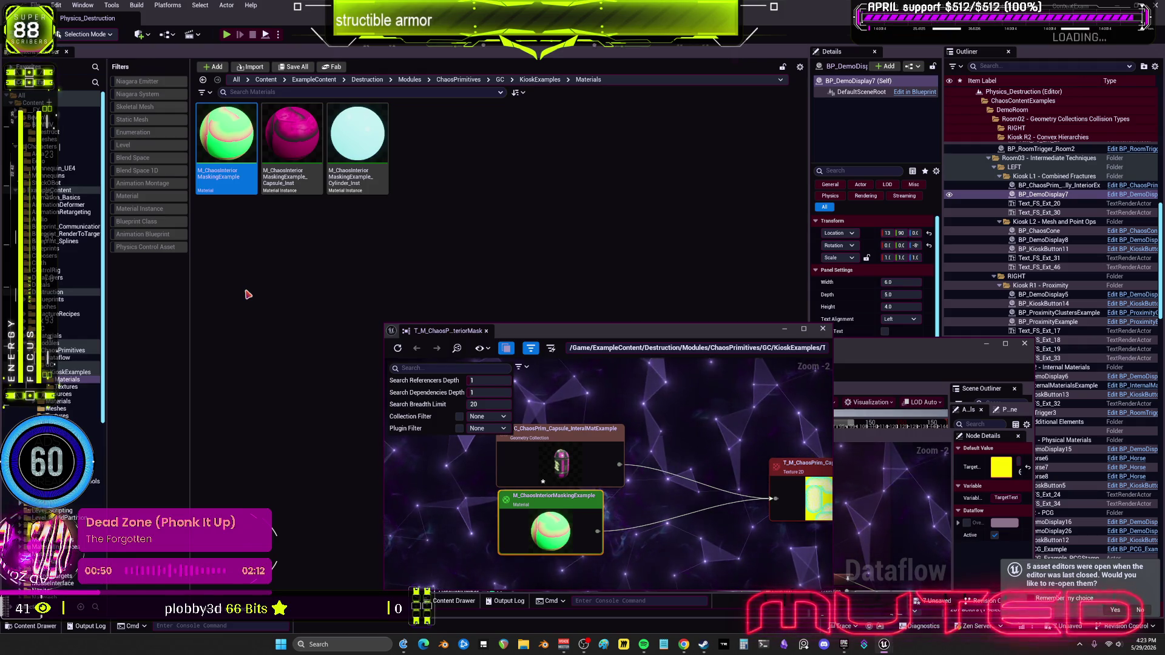
{"action": "double_click", "coordinate": [232, 141]}
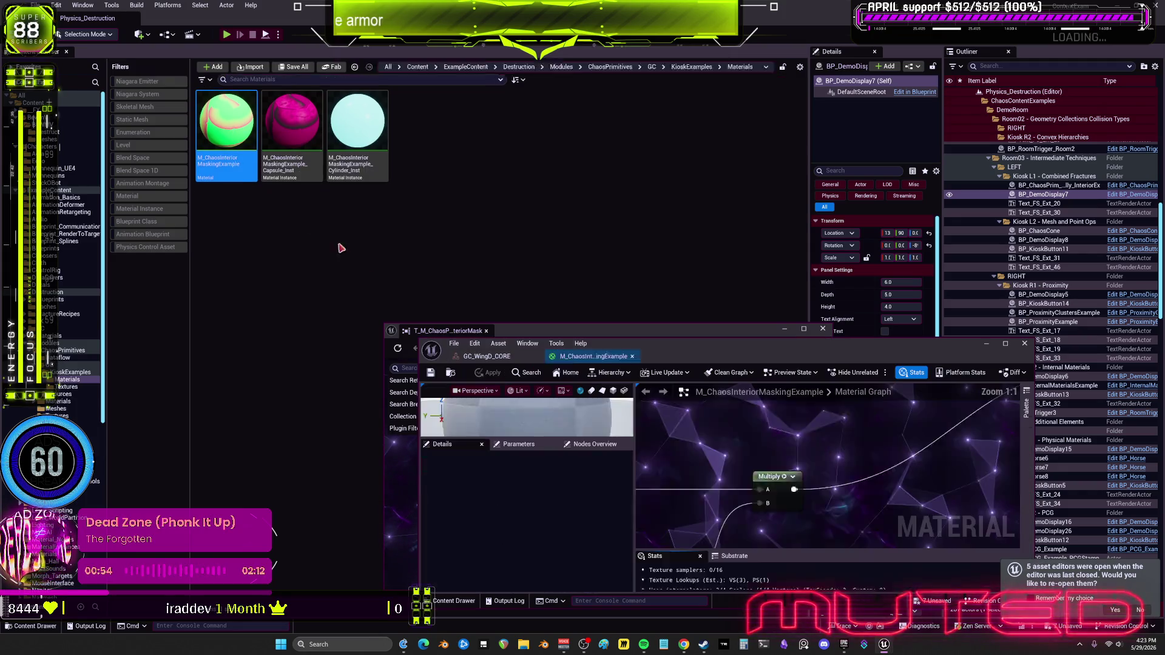
Review the material's contrast, Lerp and Multiply nodes and orbit the preview sphere.
{"action": "scroll", "coordinate": [783, 273], "scroll_direction": "down", "scroll_amount": 5}
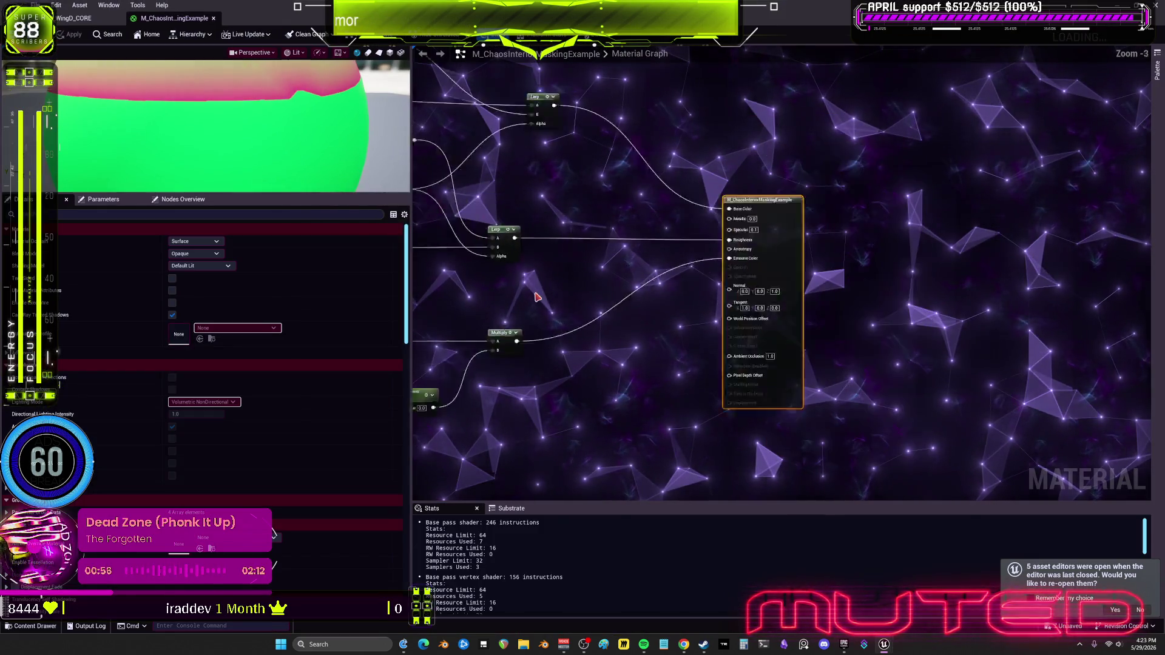
{"action": "scroll", "coordinate": [746, 290], "scroll_direction": "up", "scroll_amount": 5}
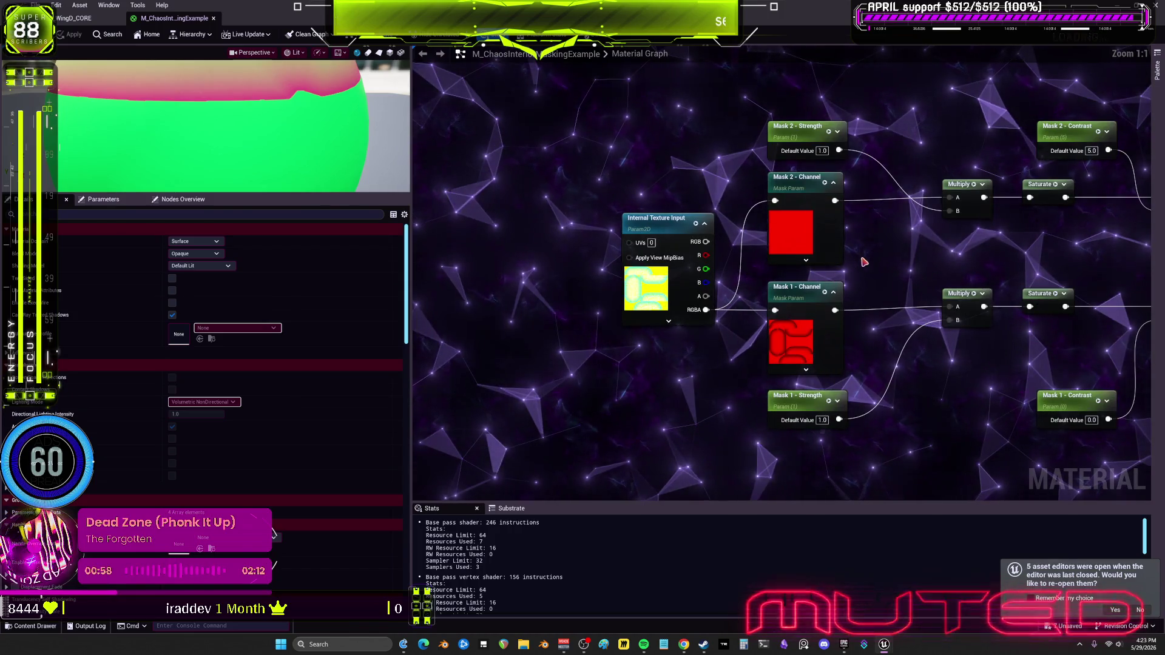
{"action": "left_click_drag", "start_coordinate": [1099, 235], "coordinate": [806, 228]}
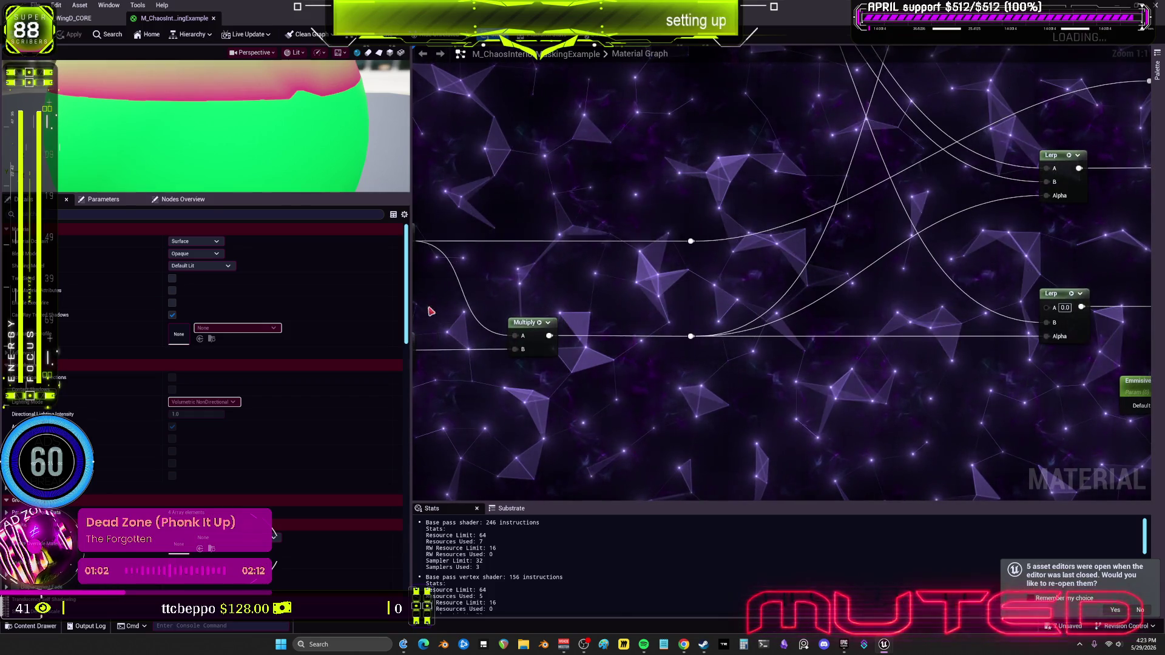
{"action": "mouse_move", "coordinate": [859, 197]}
{"action": "left_mouse_down"}
{"action": "mouse_move", "coordinate": [706, 264]}
{"action": "mouse_move", "coordinate": [691, 303]}
{"action": "left_mouse_up"}
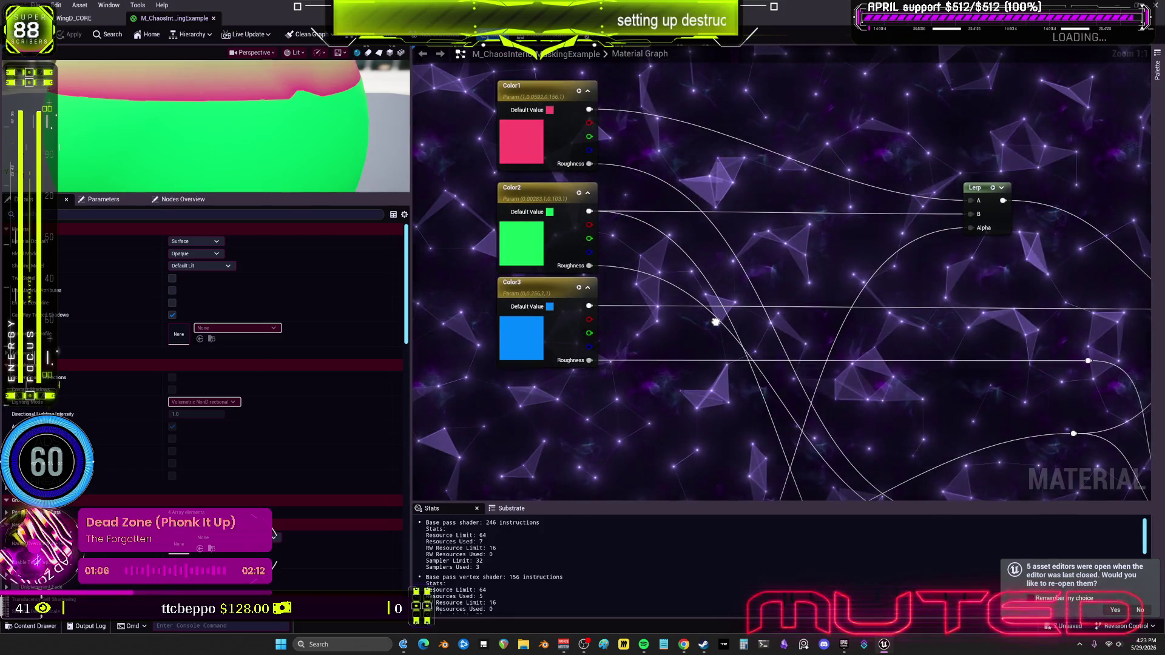
{"action": "left_click_drag", "start_coordinate": [224, 158], "coordinate": [225, 194]}
{"action": "mouse_move", "coordinate": [738, 241]}
{"action": "left_mouse_down"}
{"action": "mouse_move", "coordinate": [714, 229]}
{"action": "mouse_move", "coordinate": [850, 289]}
{"action": "left_mouse_up"}
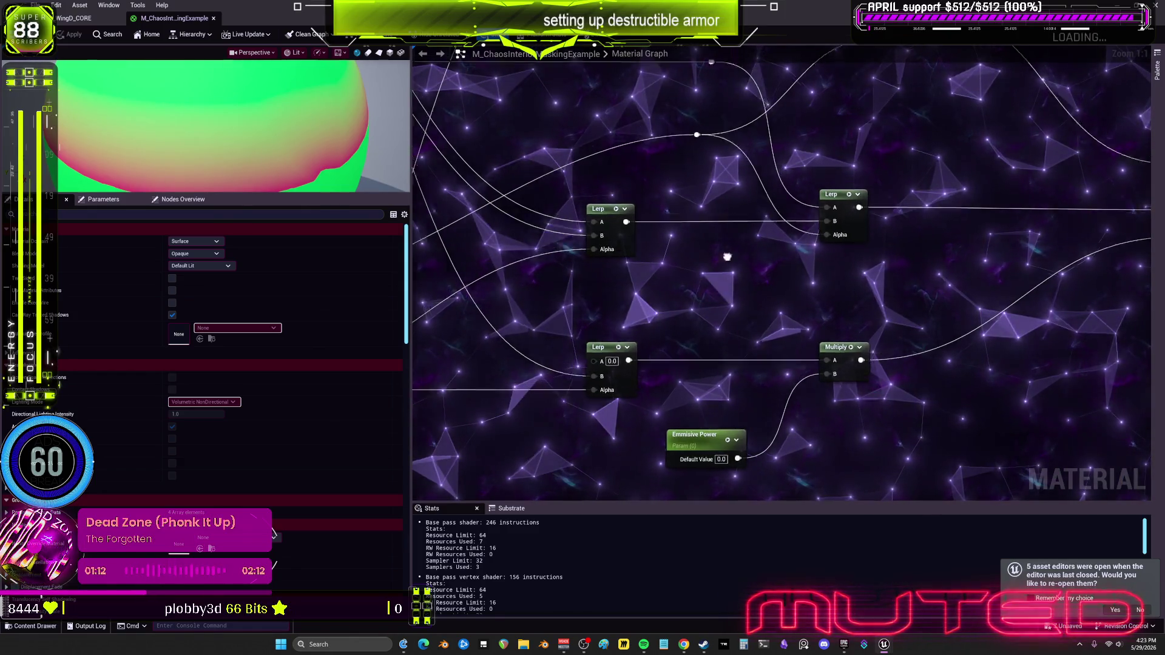
Reposition the Emmisive Power node, then open the capsule material instance full screen.
{"action": "mouse_move", "coordinate": [510, 265]}
{"action": "left_mouse_down"}
{"action": "mouse_move", "coordinate": [590, 179]}
{"action": "mouse_move", "coordinate": [822, 166]}
{"action": "mouse_move", "coordinate": [633, 172]}
{"action": "left_mouse_up"}
{"action": "mouse_move", "coordinate": [605, 362]}
{"action": "left_mouse_down"}
{"action": "mouse_move", "coordinate": [626, 453]}
{"action": "mouse_move", "coordinate": [609, 329]}
{"action": "left_mouse_up"}
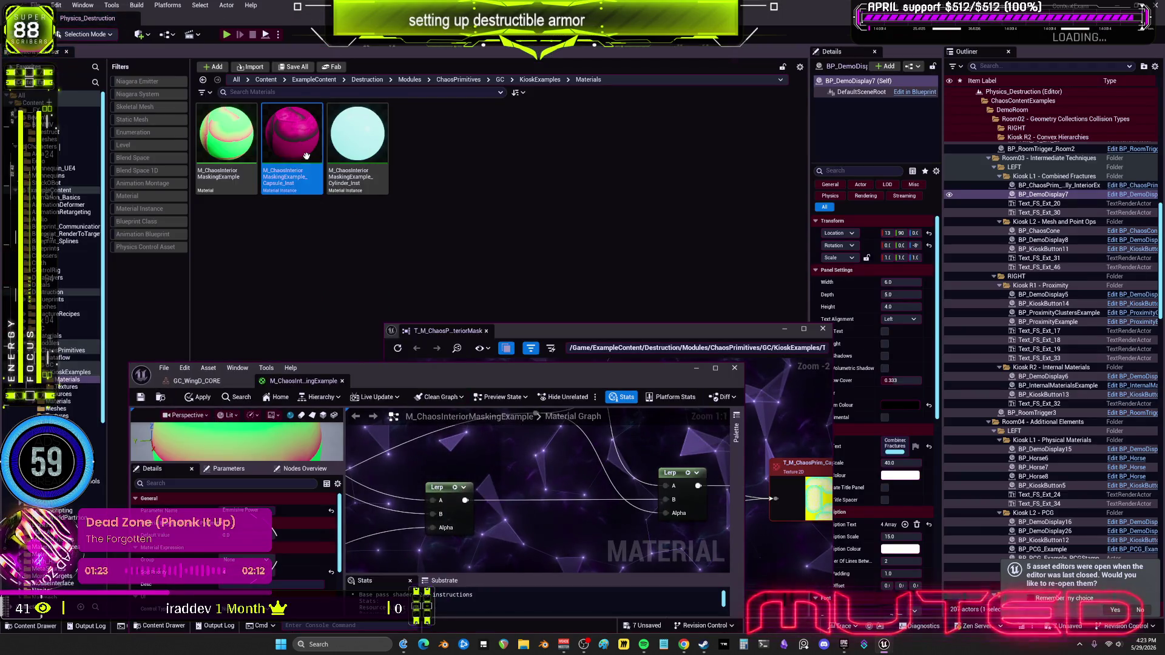
{"action": "double_click", "coordinate": [291, 135]}
{"action": "left_click", "coordinate": [715, 367]}
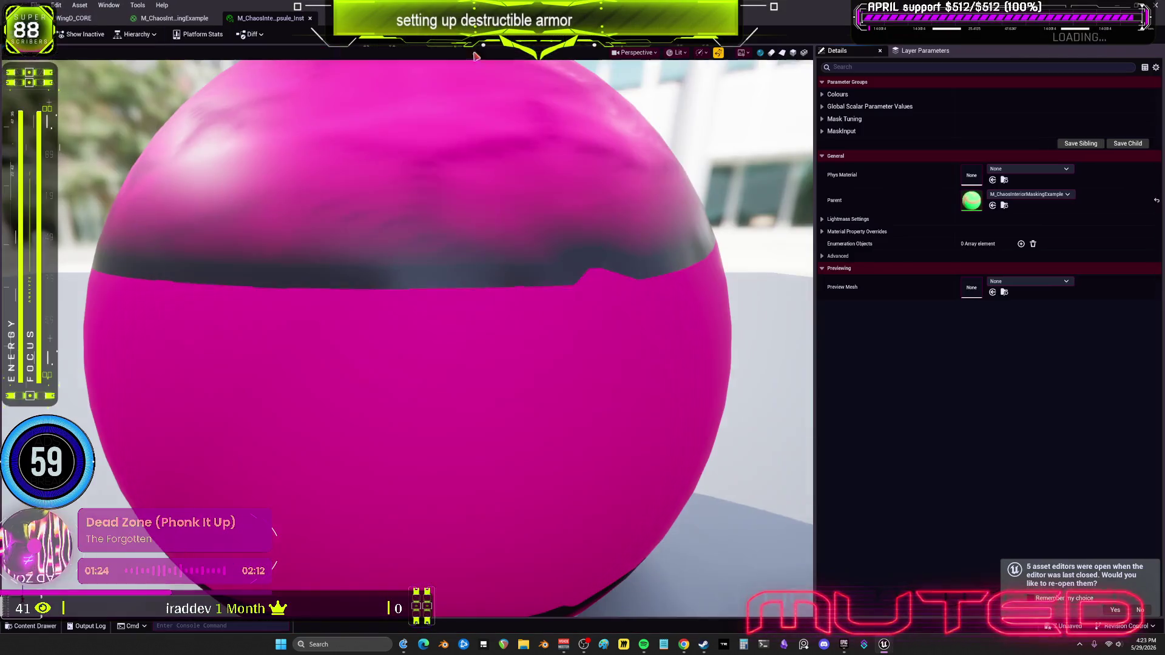
Expand the Colours, global scalar, Mask Tuning and MaskInput parameter groups.
{"action": "left_click", "coordinate": [868, 131]}
{"action": "left_click", "coordinate": [868, 119]}
{"action": "left_click", "coordinate": [868, 106]}
{"action": "left_click", "coordinate": [868, 94]}
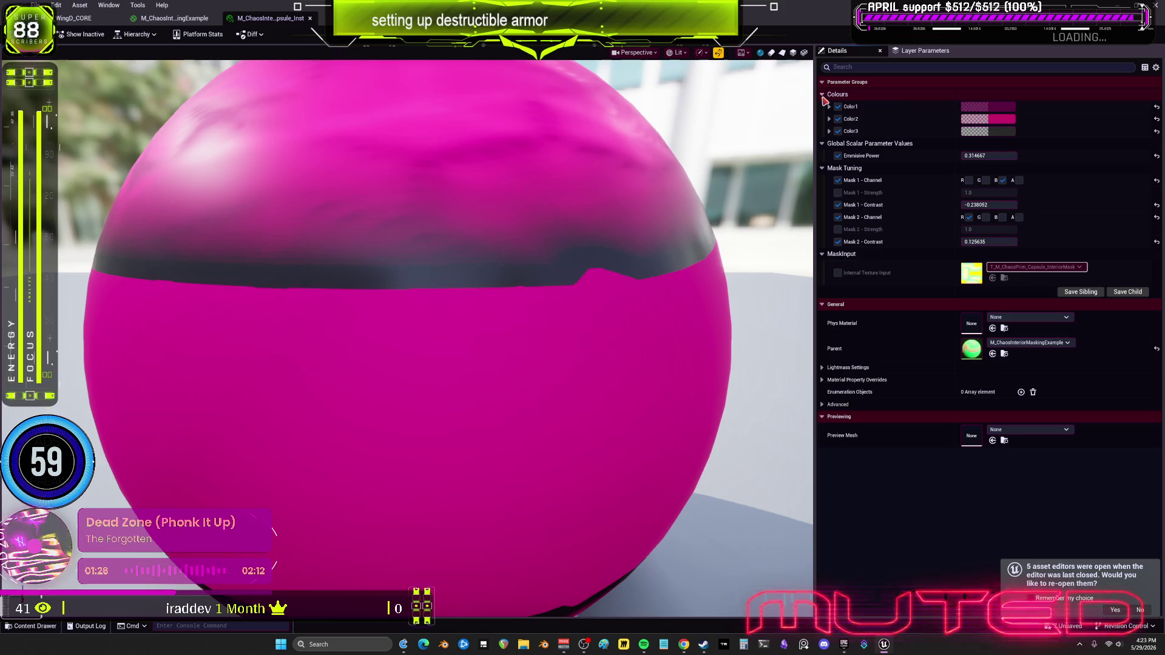
{"action": "left_click_drag", "start_coordinate": [407, 304], "coordinate": [370, 255]}
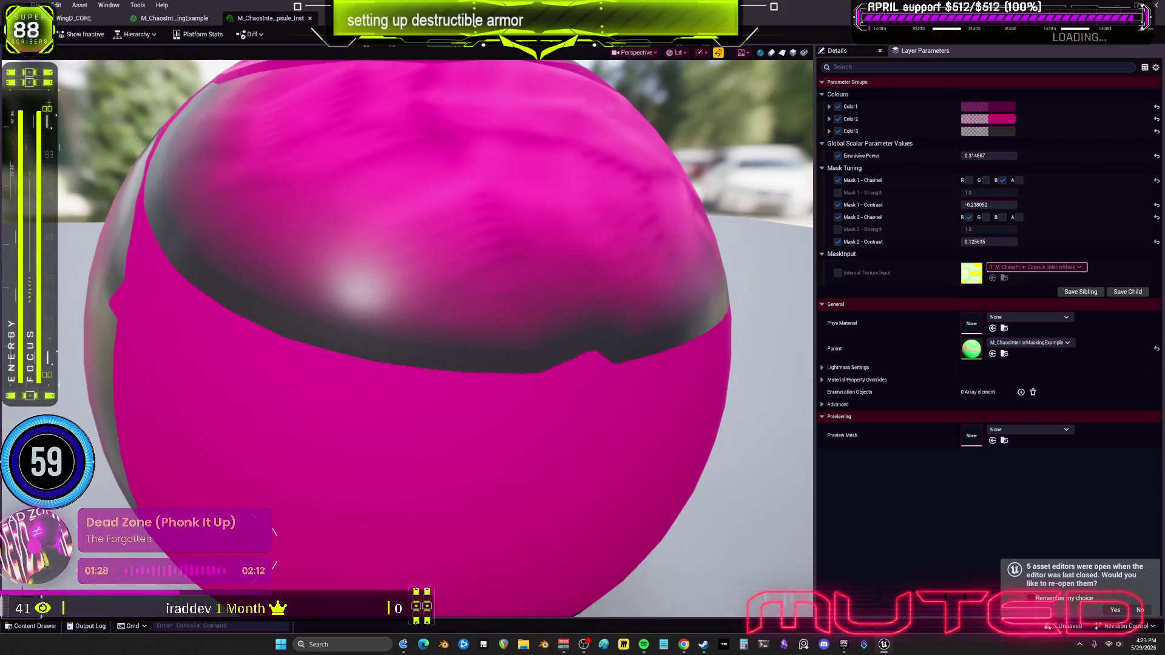
Set Emissive Power to 0.35, save the instance, and return to the WingD_CORE Dataflow editor.
{"action": "mouse_move", "coordinate": [984, 155]}
{"action": "left_mouse_down"}
{"action": "mouse_move", "coordinate": [1068, 155]}
{"action": "mouse_move", "coordinate": [998, 155]}
{"action": "left_mouse_up"}
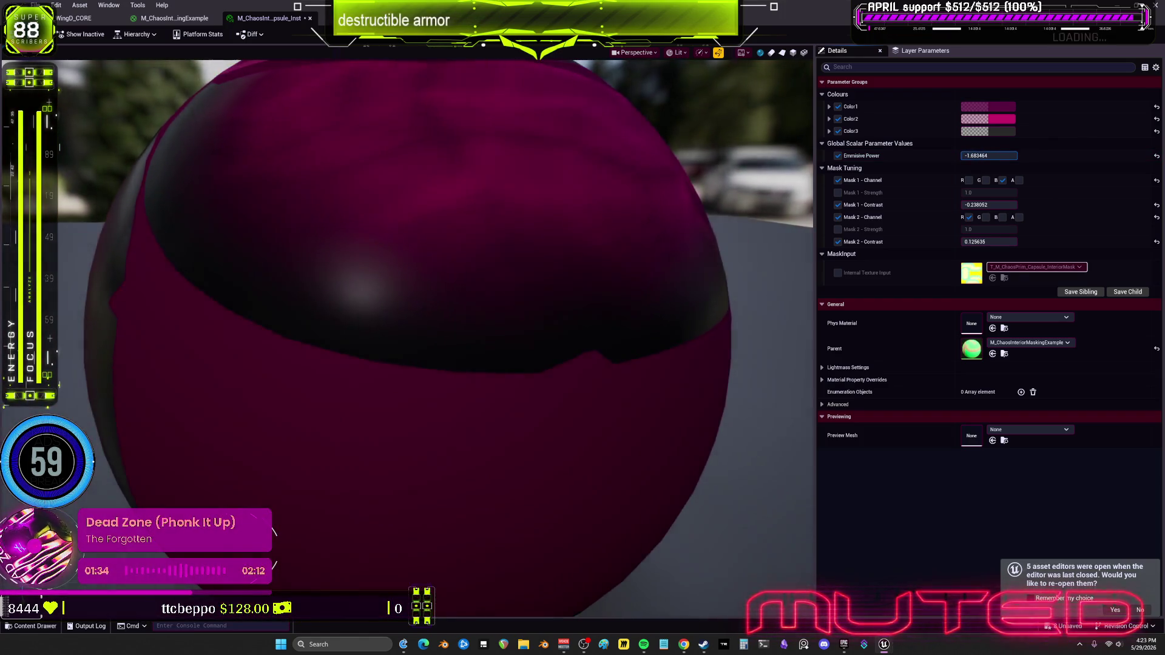
{"action": "type", "text": "0.35"}
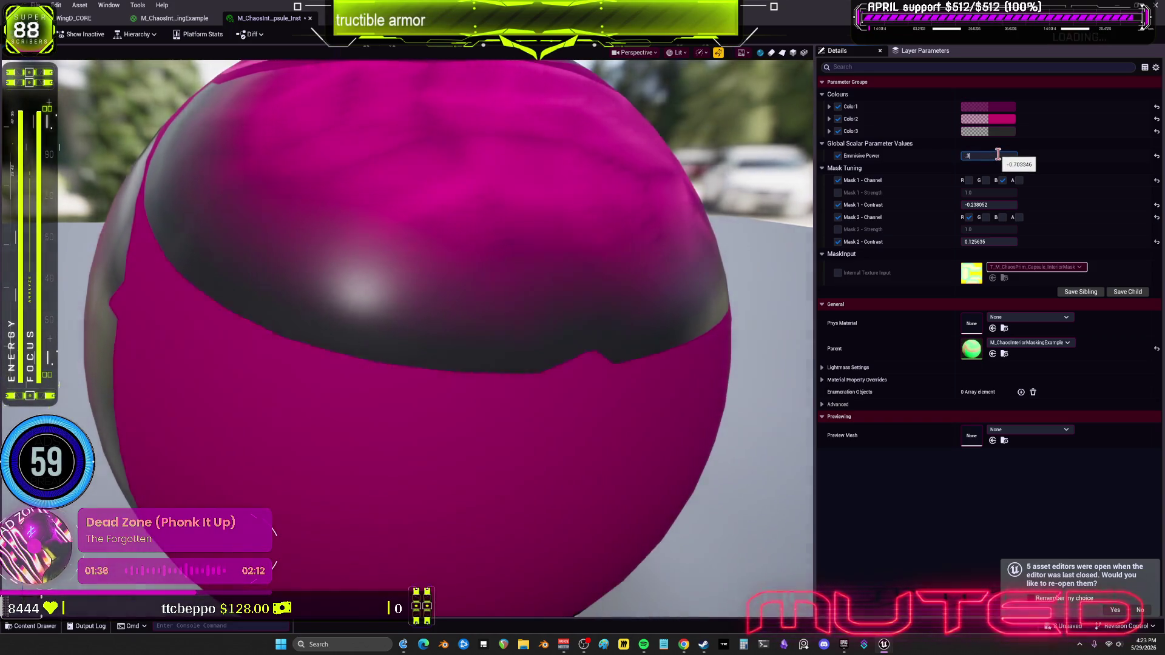
{"action": "key", "text": "Return"}
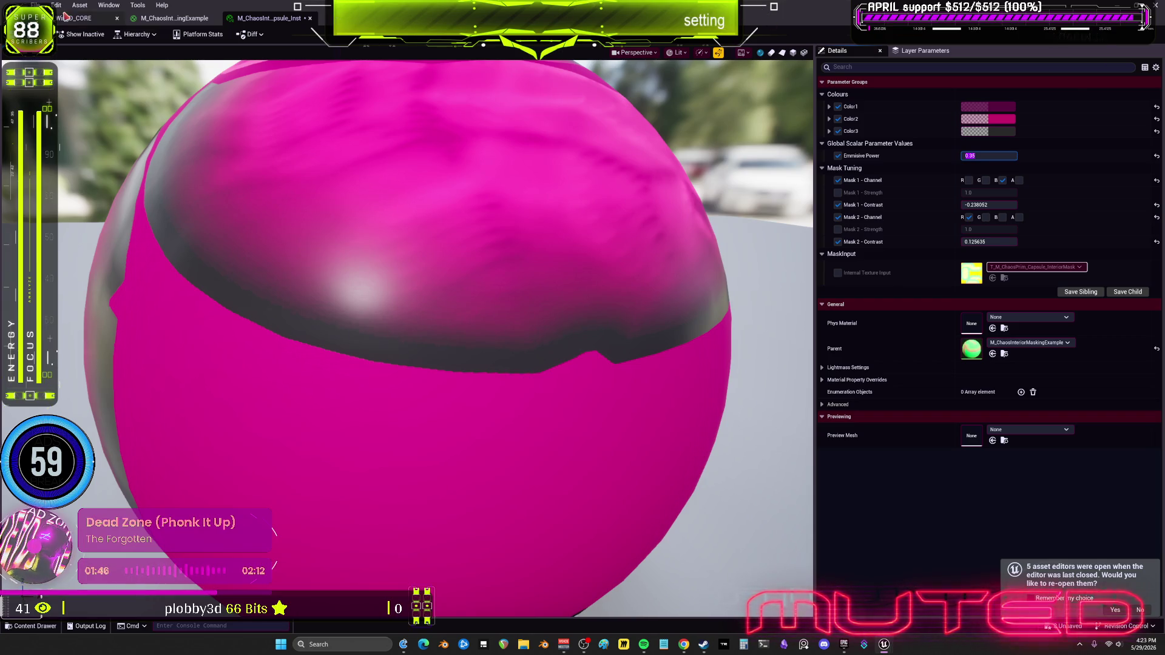
{"action": "key", "text": "ctrl+s"}
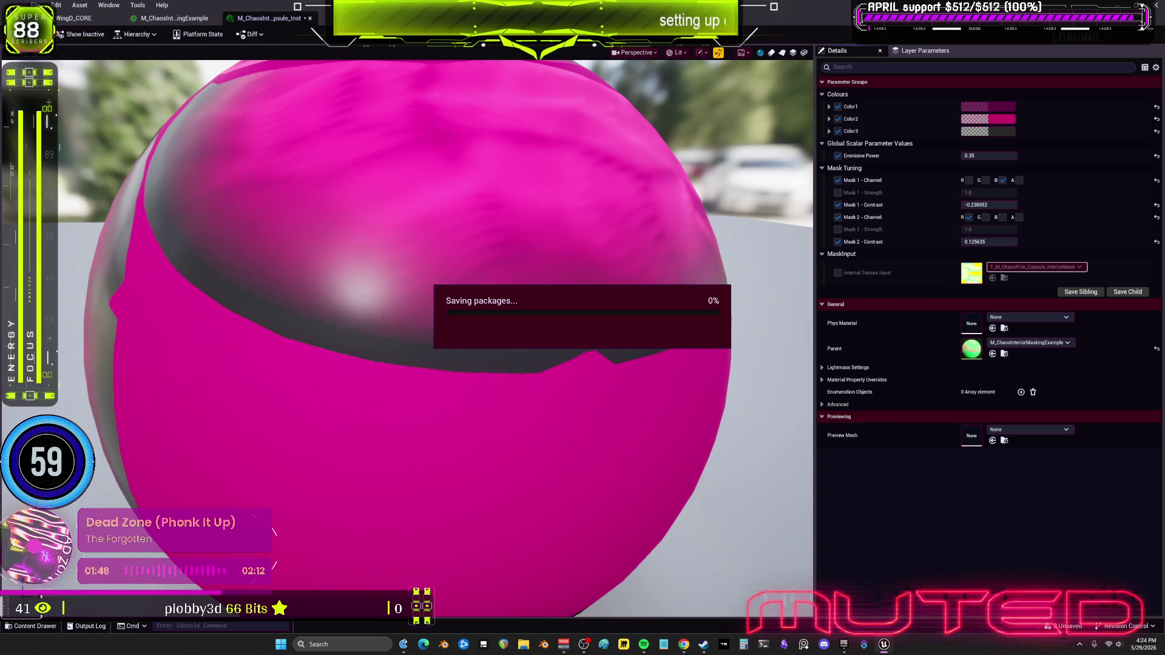
{"action": "left_click", "coordinate": [66, 21]}
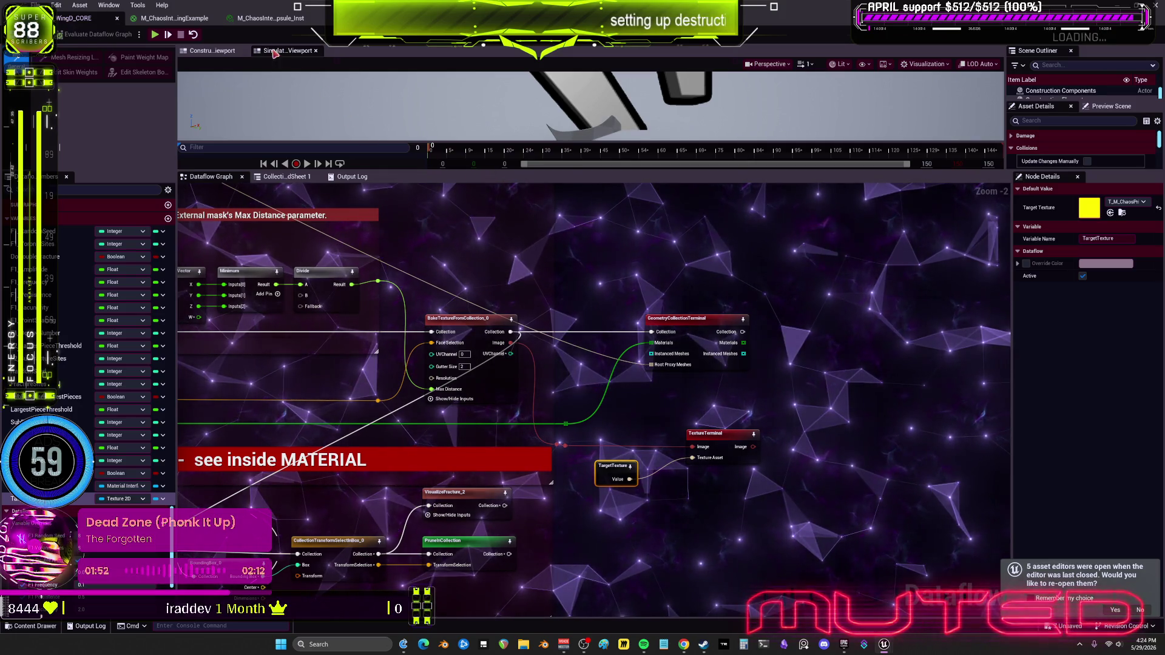
Zoom out to the bounding box nodes and stop the Dataflow simulation.
{"action": "left_click_drag", "start_coordinate": [200, 380], "coordinate": [585, 378]}
{"action": "scroll", "coordinate": [584, 378], "scroll_direction": "down", "scroll_amount": 3}
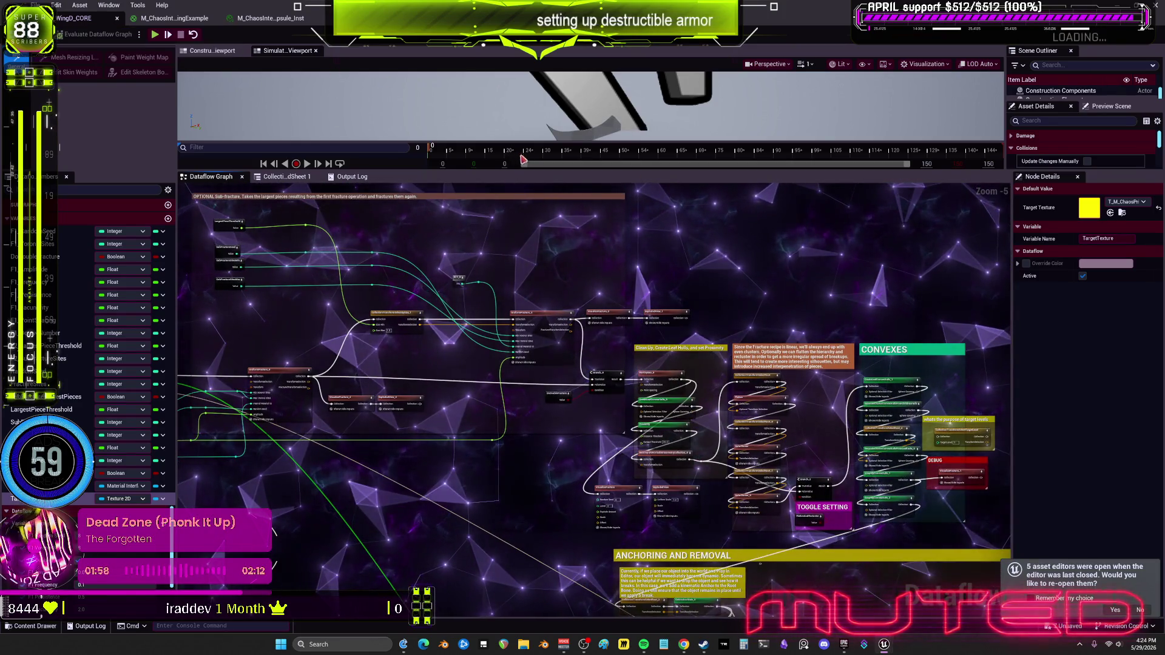
{"action": "left_click_drag", "start_coordinate": [516, 142], "coordinate": [510, 428]}
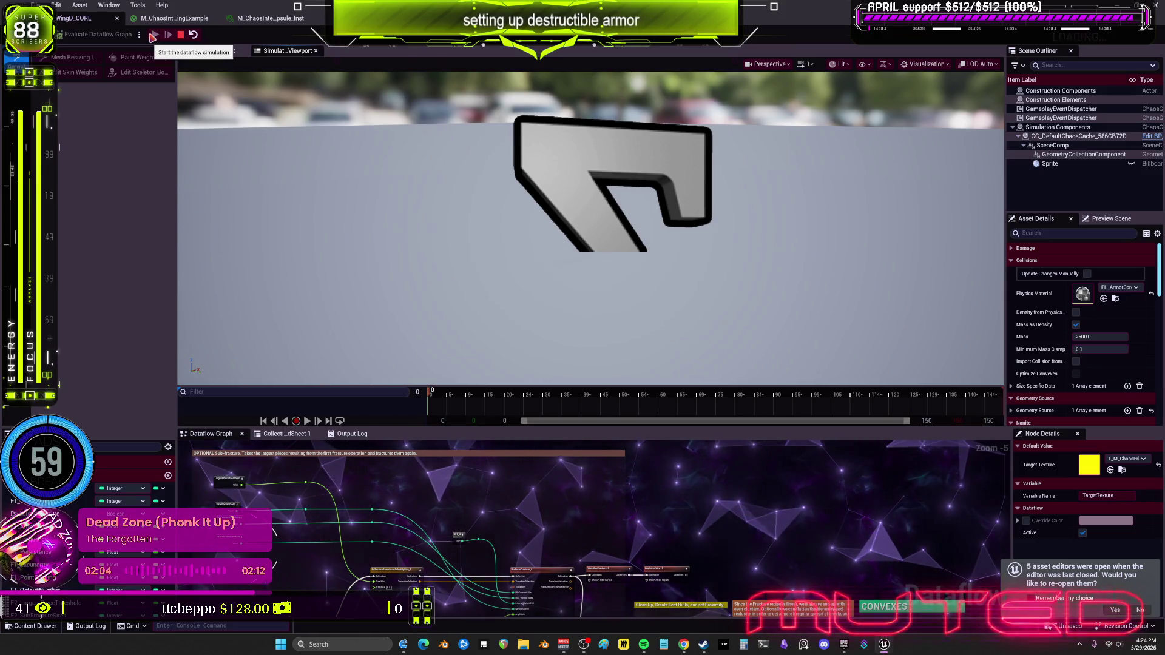
{"action": "left_click", "coordinate": [181, 35]}
Enlarge the Dataflow graph area and switch to the Construction Viewport.
{"action": "mouse_move", "coordinate": [475, 536]}
{"action": "left_mouse_down"}
{"action": "mouse_move", "coordinate": [560, 470]}
{"action": "mouse_move", "coordinate": [595, 566]}
{"action": "mouse_move", "coordinate": [575, 541]}
{"action": "left_mouse_up"}
{"action": "scroll", "coordinate": [560, 470], "scroll_direction": "down", "scroll_amount": 1}
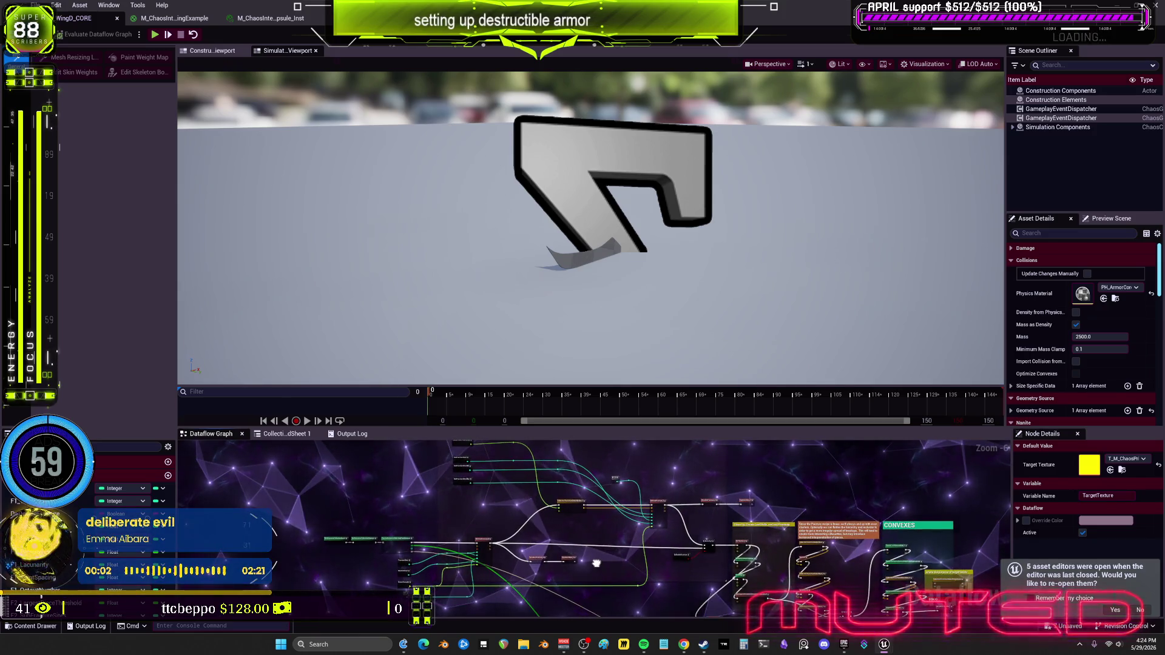
{"action": "left_click_drag", "start_coordinate": [598, 428], "coordinate": [598, 249]}
{"action": "left_click", "coordinate": [217, 53]}
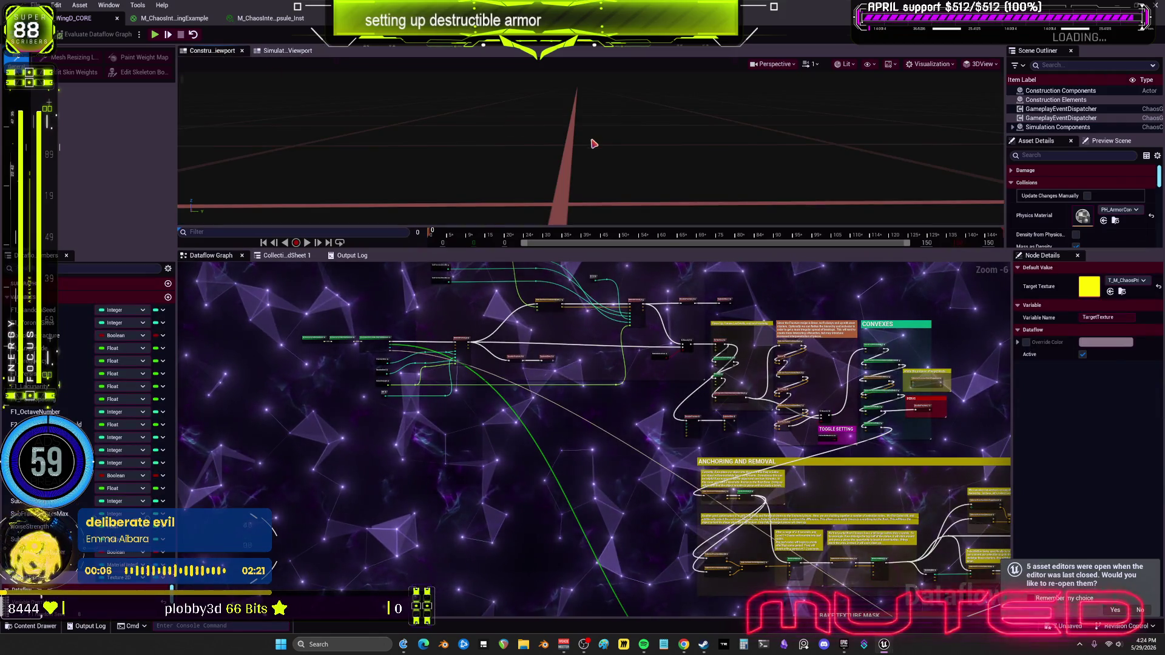
Expand Simulation Components in the Outliner and select StaticMeshComponent_1.
{"action": "left_click", "coordinate": [1013, 128]}
{"action": "scroll", "coordinate": [1044, 121], "scroll_direction": "down", "scroll_amount": 5}
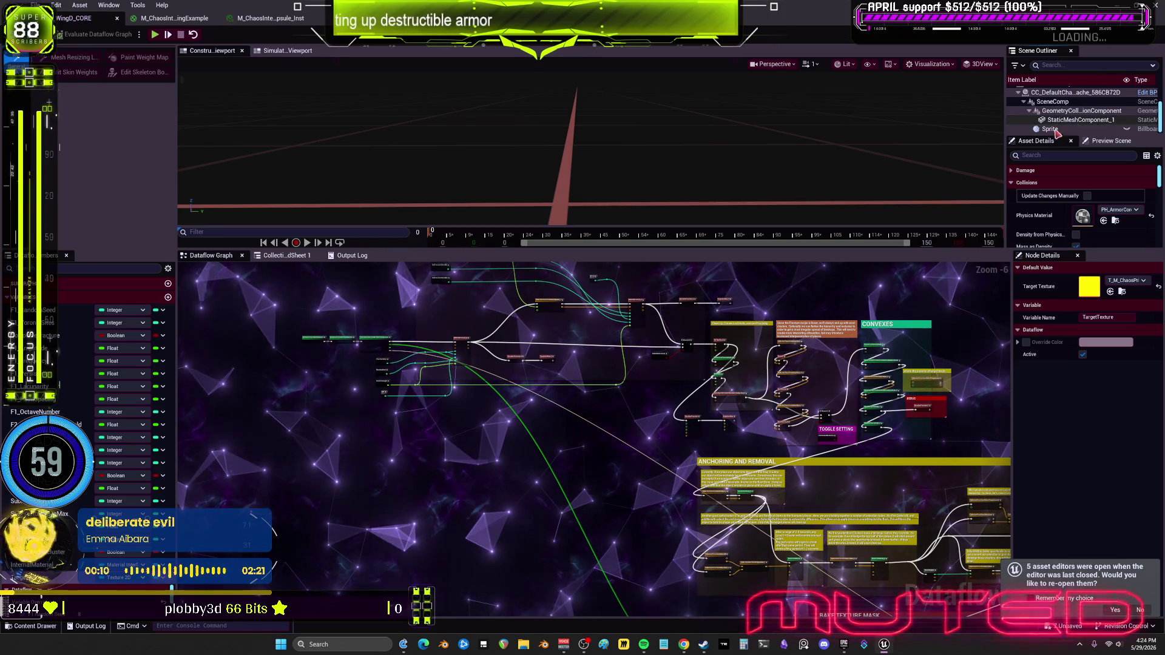
{"action": "left_click", "coordinate": [1062, 120]}
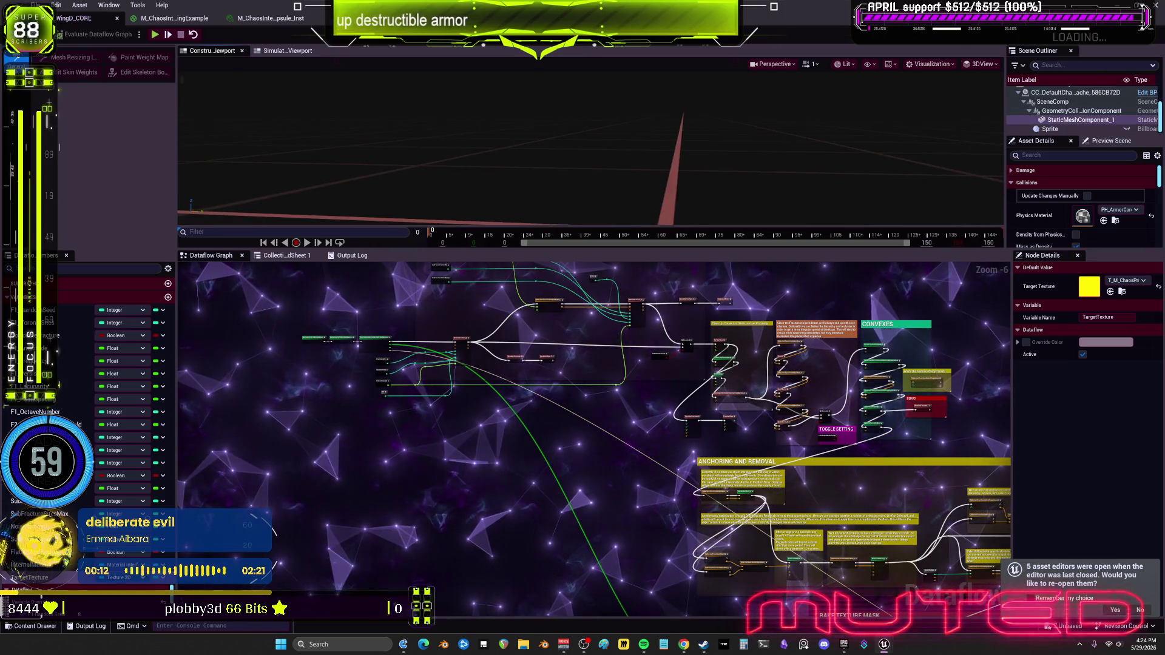
{"action": "scroll", "coordinate": [666, 399], "scroll_direction": "up", "scroll_amount": 3}
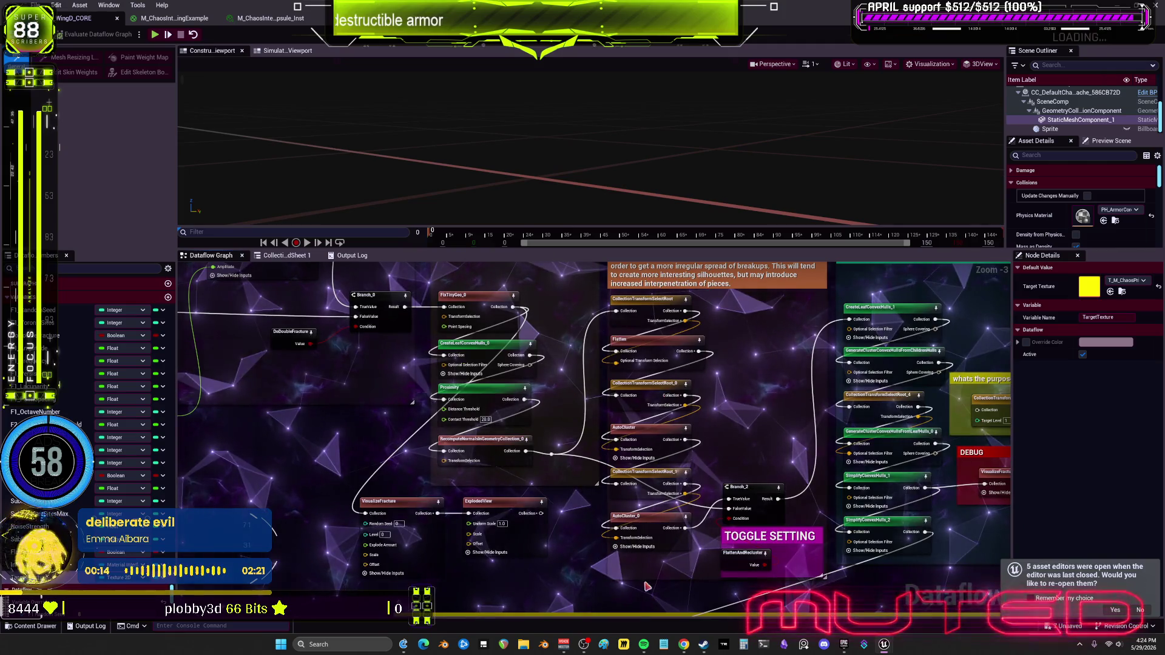
Inspect the ExplodedView and VisualizeFracture nodes, keeping Color by Leaf coloring.
{"action": "left_click", "coordinate": [485, 502]}
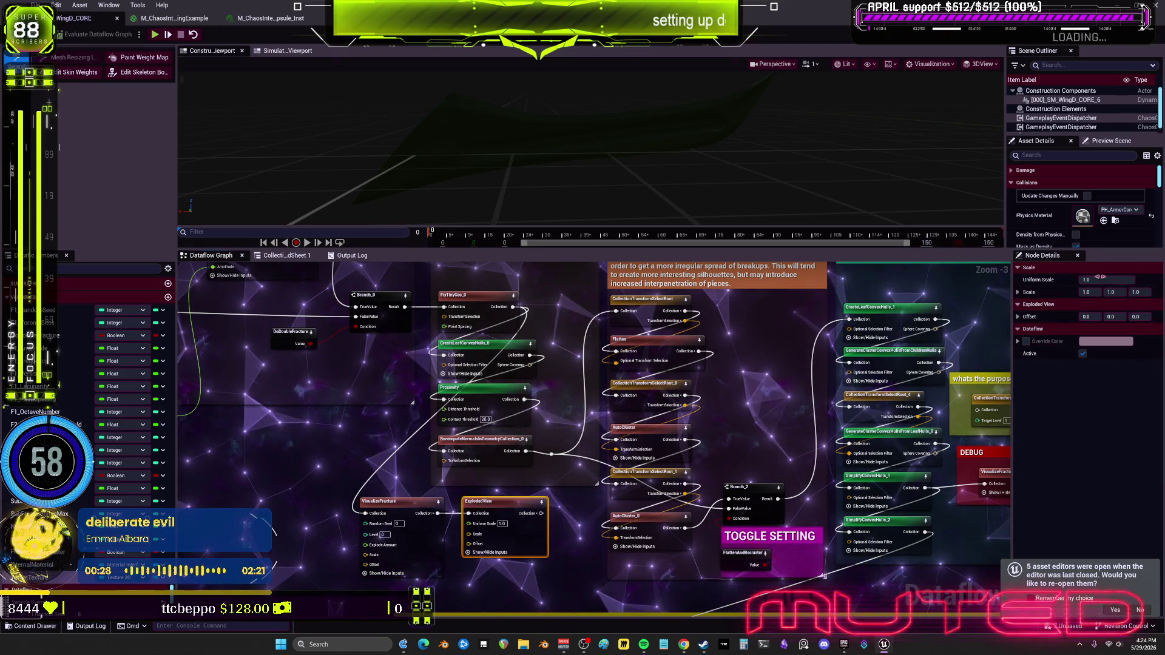
{"action": "left_click", "coordinate": [409, 514]}
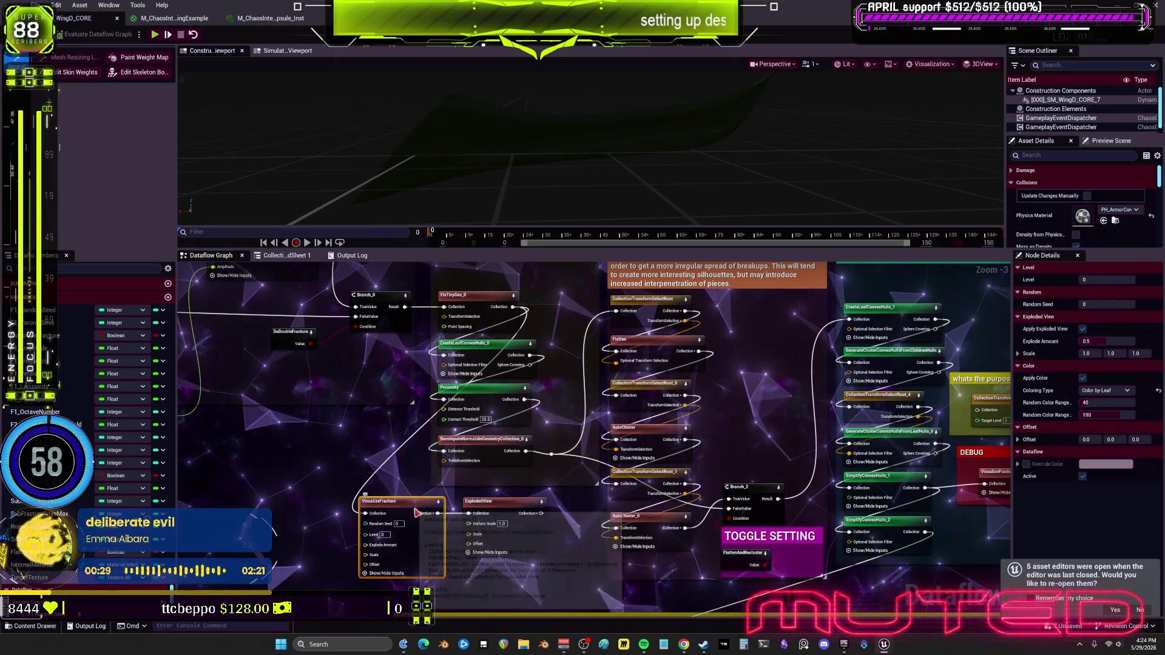
{"action": "left_click", "coordinate": [1127, 391]}
{"action": "left_click", "coordinate": [1097, 433]}
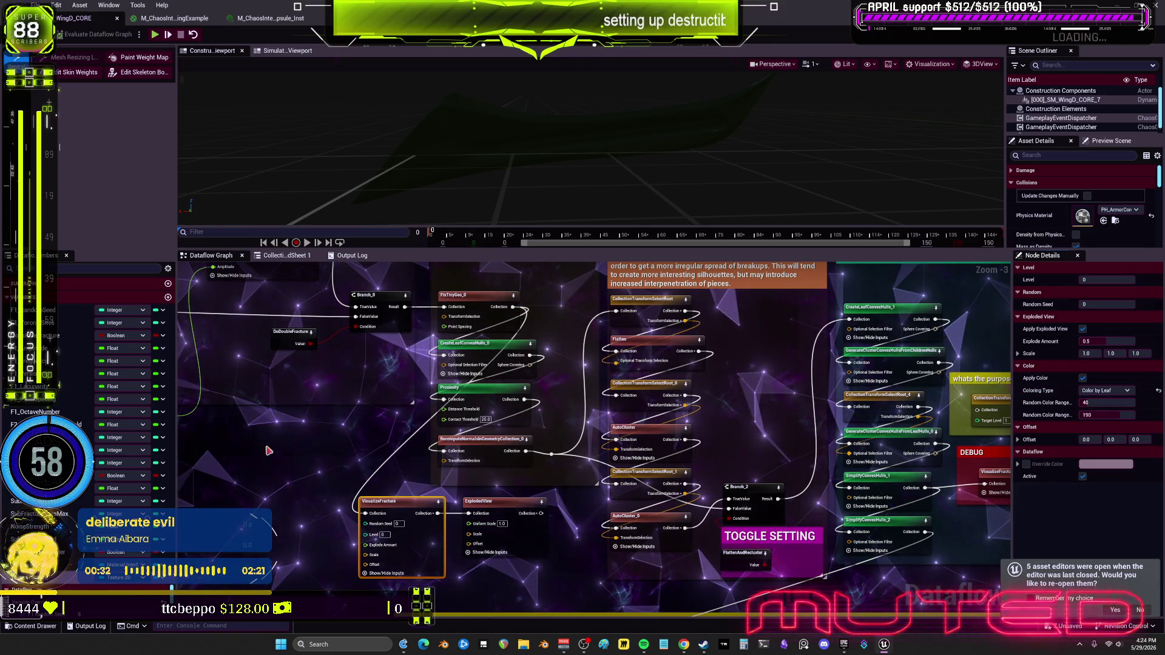
Move to the UniformFracture_3 section, inspect ExplodedView_1 and preview the outer armor piece.
{"action": "left_click_drag", "start_coordinate": [358, 399], "coordinate": [426, 466]}
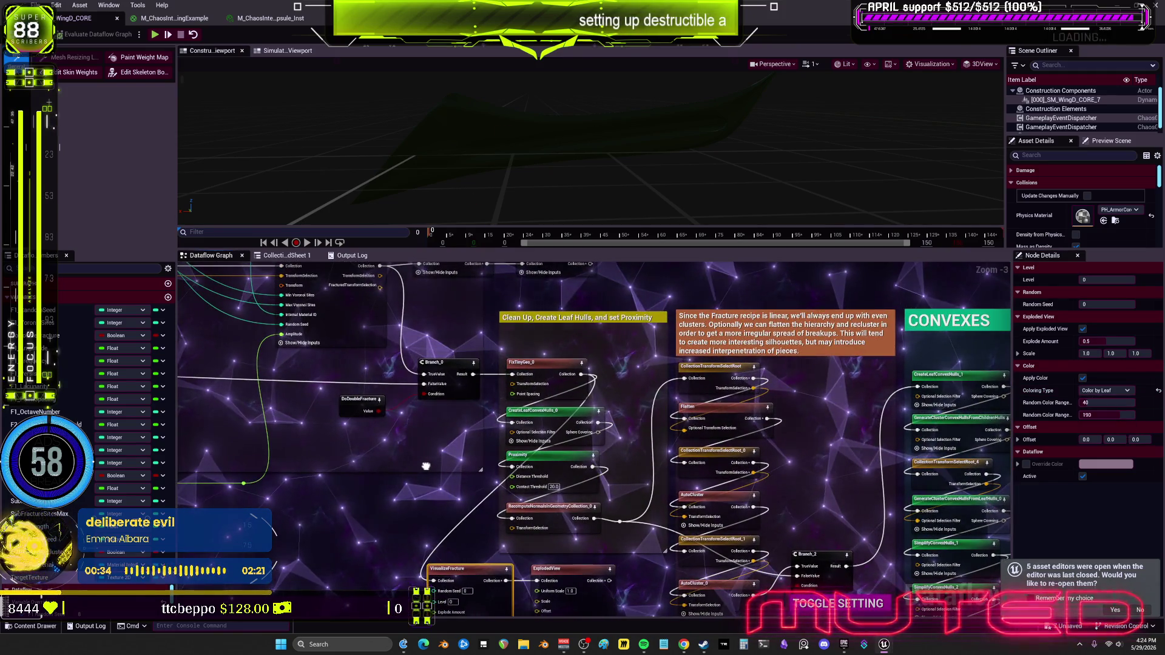
{"action": "left_click_drag", "start_coordinate": [357, 423], "coordinate": [573, 535]}
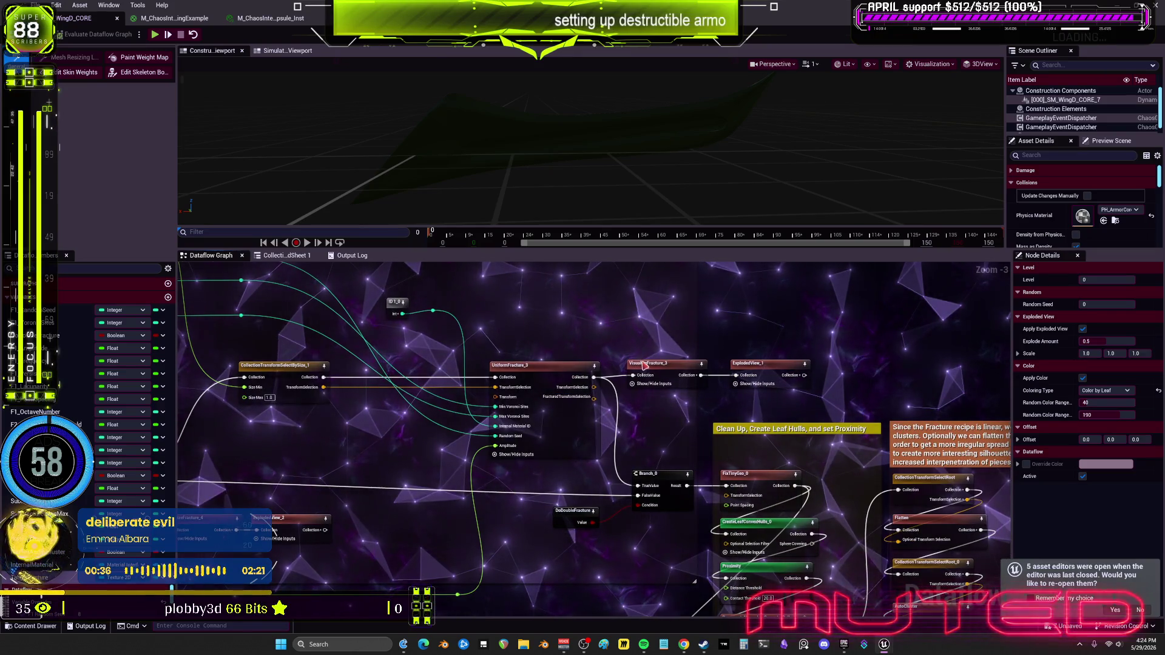
{"action": "left_click", "coordinate": [779, 368]}
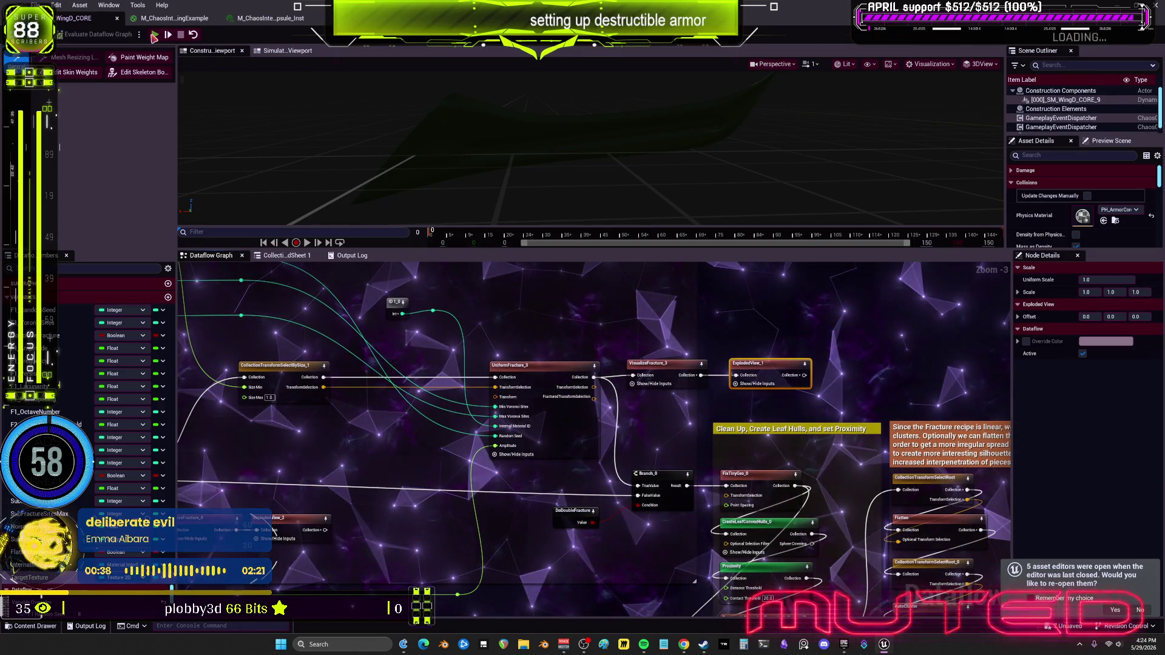
{"action": "left_click", "coordinate": [470, 131]}
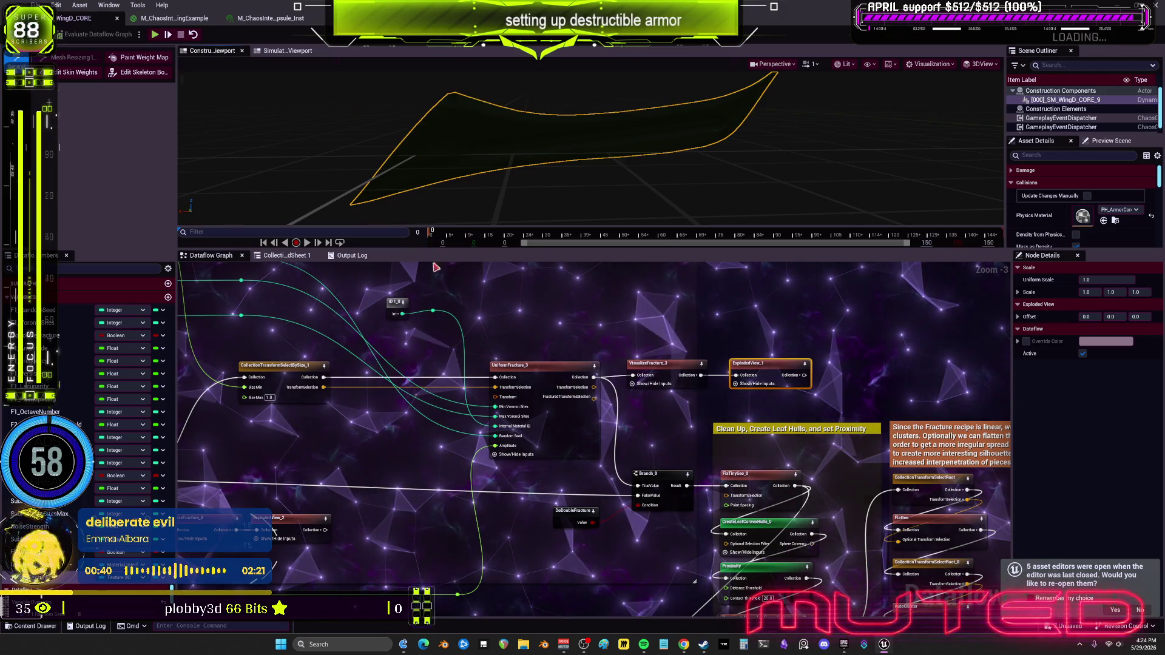
{"action": "mouse_move", "coordinate": [188, 394]}
{"action": "left_mouse_down"}
{"action": "mouse_move", "coordinate": [540, 411]}
{"action": "mouse_move", "coordinate": [523, 505]}
{"action": "left_mouse_up"}
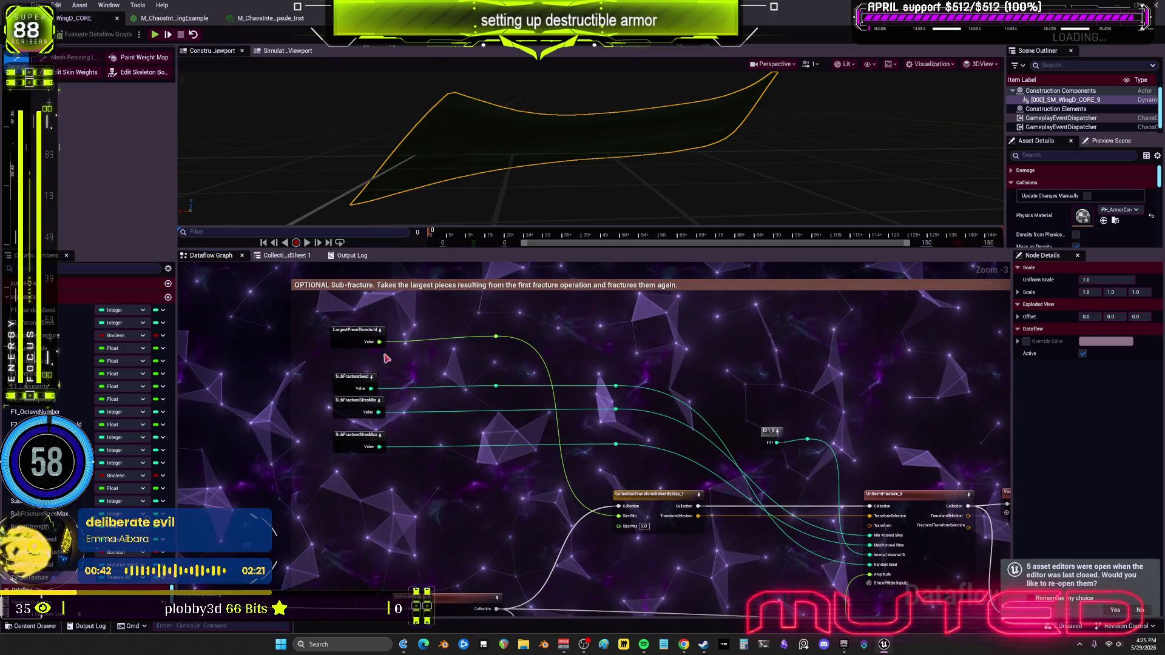
Change the LargestPieceThreshold variable's value in Node Details.
{"action": "left_click", "coordinate": [355, 335]}
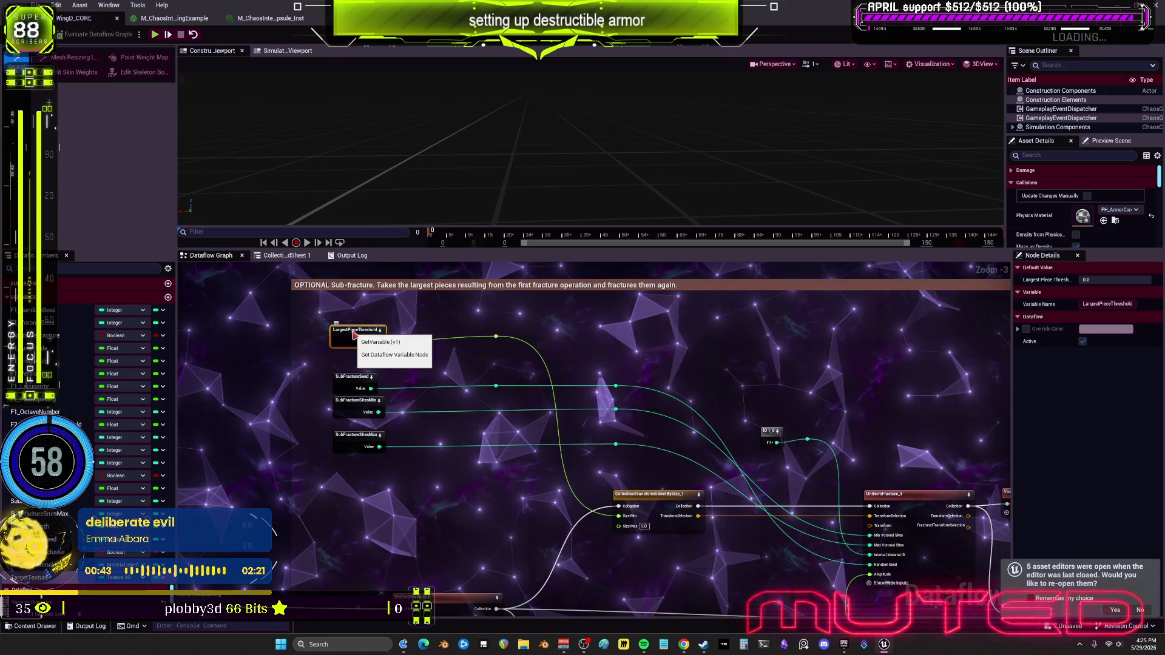
{"action": "left_click", "coordinate": [1130, 280]}
{"action": "type", "text": "5.9"}
{"action": "key", "text": "Return"}
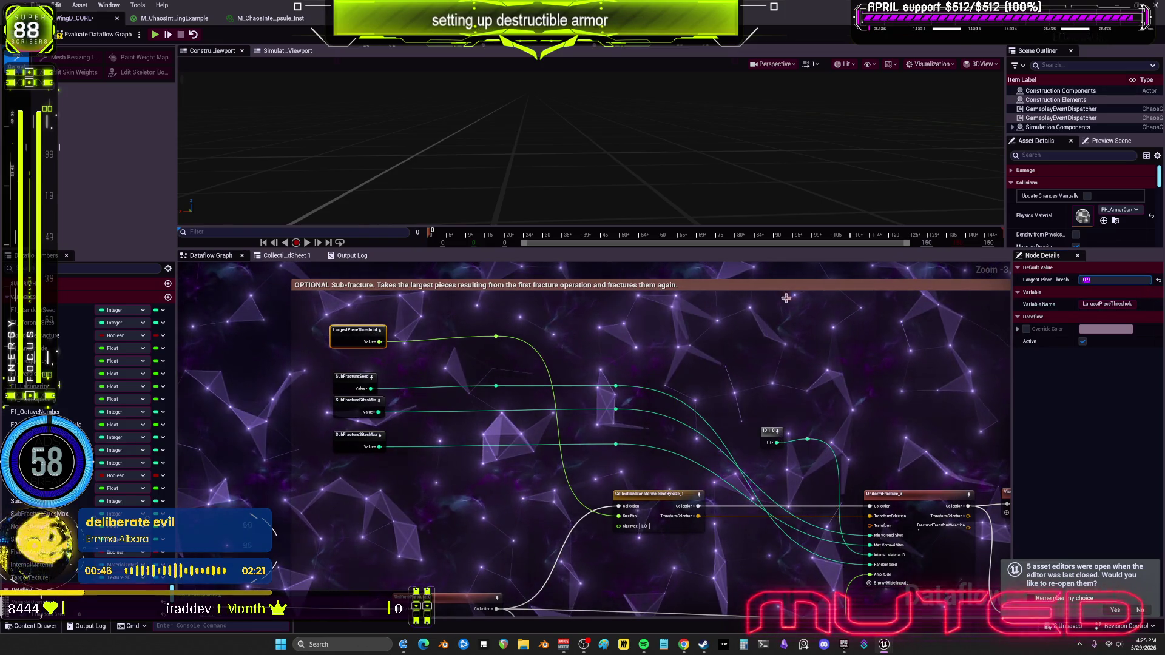
Preview VisualizeFracture_3, inspect UniformFracture_0 and ExplodedView_2, then preview VisualizeFracture_4.
{"action": "left_click_drag", "start_coordinate": [831, 448], "coordinate": [516, 338]}
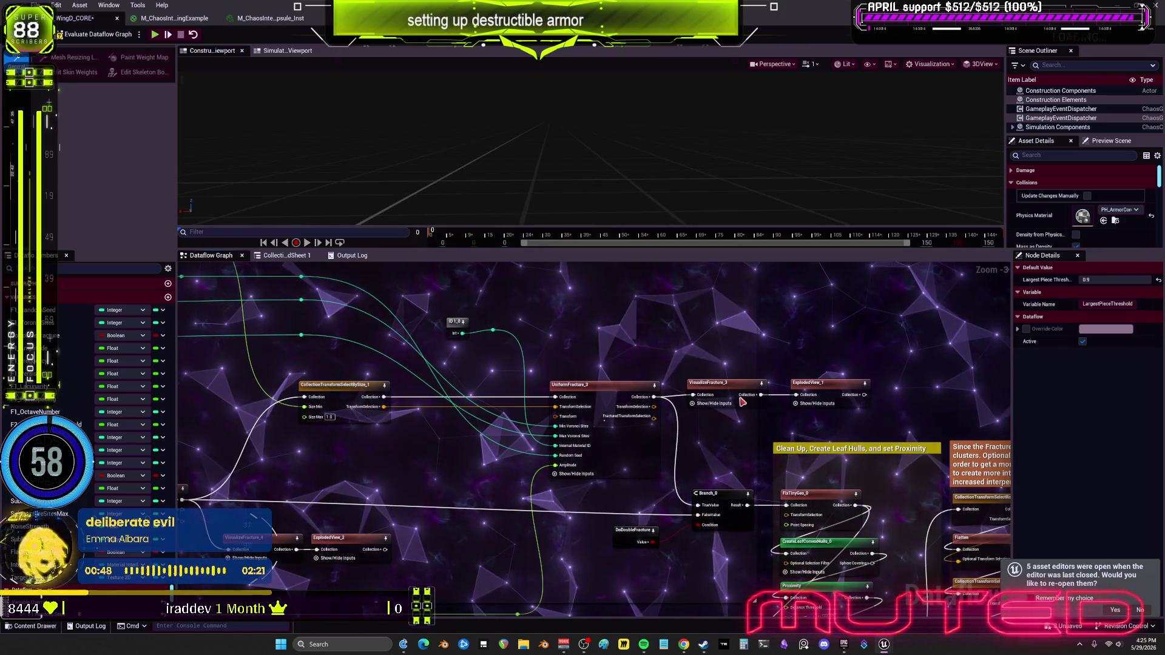
{"action": "left_click", "coordinate": [722, 383]}
{"action": "left_click_drag", "start_coordinate": [426, 336], "coordinate": [748, 295]}
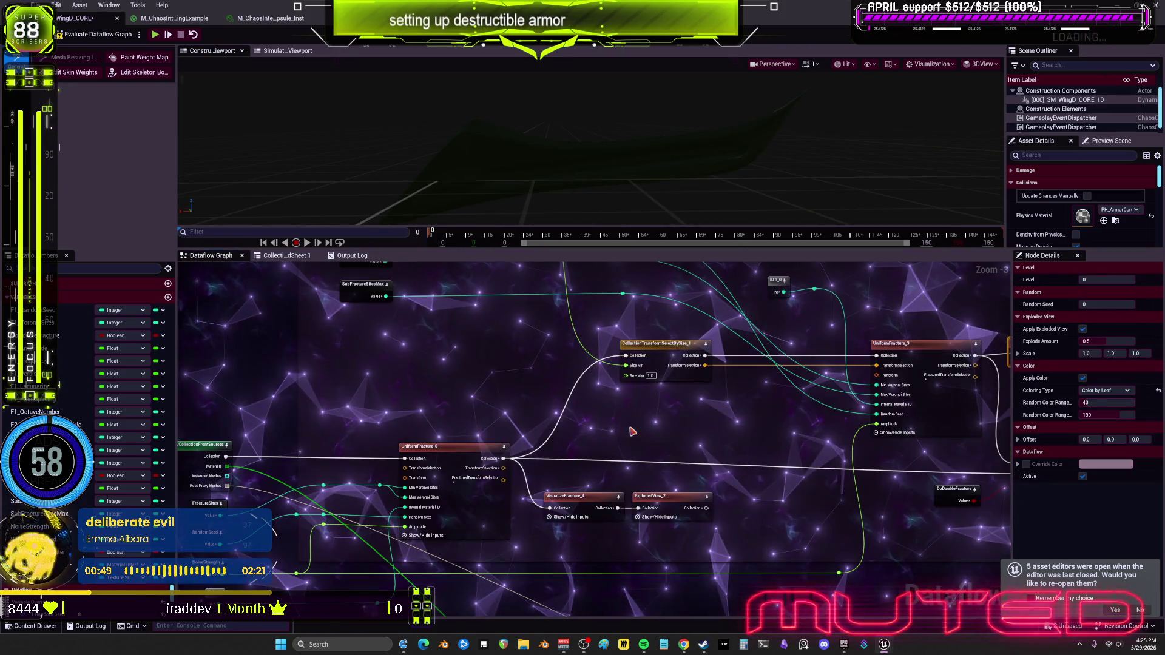
{"action": "left_click", "coordinate": [444, 452]}
{"action": "left_click", "coordinate": [671, 509]}
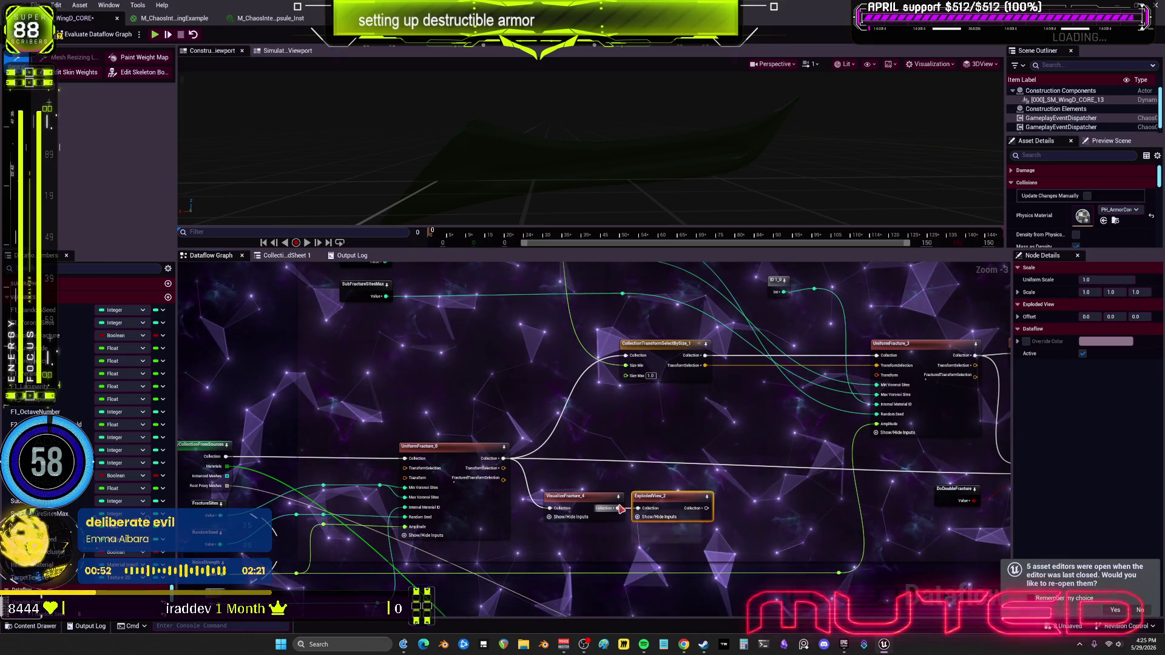
{"action": "left_click_drag", "start_coordinate": [586, 466], "coordinate": [595, 463]}
{"action": "left_click", "coordinate": [737, 469]}
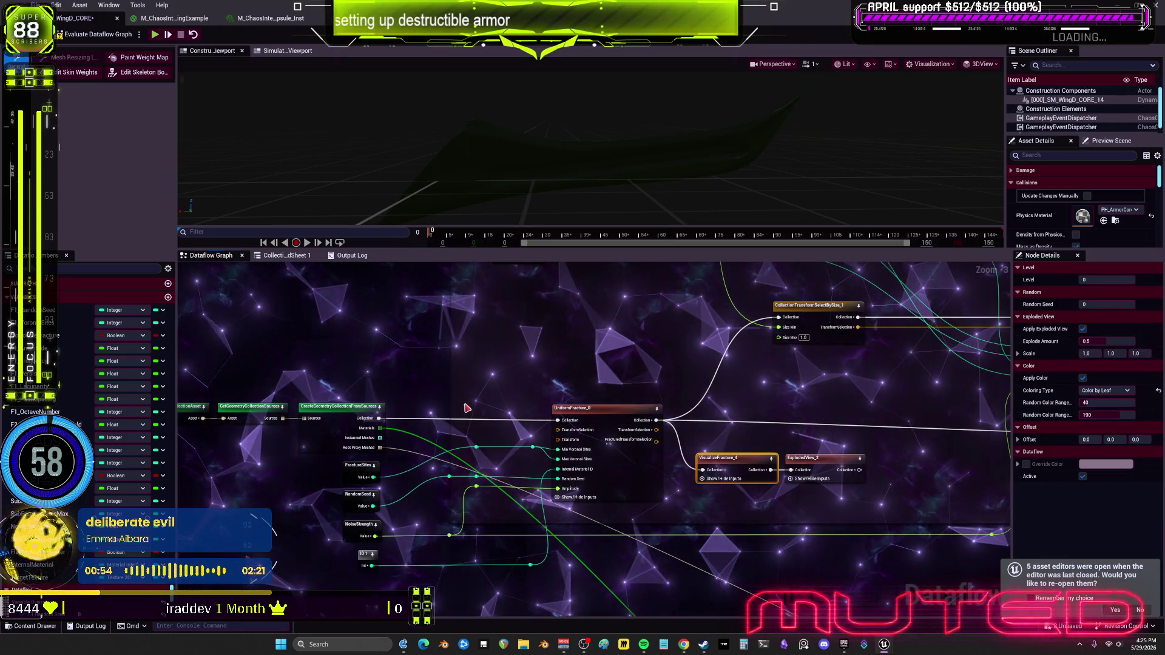
{"action": "left_click_drag", "start_coordinate": [463, 390], "coordinate": [453, 387]}
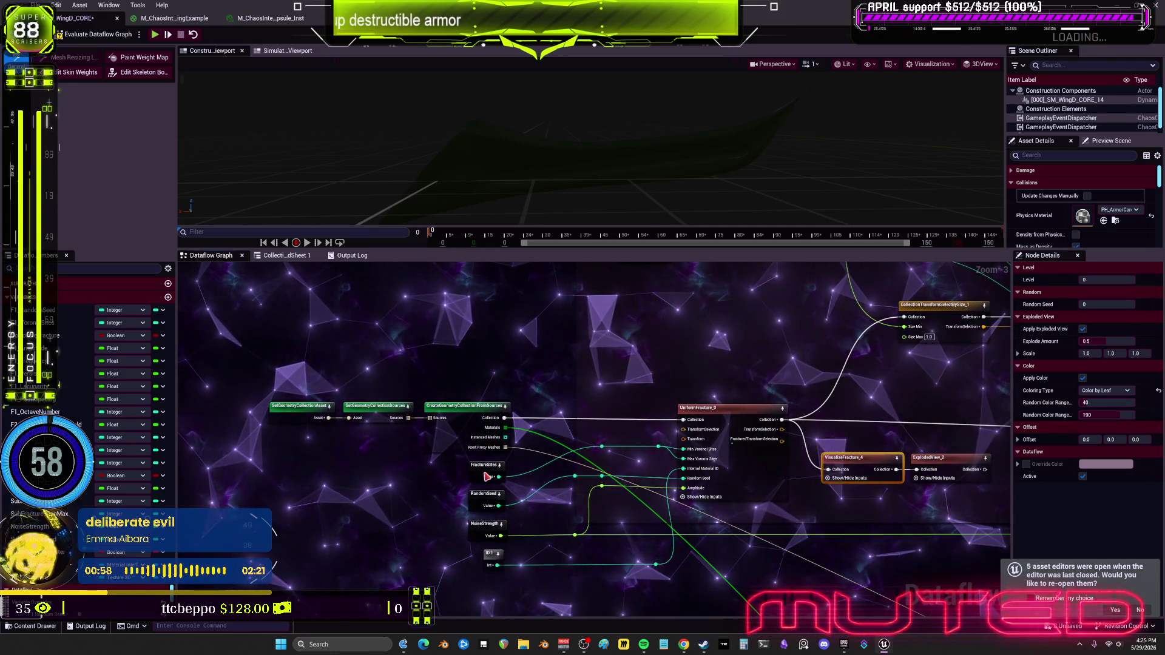
Confirm the FractureSites value and check NoiseStrength and the integer literal while previewing the fractured mesh.
{"action": "left_click", "coordinate": [486, 477]}
{"action": "left_click", "coordinate": [1109, 280]}
{"action": "key", "text": "Return"}
{"action": "left_click_drag", "start_coordinate": [852, 463], "coordinate": [796, 455]}
{"action": "left_click", "coordinate": [797, 456]}
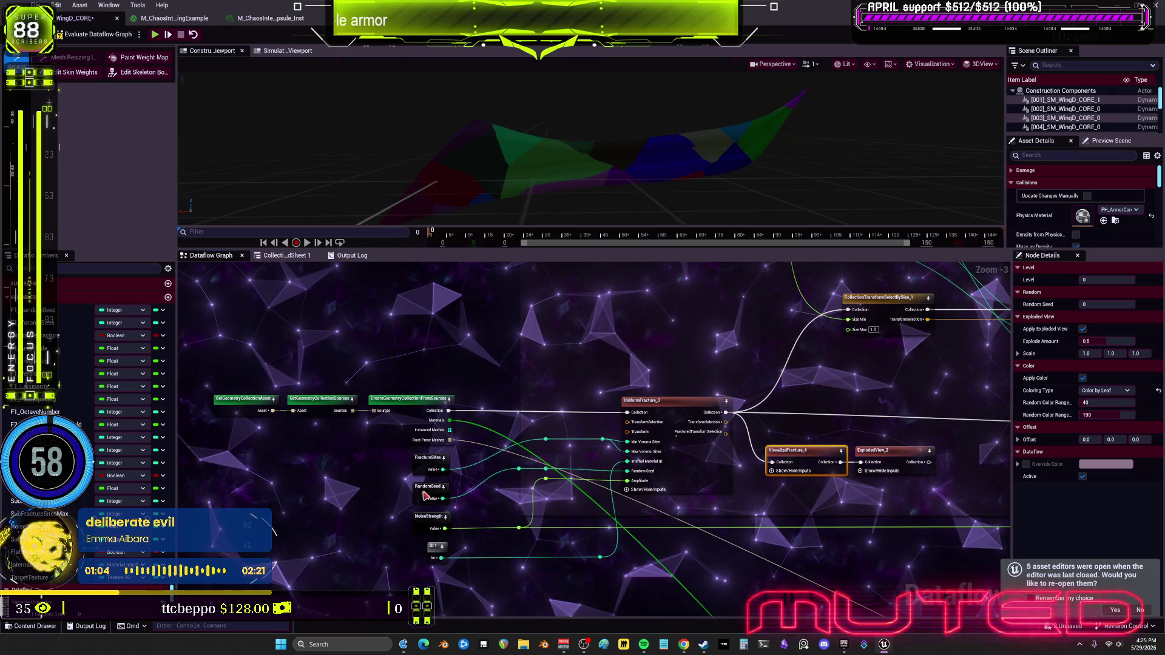
{"action": "left_click", "coordinate": [424, 522]}
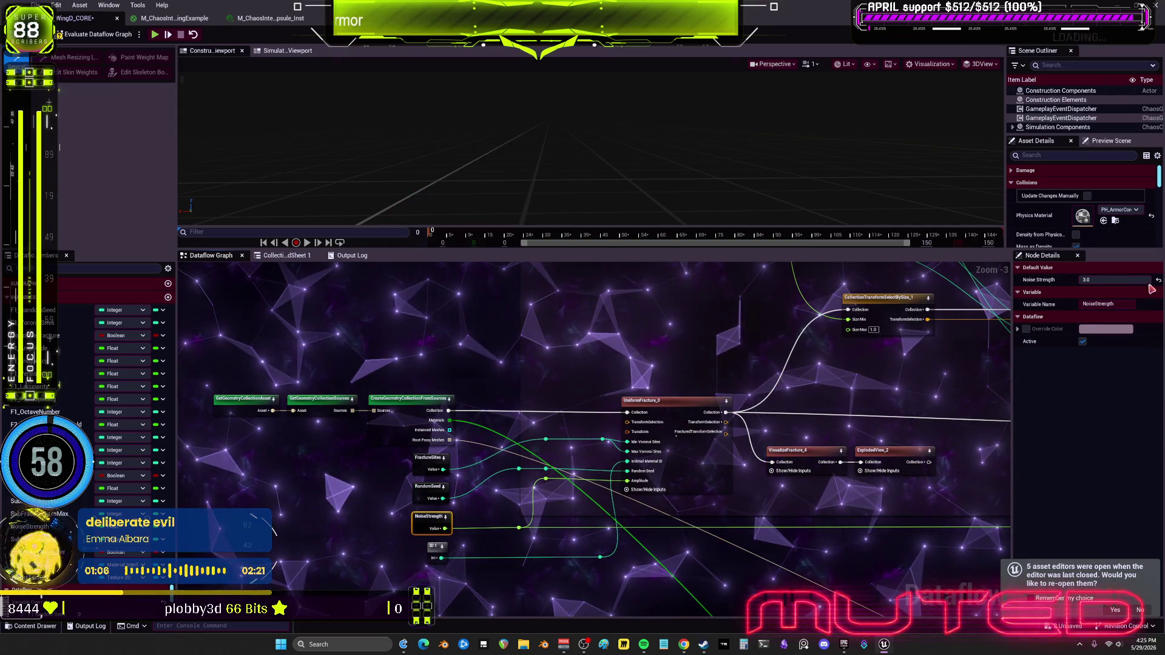
{"action": "left_click", "coordinate": [433, 550]}
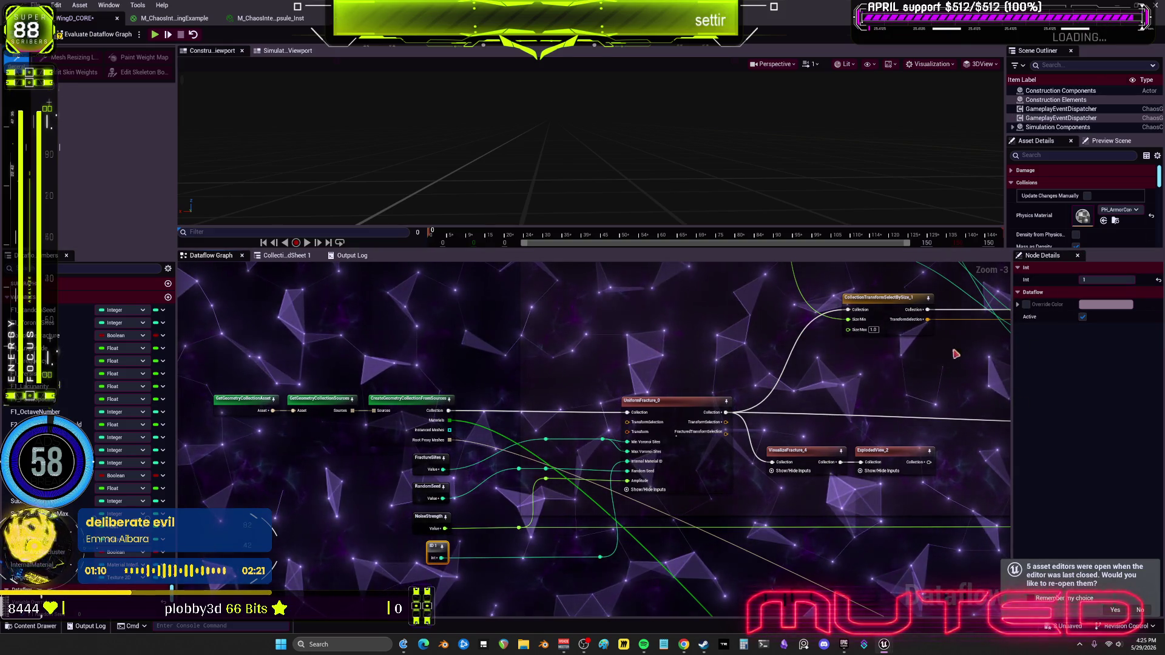
{"action": "left_click", "coordinate": [810, 454]}
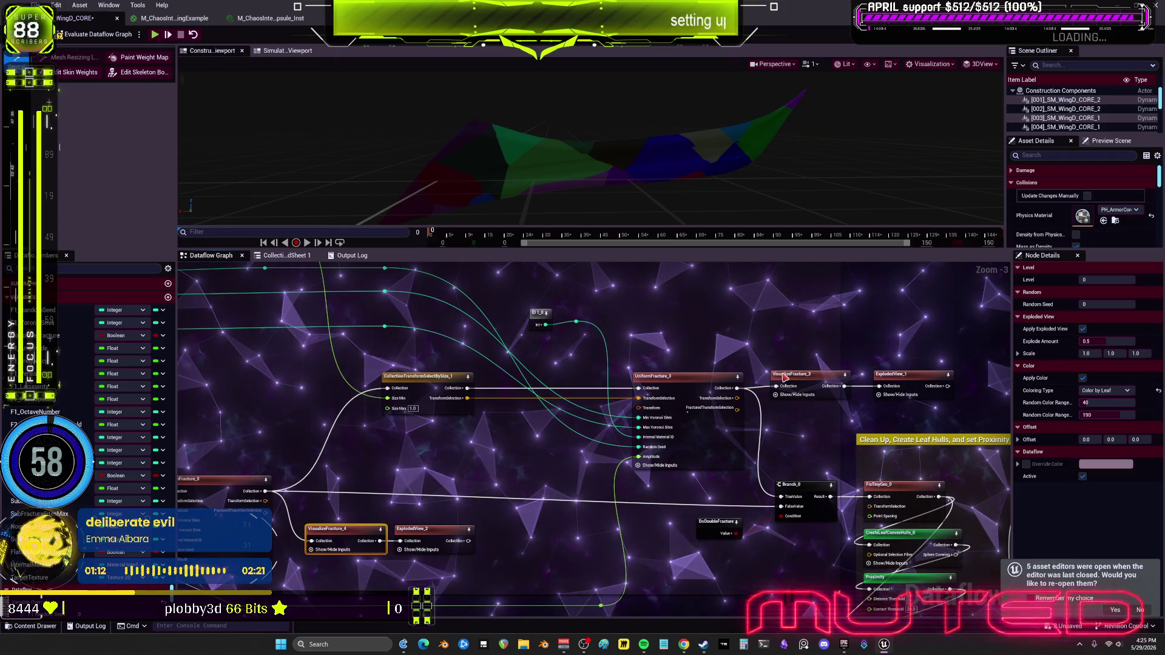
Review UniformFracture_3's Voronoi settings, the select-by-size range and LargestPieceThreshold.
{"action": "scroll", "coordinate": [600, 386], "scroll_direction": "up", "scroll_amount": 2}
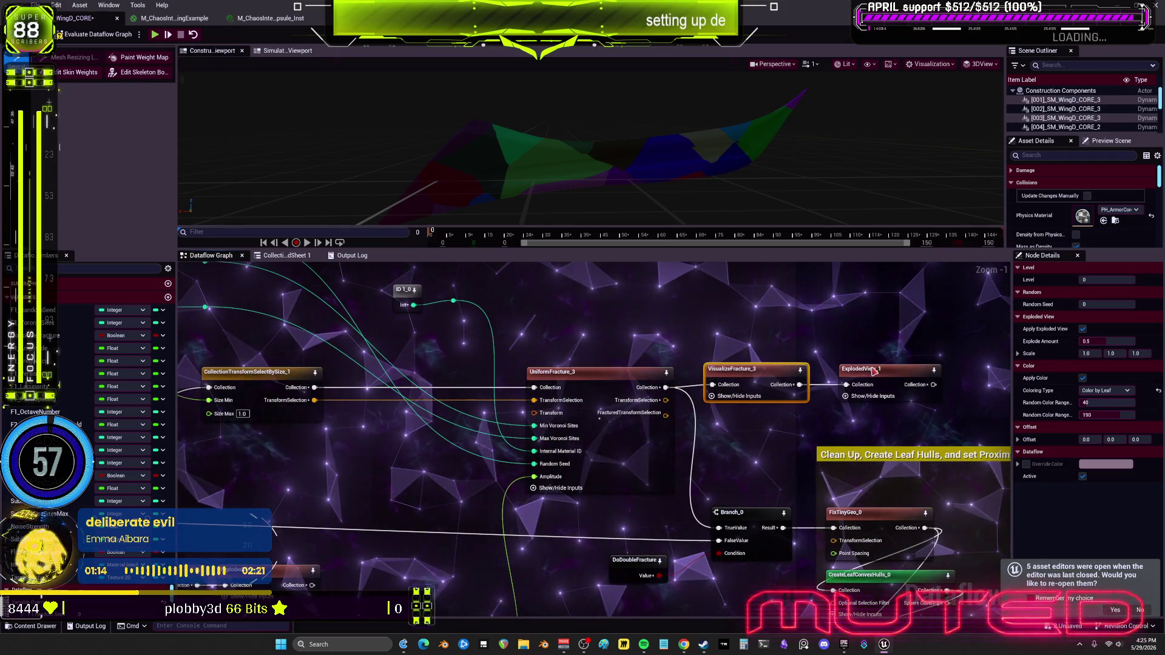
{"action": "left_click", "coordinate": [576, 372]}
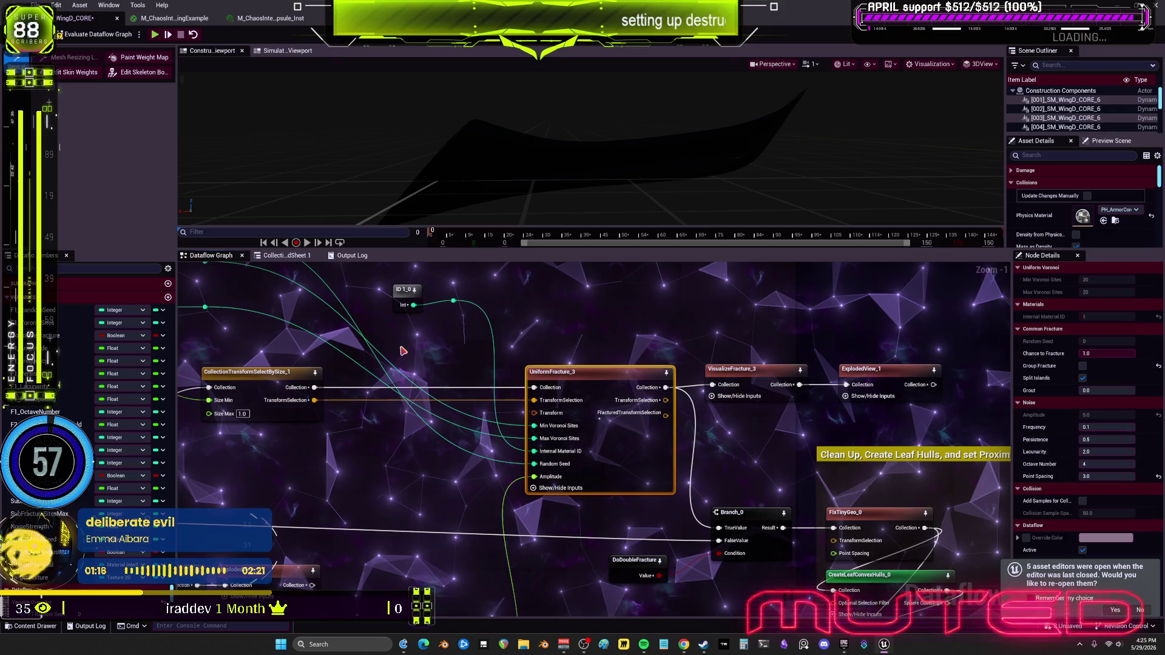
{"action": "left_click", "coordinate": [282, 380]}
{"action": "scroll", "coordinate": [388, 474], "scroll_direction": "down", "scroll_amount": 2}
{"action": "scroll", "coordinate": [496, 559], "scroll_direction": "up", "scroll_amount": 2}
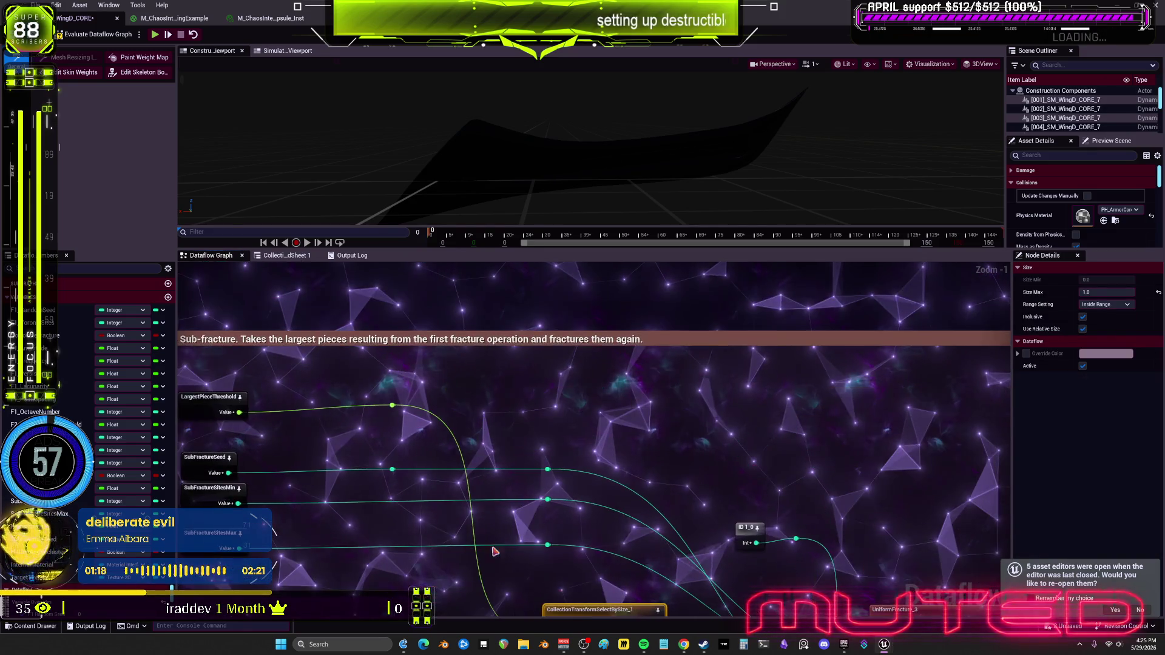
{"action": "left_click", "coordinate": [211, 413]}
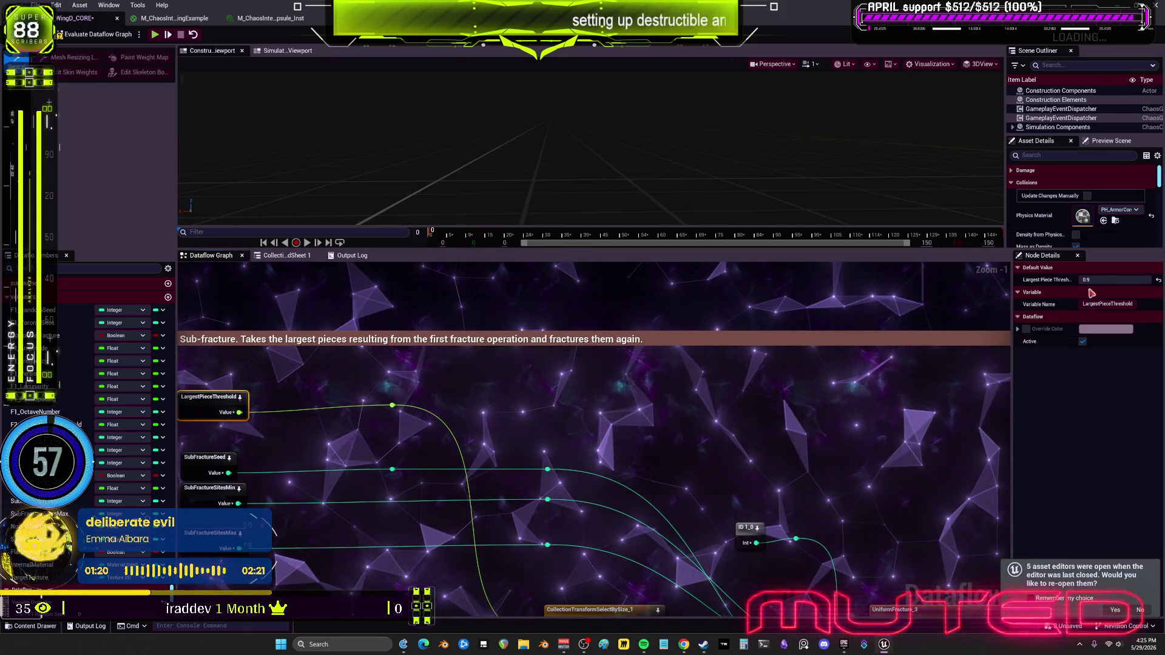
{"action": "left_click_drag", "start_coordinate": [715, 584], "coordinate": [616, 413]}
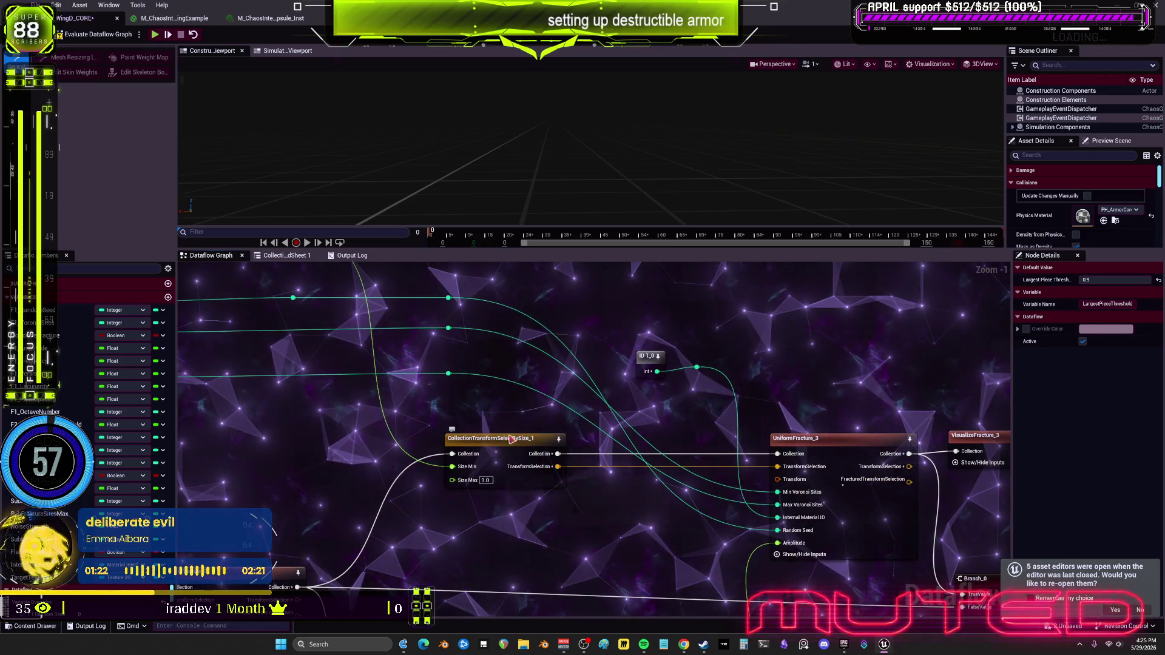
{"action": "left_click", "coordinate": [847, 440]}
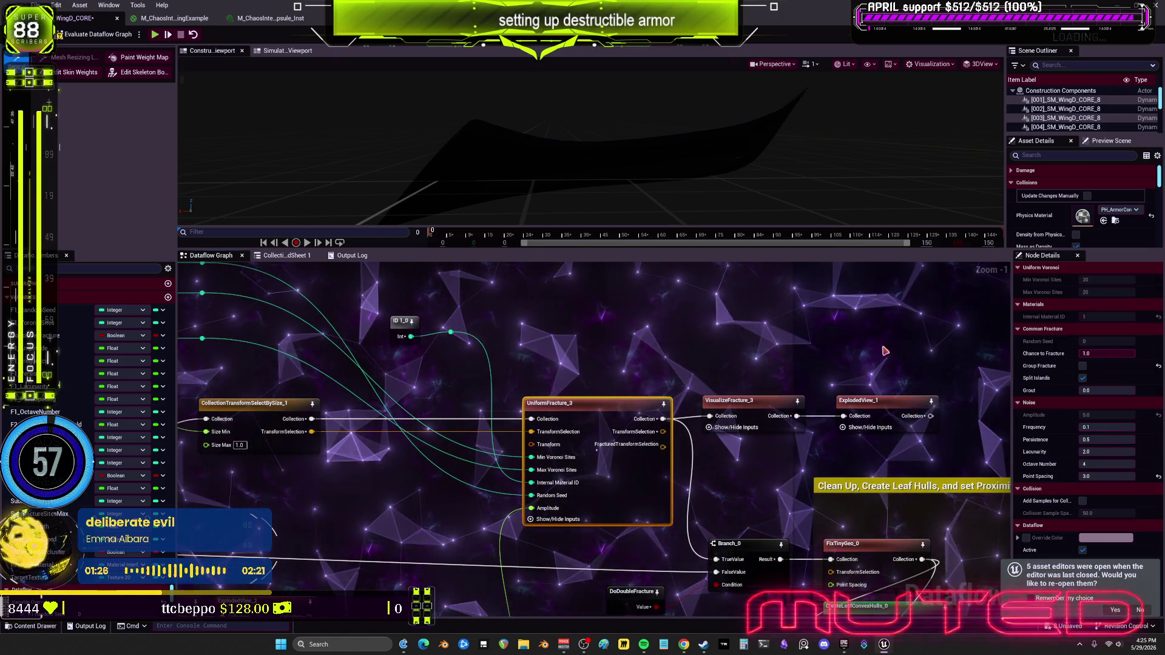
{"action": "left_click_drag", "start_coordinate": [733, 407], "coordinate": [692, 378]}
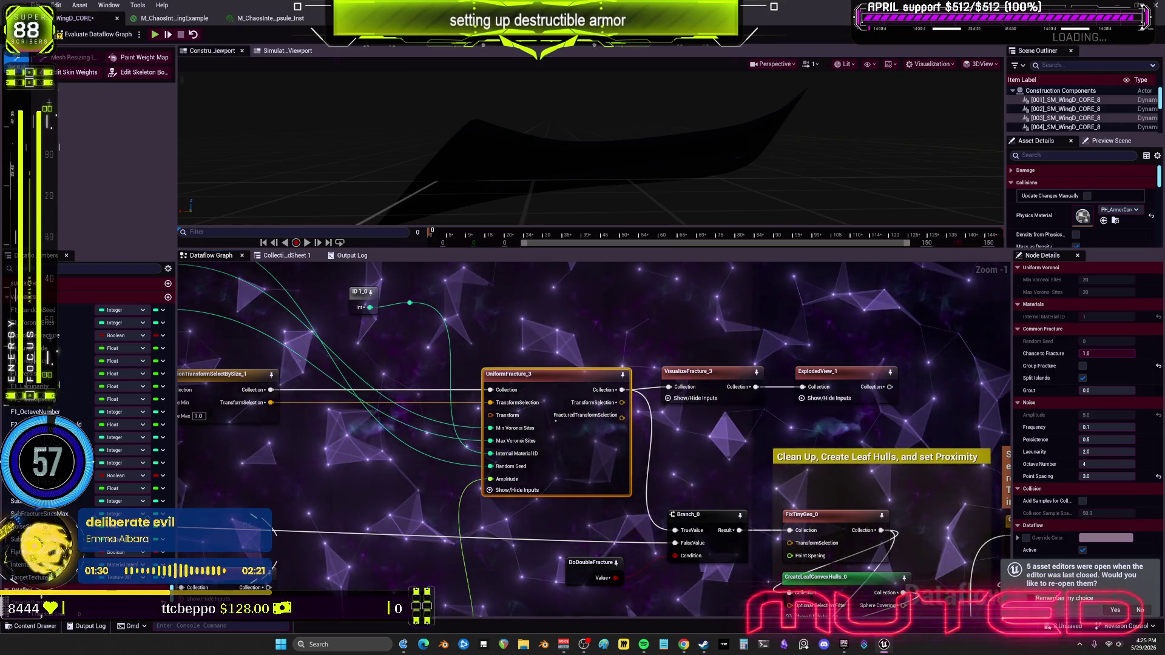
Inspect SubFractureSeed and move the SubFractureSitesMin/Max variables next to UniformFracture_3.
{"action": "left_click_drag", "start_coordinate": [402, 385], "coordinate": [703, 486]}
{"action": "left_click", "coordinate": [485, 358]}
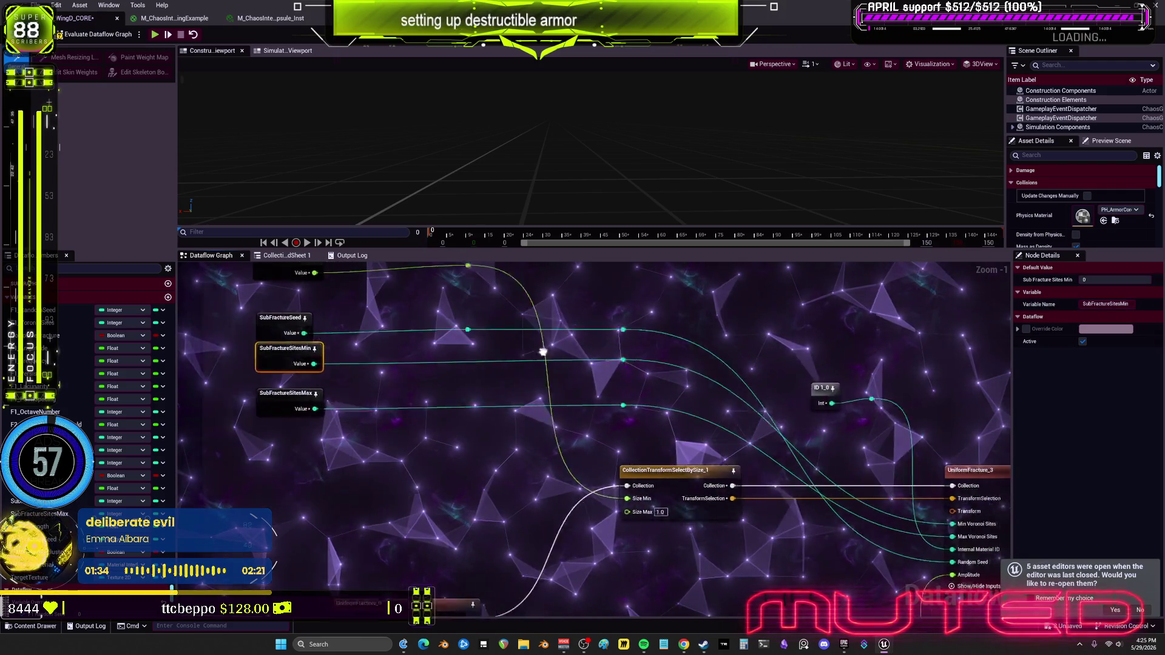
{"action": "left_click_drag", "start_coordinate": [554, 354], "coordinate": [487, 336]}
{"action": "mouse_move", "coordinate": [236, 307]}
{"action": "left_mouse_down"}
{"action": "mouse_move", "coordinate": [231, 364]}
{"action": "mouse_move", "coordinate": [295, 383]}
{"action": "left_mouse_up"}
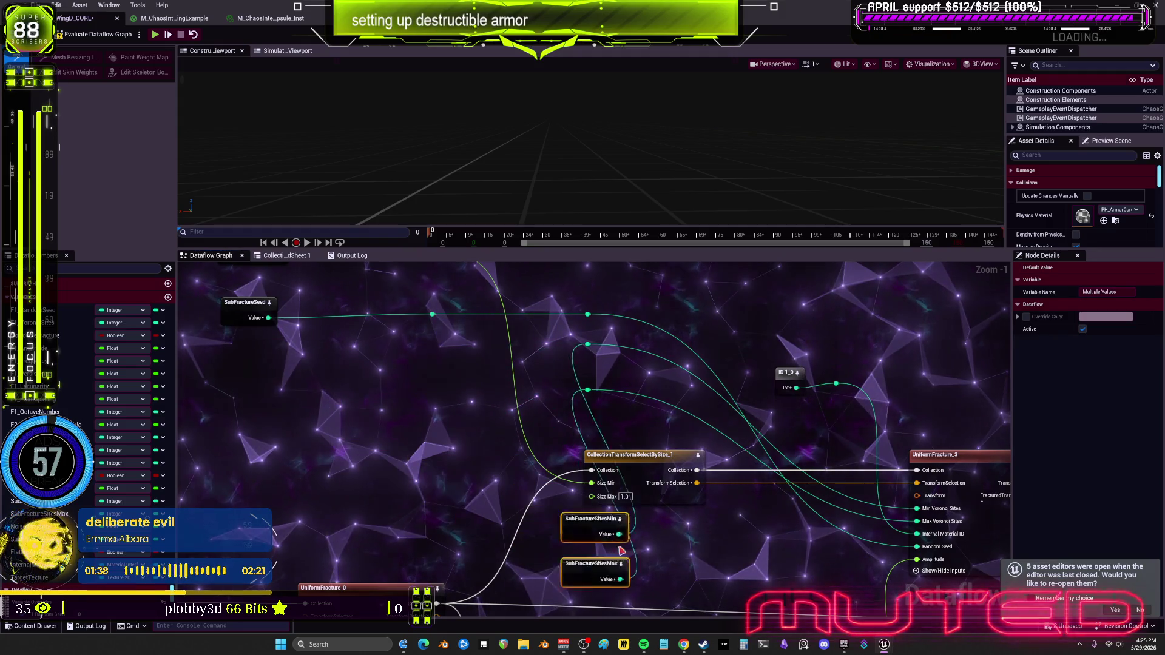
{"action": "mouse_move", "coordinate": [699, 521]}
{"action": "left_mouse_down"}
{"action": "mouse_move", "coordinate": [662, 483]}
{"action": "mouse_move", "coordinate": [500, 468]}
{"action": "left_mouse_up"}
{"action": "scroll", "coordinate": [500, 468], "scroll_direction": "up", "scroll_amount": 1}
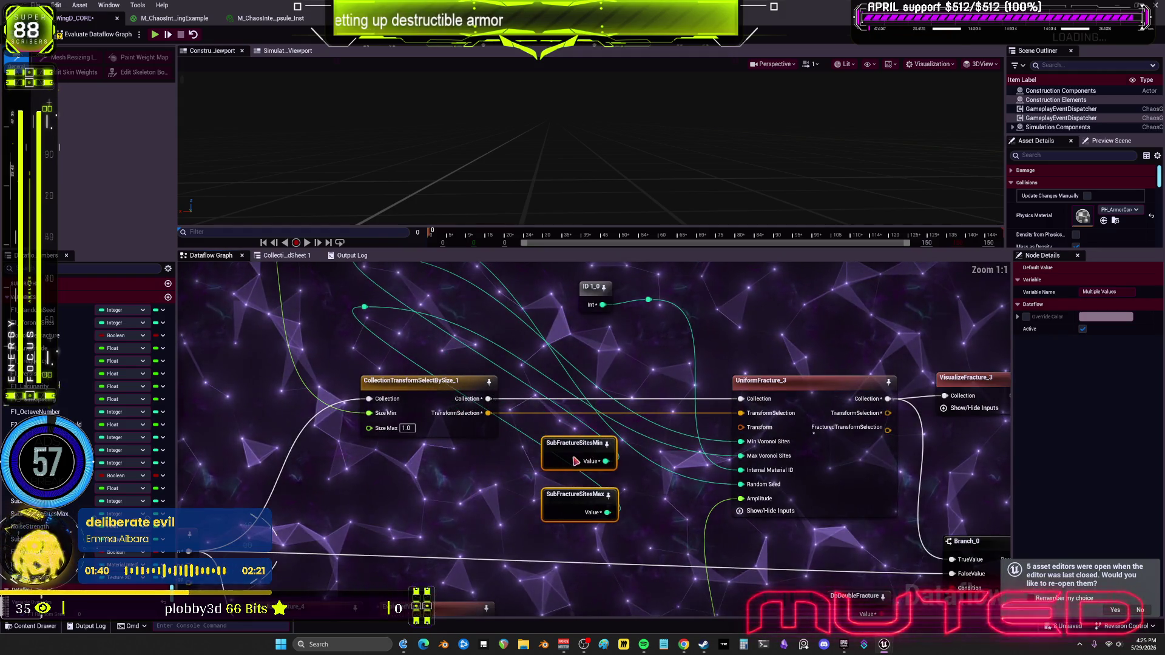
Wire SubFractureSitesMin/Max into Min/Max Voronoi Sites, set their defaults, and preview VisualizeFracture_3.
{"action": "left_click_drag", "start_coordinate": [744, 446], "coordinate": [742, 457]}
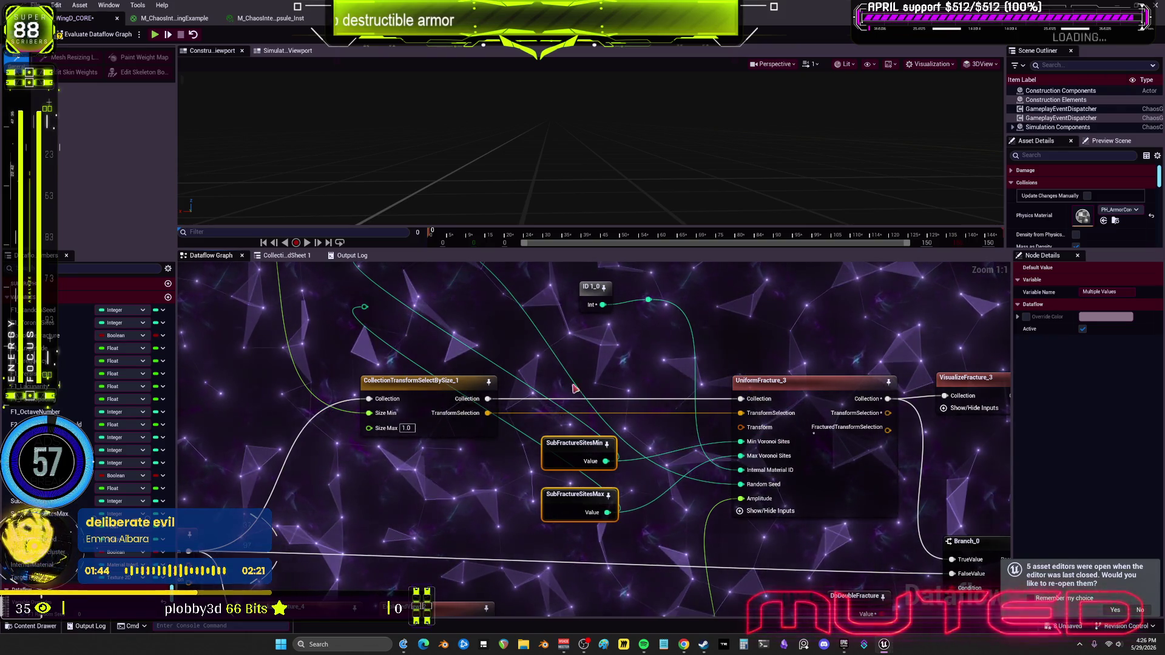
{"action": "left_click", "coordinate": [604, 464]}
{"action": "left_click", "coordinate": [598, 492]}
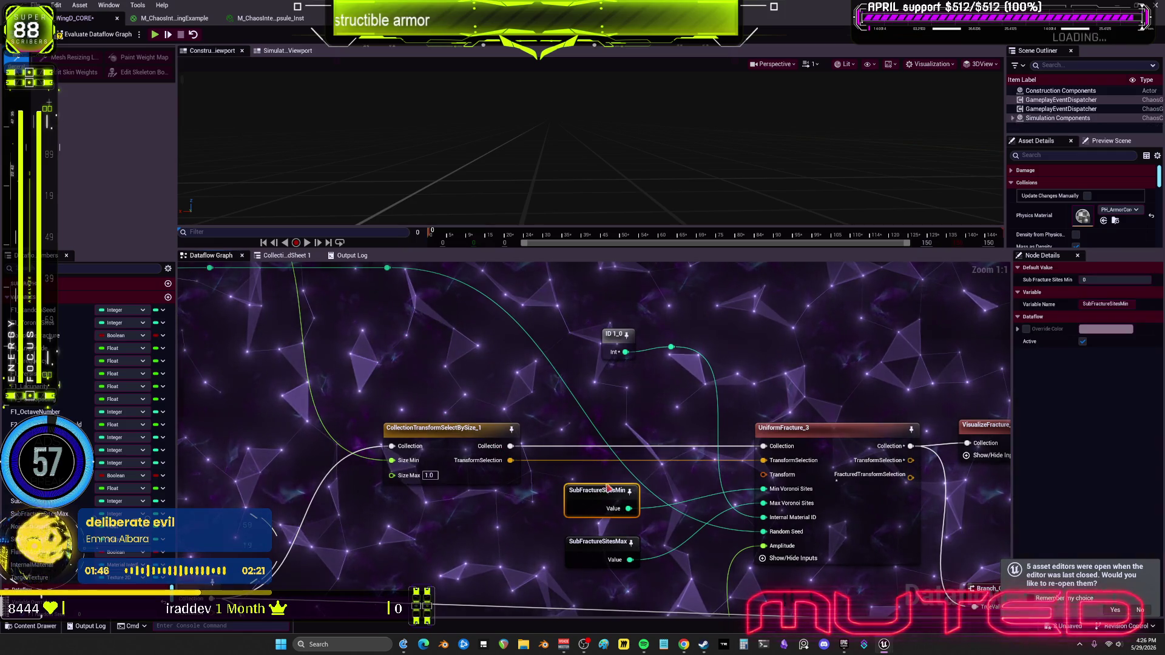
{"action": "left_click", "coordinate": [1115, 280]}
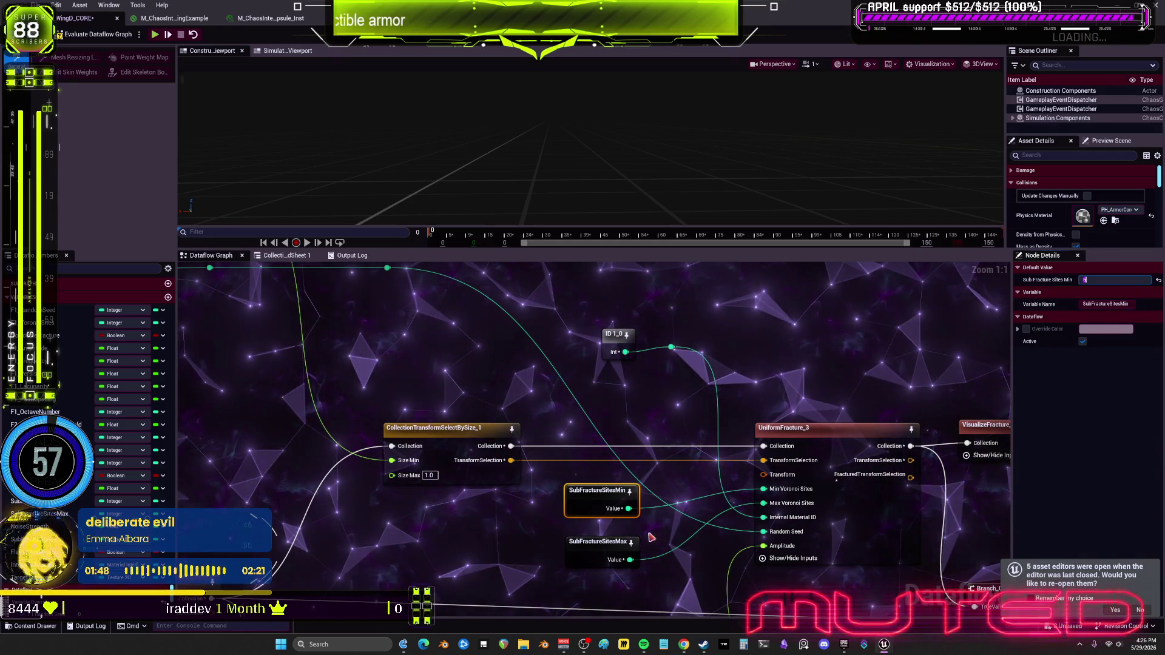
{"action": "left_click", "coordinate": [598, 542]}
{"action": "left_click", "coordinate": [1108, 280]}
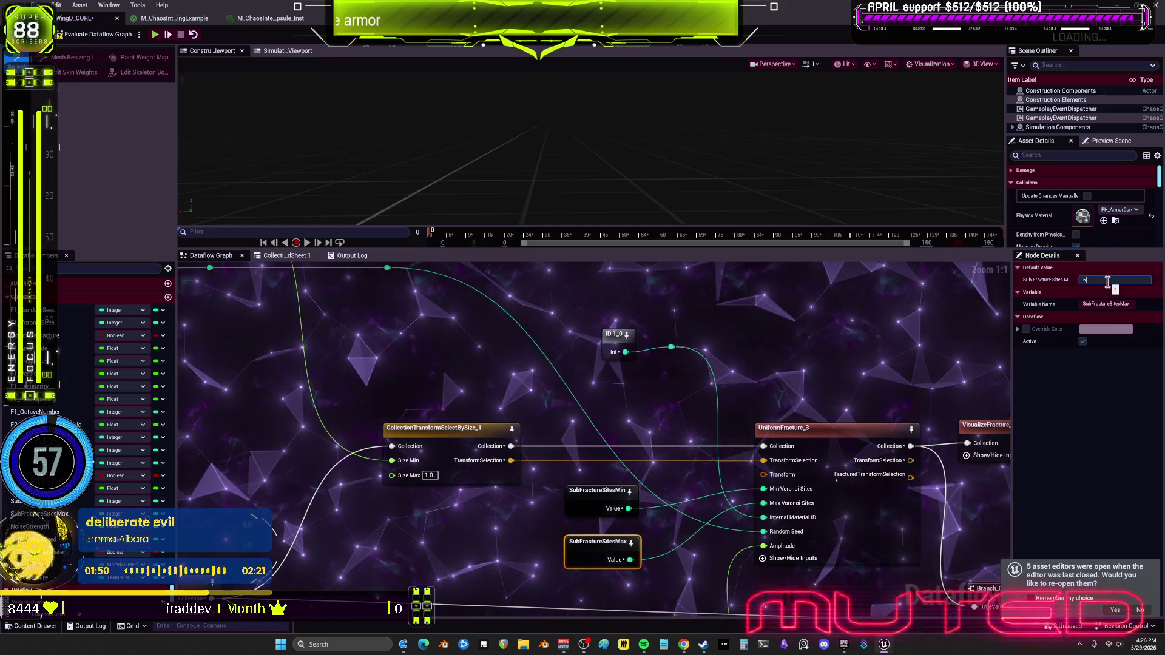
{"action": "left_click_drag", "start_coordinate": [983, 431], "coordinate": [747, 400]}
{"action": "left_click", "coordinate": [765, 394]}
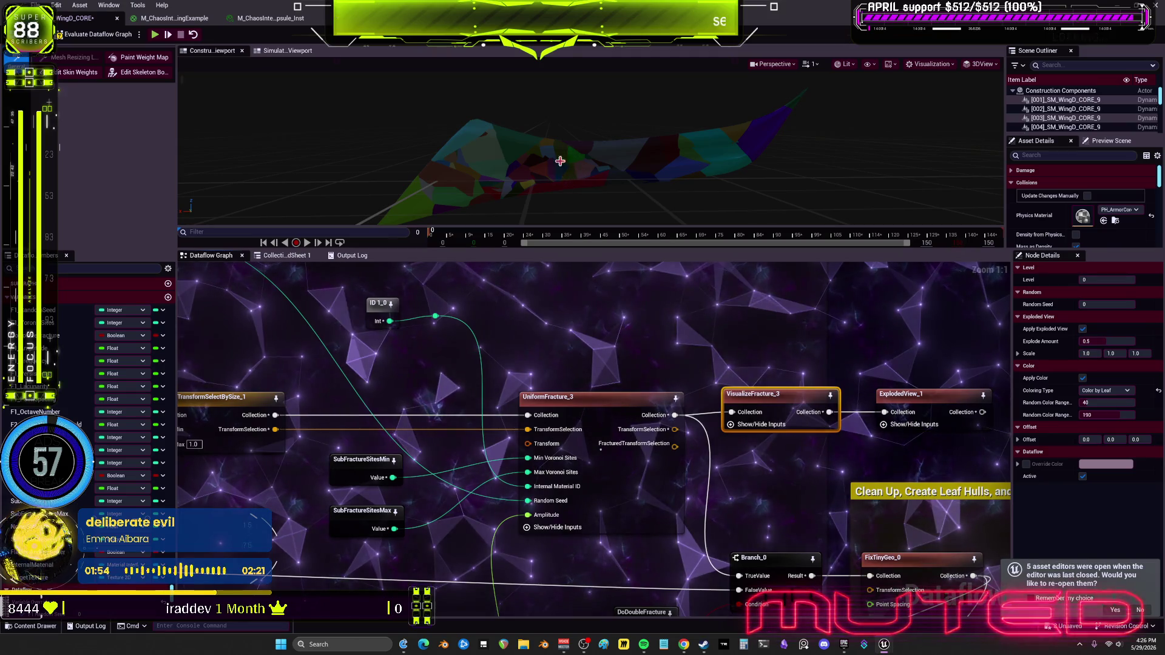
Preview PruneInCollection and VisualizeFracture_2 in the Debug section, showing orange armor with blue points.
{"action": "scroll", "coordinate": [566, 427], "scroll_direction": "down", "scroll_amount": 5}
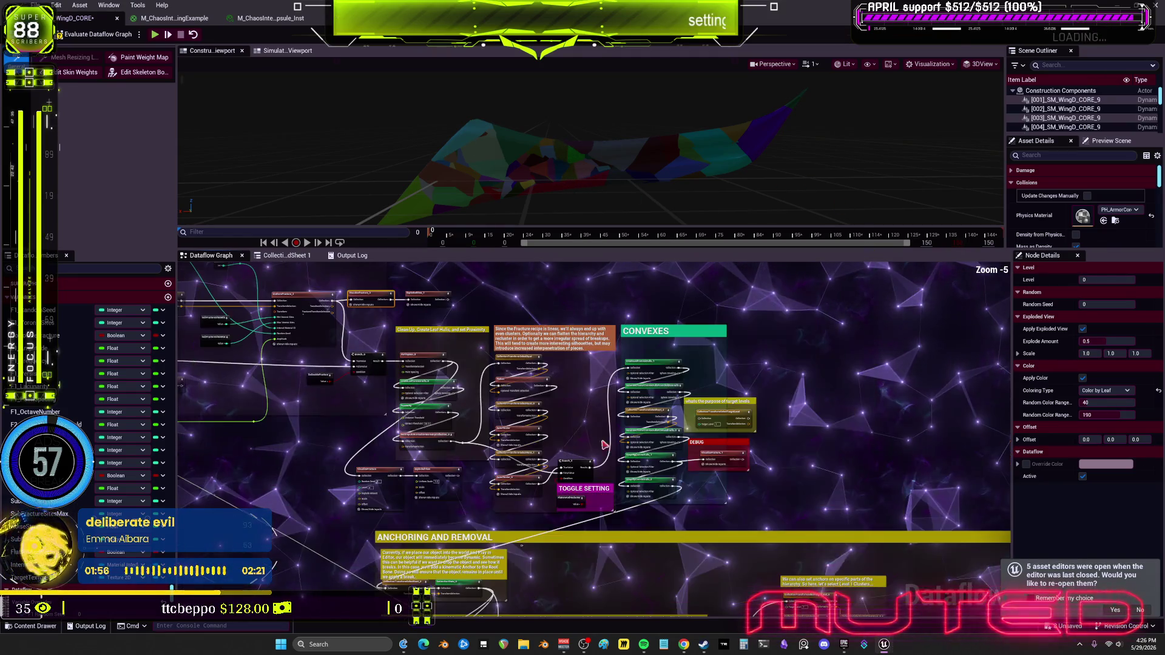
{"action": "mouse_move", "coordinate": [522, 545]}
{"action": "left_mouse_down"}
{"action": "mouse_move", "coordinate": [789, 485]}
{"action": "mouse_move", "coordinate": [805, 524]}
{"action": "mouse_move", "coordinate": [842, 448]}
{"action": "left_mouse_up"}
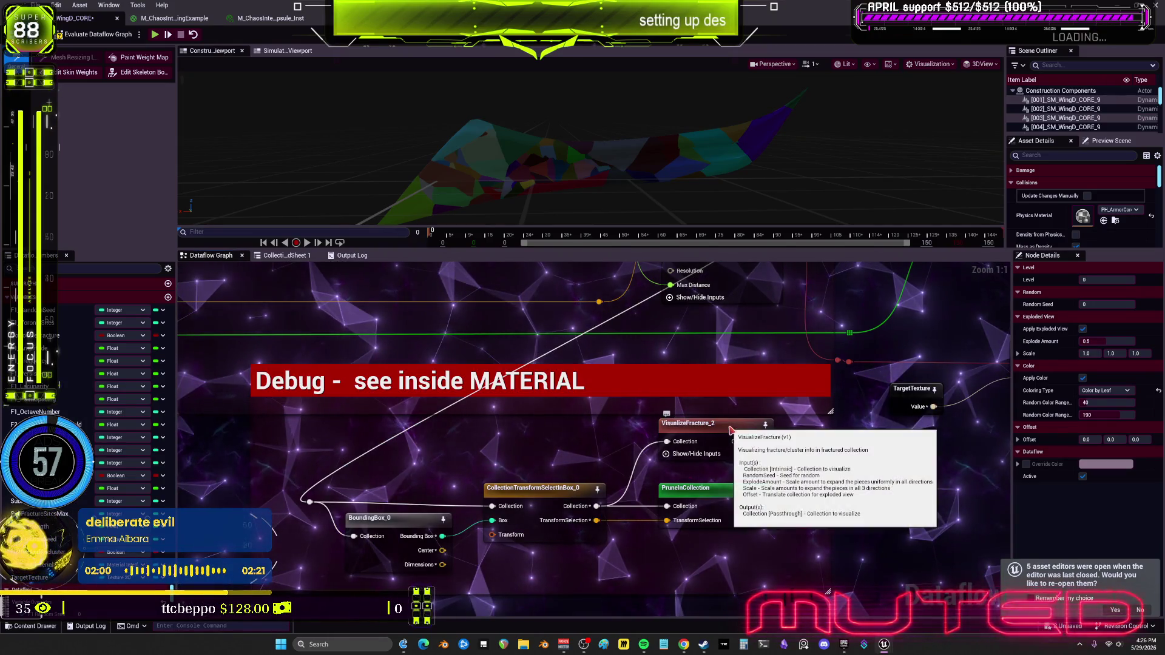
{"action": "left_click", "coordinate": [698, 494]}
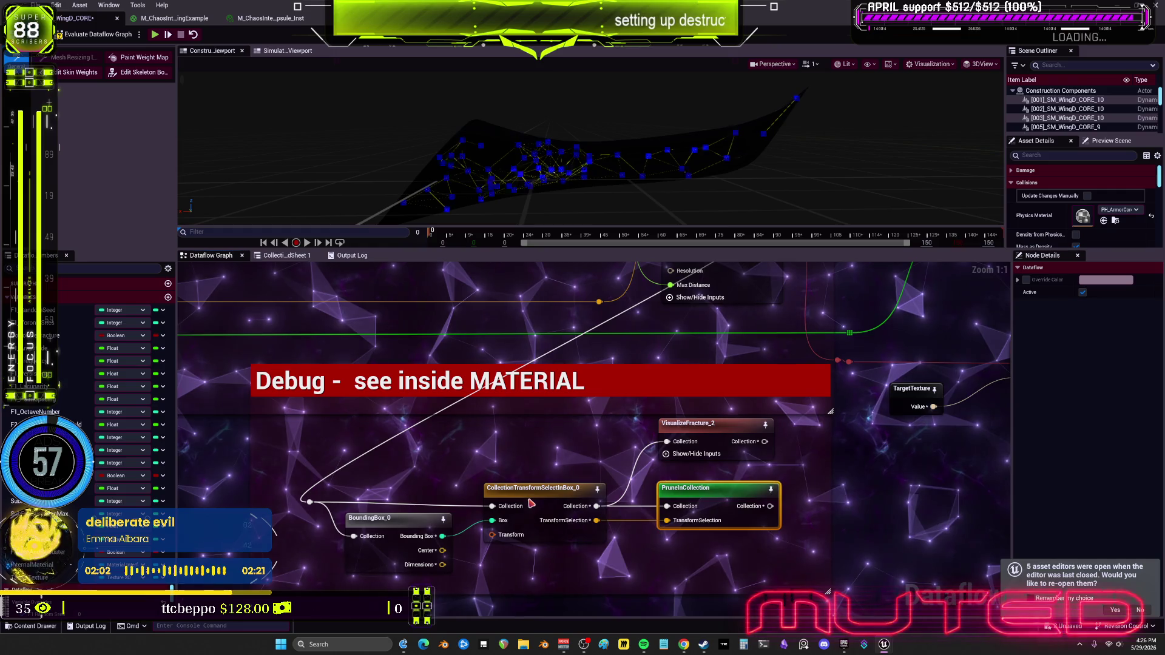
{"action": "left_click", "coordinate": [731, 429]}
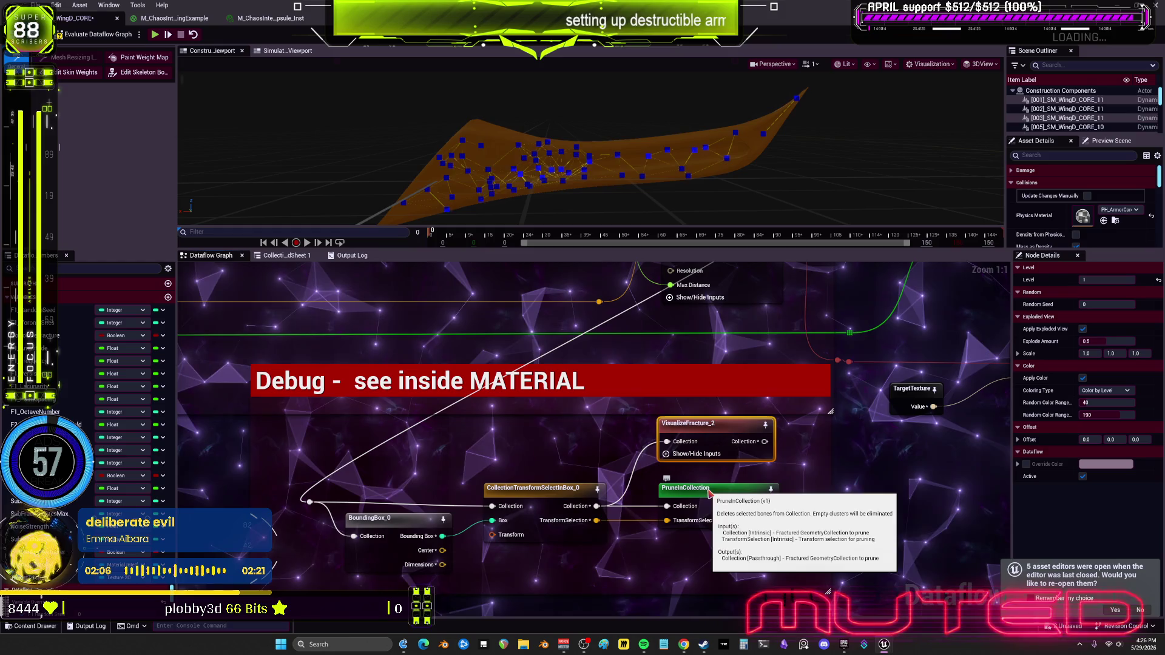
{"action": "left_click_drag", "start_coordinate": [822, 398], "coordinate": [792, 536]}
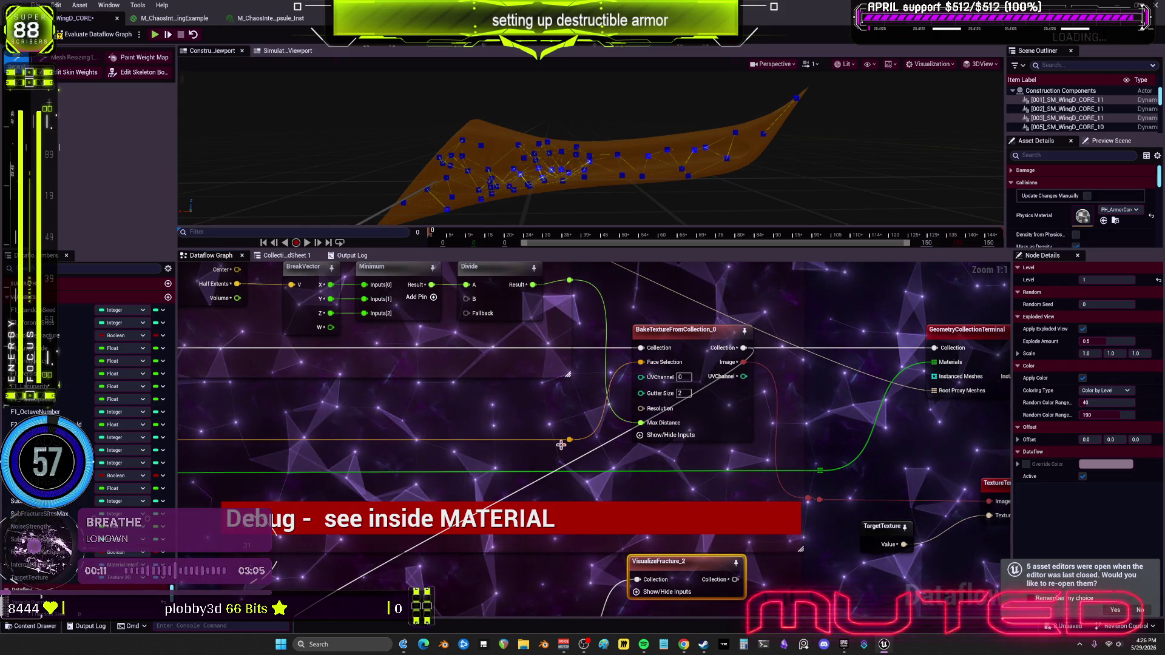
Return to UniformFracture_3 and preview VisualizeFracture_3's multicoloured sub-fractured pieces.
{"action": "scroll", "coordinate": [561, 445], "scroll_direction": "down", "scroll_amount": 4}
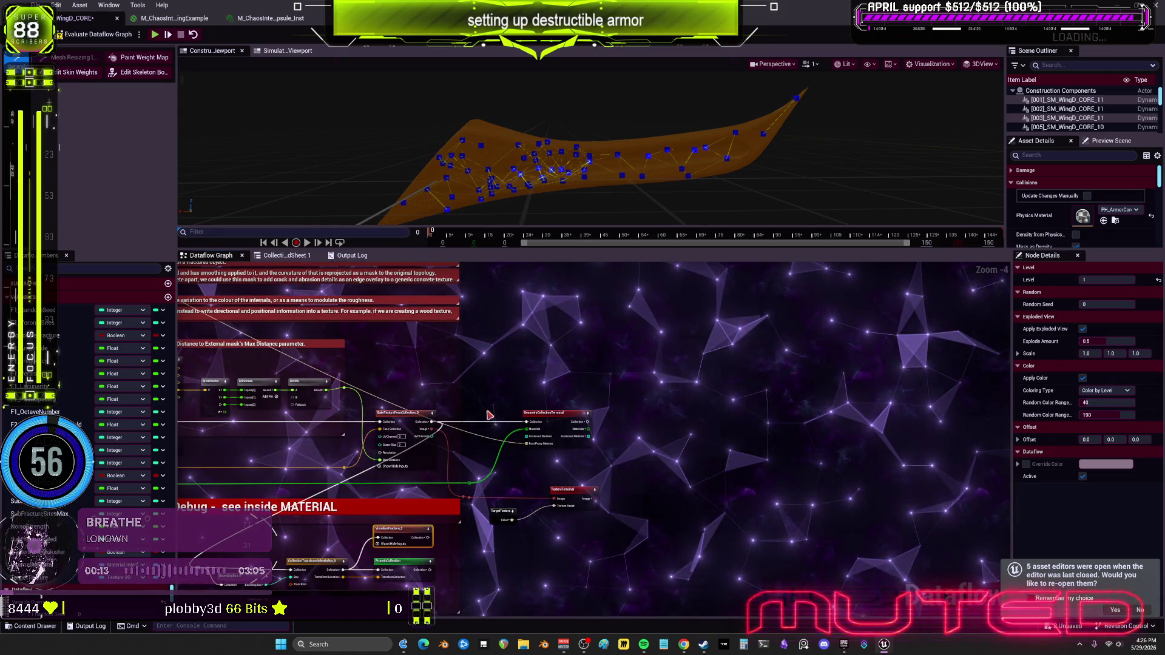
{"action": "scroll", "coordinate": [491, 415], "scroll_direction": "down", "scroll_amount": 1}
{"action": "left_click_drag", "start_coordinate": [491, 416], "coordinate": [608, 456]}
{"action": "scroll", "coordinate": [610, 455], "scroll_direction": "up", "scroll_amount": 3}
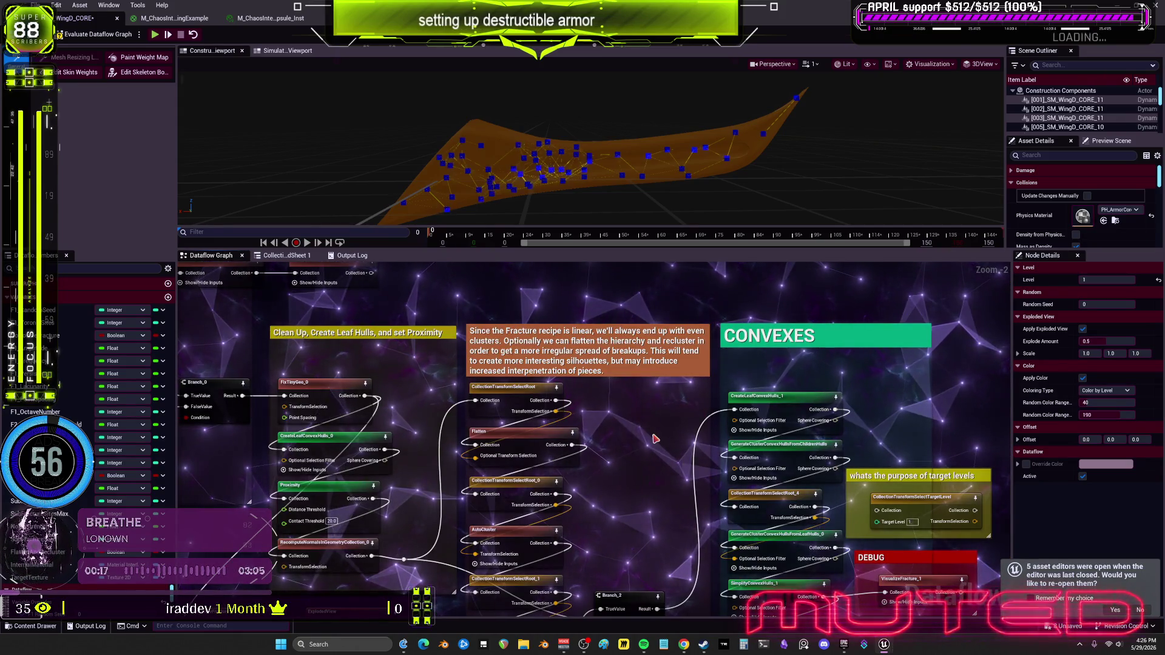
{"action": "left_click_drag", "start_coordinate": [655, 438], "coordinate": [1079, 533]}
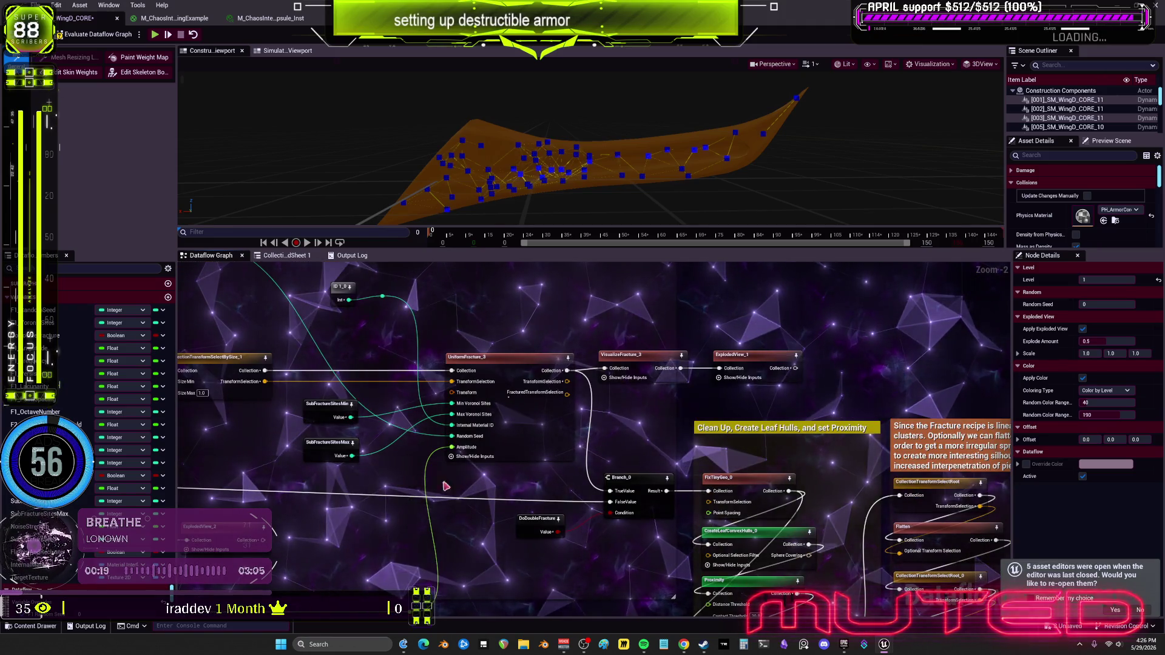
{"action": "left_click_drag", "start_coordinate": [456, 487], "coordinate": [622, 504]}
{"action": "left_click", "coordinate": [809, 376]}
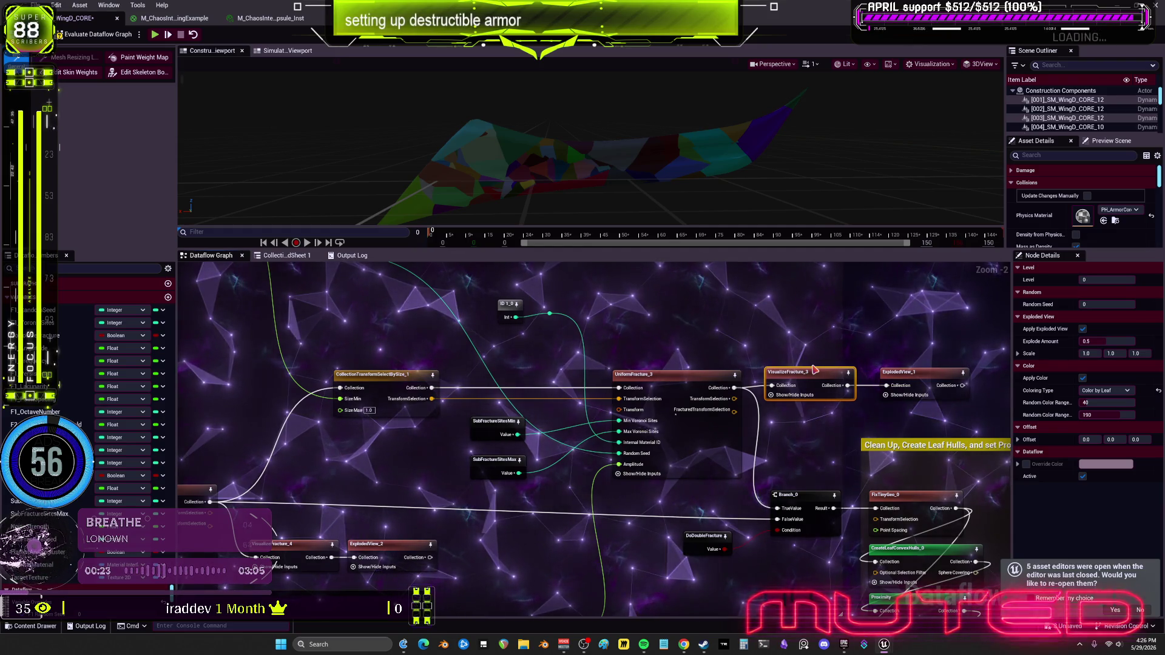
Orbit the preview to inspect the fractured wing armor, then save the Dataflow asset.
{"action": "left_click_drag", "start_coordinate": [945, 510], "coordinate": [746, 435]}
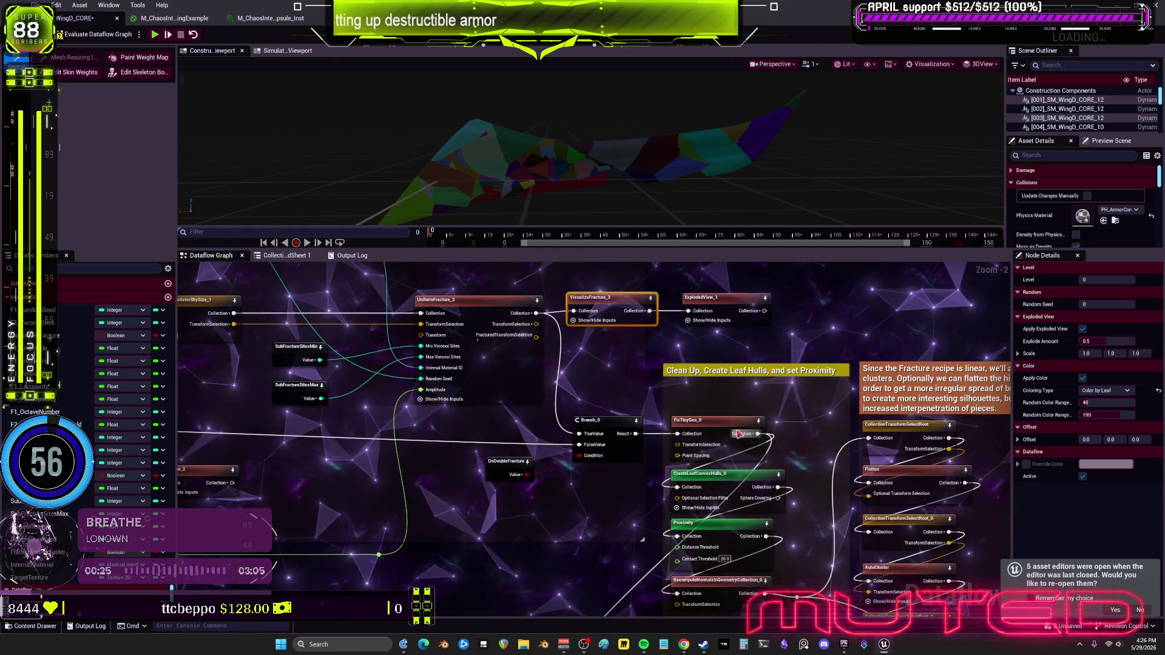
{"action": "left_click_drag", "start_coordinate": [769, 377], "coordinate": [713, 262]}
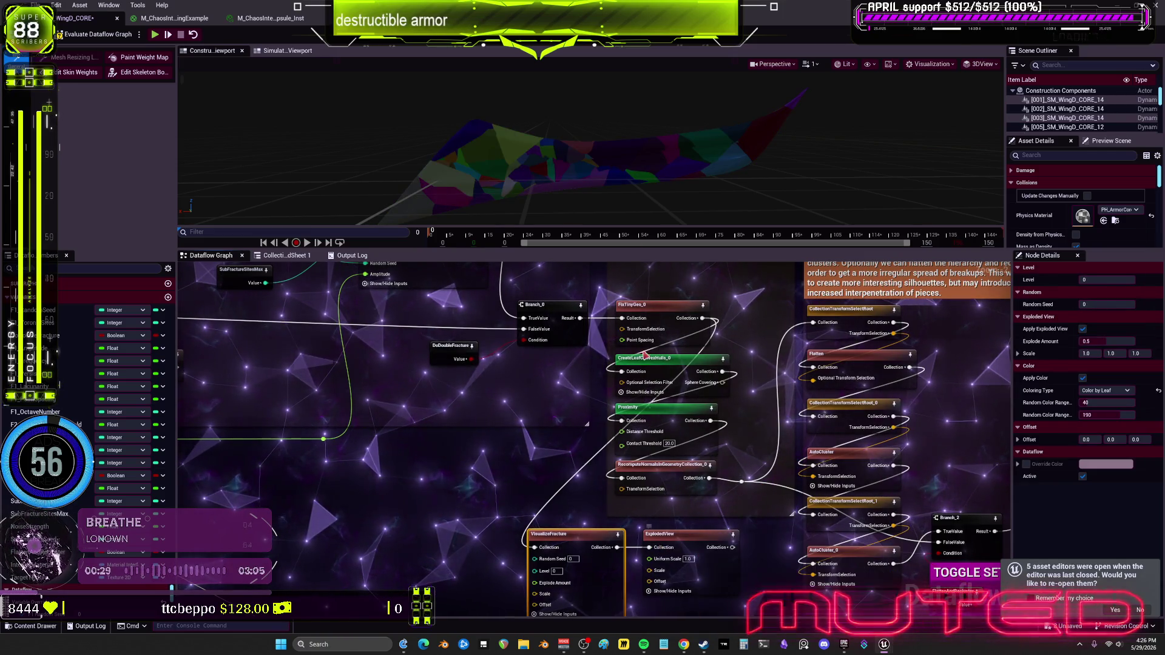
{"action": "left_click_drag", "start_coordinate": [629, 187], "coordinate": [534, 192]}
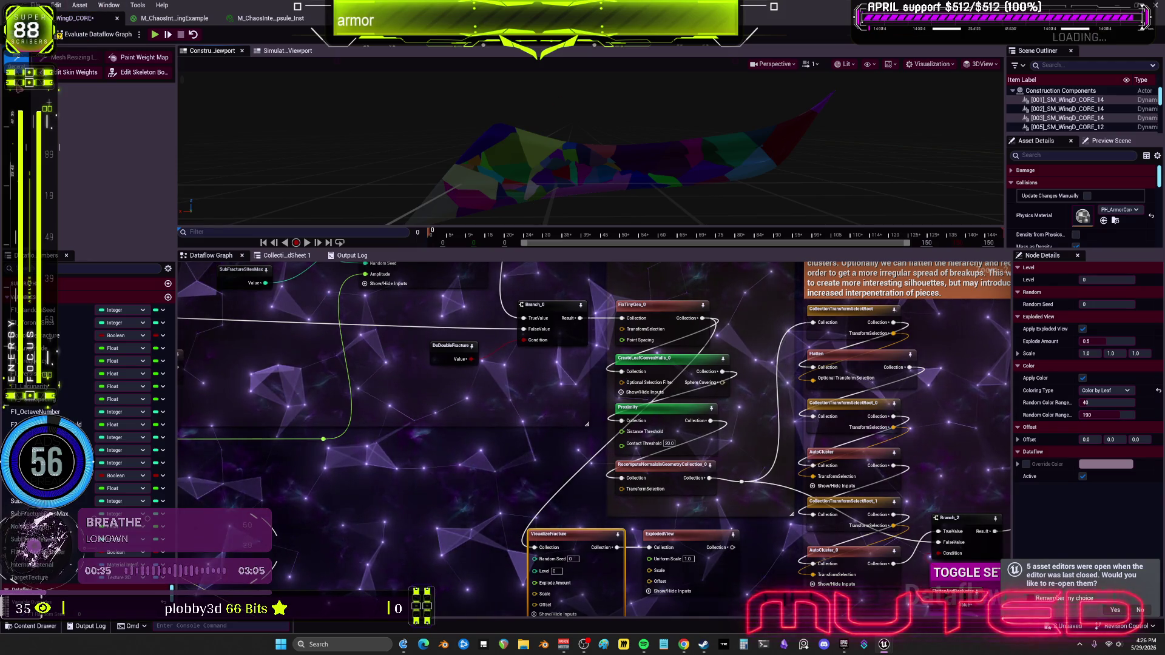
{"action": "key", "text": "ctrl+s"}
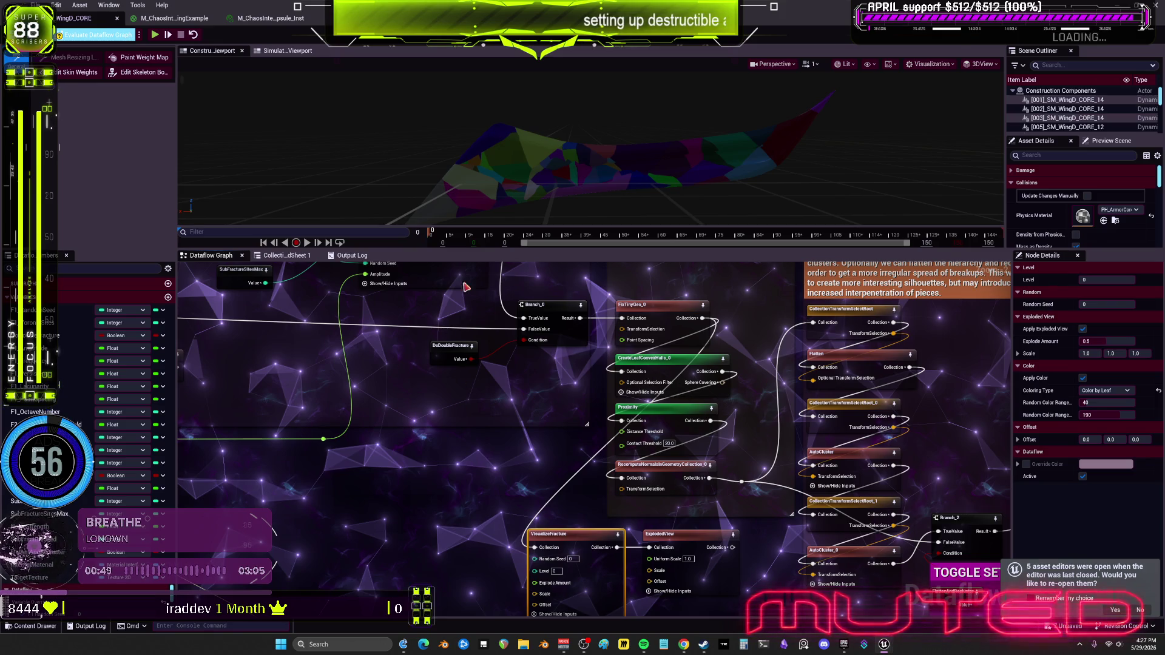
Box-select and delete the old UniformFracture group of nodes.
{"action": "scroll", "coordinate": [671, 406], "scroll_direction": "down", "scroll_amount": 8}
{"action": "mouse_move", "coordinate": [671, 406]}
{"action": "left_mouse_down"}
{"action": "mouse_move", "coordinate": [492, 366]}
{"action": "mouse_move", "coordinate": [453, 329]}
{"action": "mouse_move", "coordinate": [414, 241]}
{"action": "left_mouse_up"}
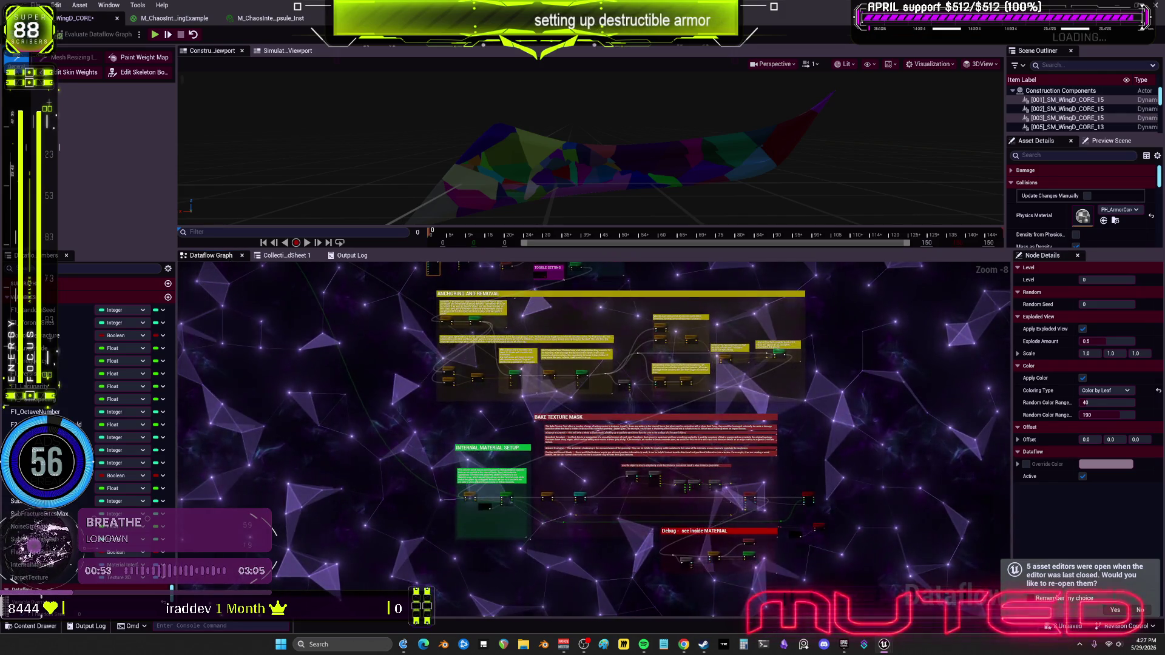
{"action": "scroll", "coordinate": [721, 448], "scroll_direction": "down", "scroll_amount": 4}
{"action": "mouse_move", "coordinate": [791, 513]}
{"action": "left_mouse_down"}
{"action": "mouse_move", "coordinate": [607, 424]}
{"action": "mouse_move", "coordinate": [476, 416]}
{"action": "mouse_move", "coordinate": [398, 294]}
{"action": "mouse_move", "coordinate": [357, 461]}
{"action": "left_mouse_up"}
{"action": "scroll", "coordinate": [479, 341], "scroll_direction": "up", "scroll_amount": 9}
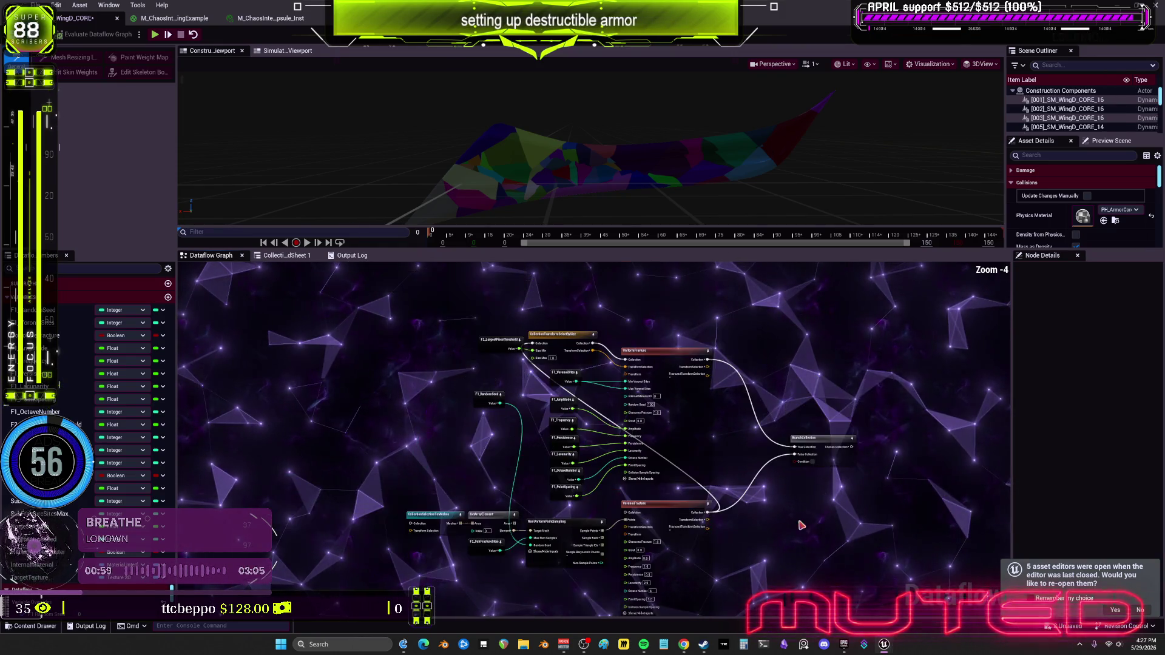
{"action": "left_click_drag", "start_coordinate": [651, 333], "coordinate": [531, 545]}
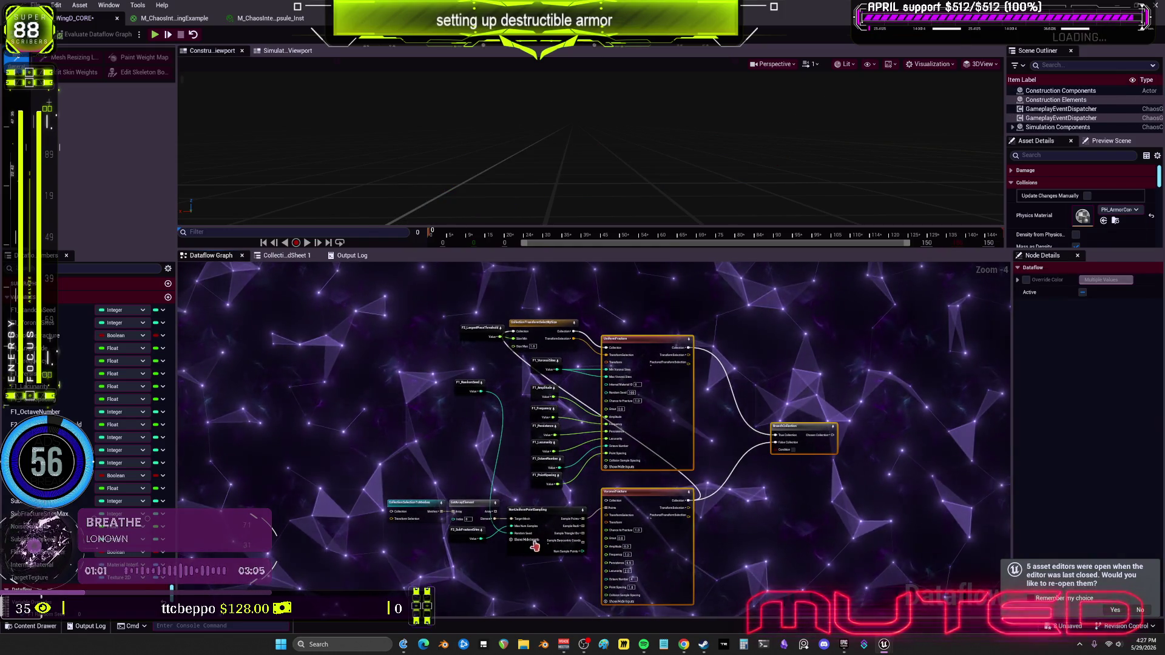
{"action": "scroll", "coordinate": [736, 500], "scroll_direction": "up", "scroll_amount": 3}
{"action": "scroll", "coordinate": [744, 419], "scroll_direction": "down", "scroll_amount": 2}
{"action": "left_click_drag", "start_coordinate": [744, 434], "coordinate": [743, 545]}
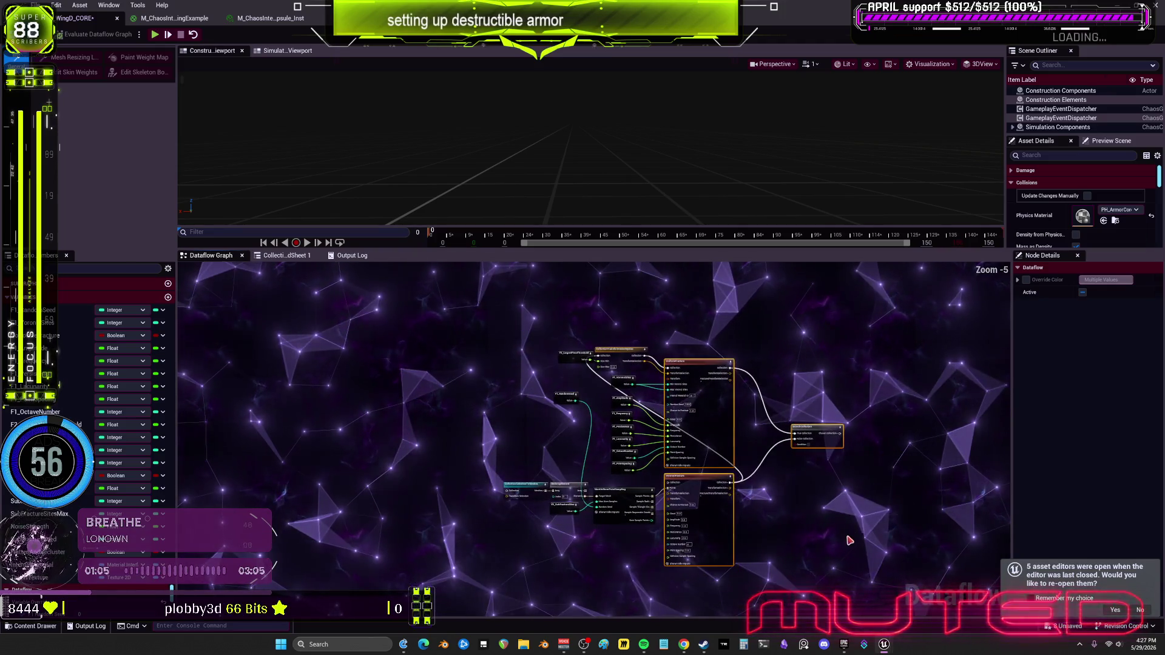
{"action": "left_click_drag", "start_coordinate": [457, 495], "coordinate": [457, 495]}
{"action": "key", "text": "Delete"}
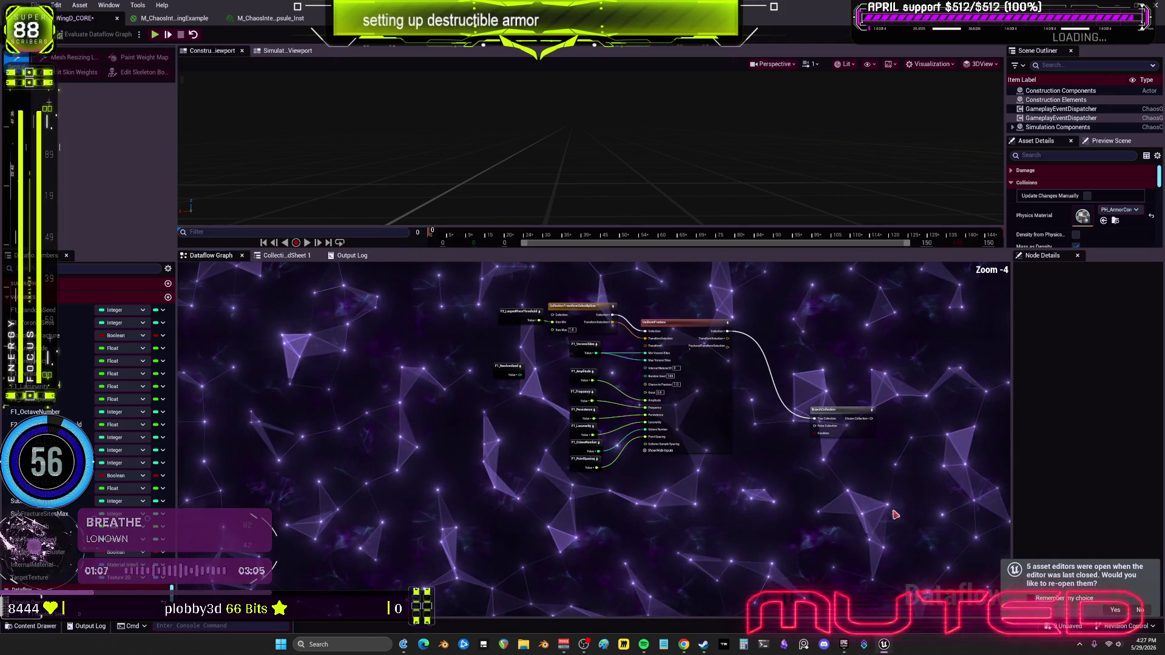
Delete the BranchCollection, UniformFracture, SelectBySize and largest-piece threshold nodes.
{"action": "left_click_drag", "start_coordinate": [865, 508], "coordinate": [736, 364]}
{"action": "key", "text": "Delete"}
{"action": "left_click", "coordinate": [708, 372]}
{"action": "key", "text": "Delete"}
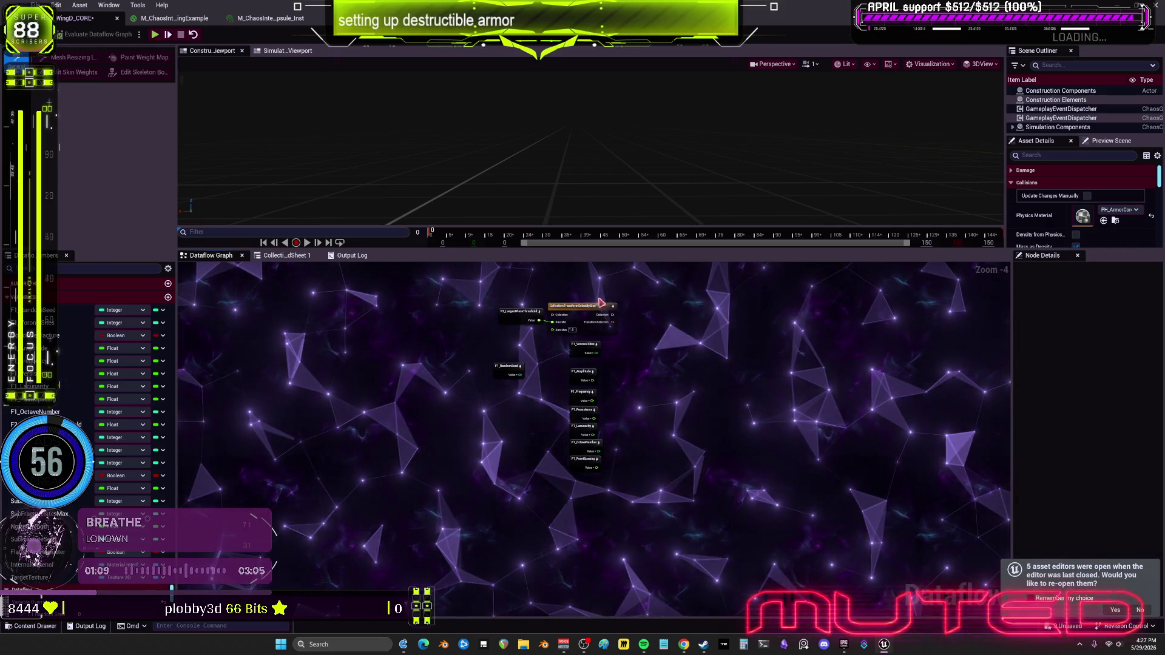
{"action": "left_click_drag", "start_coordinate": [601, 283], "coordinate": [578, 312]}
{"action": "left_click_drag", "start_coordinate": [477, 328], "coordinate": [477, 328]}
{"action": "key", "text": "Delete"}
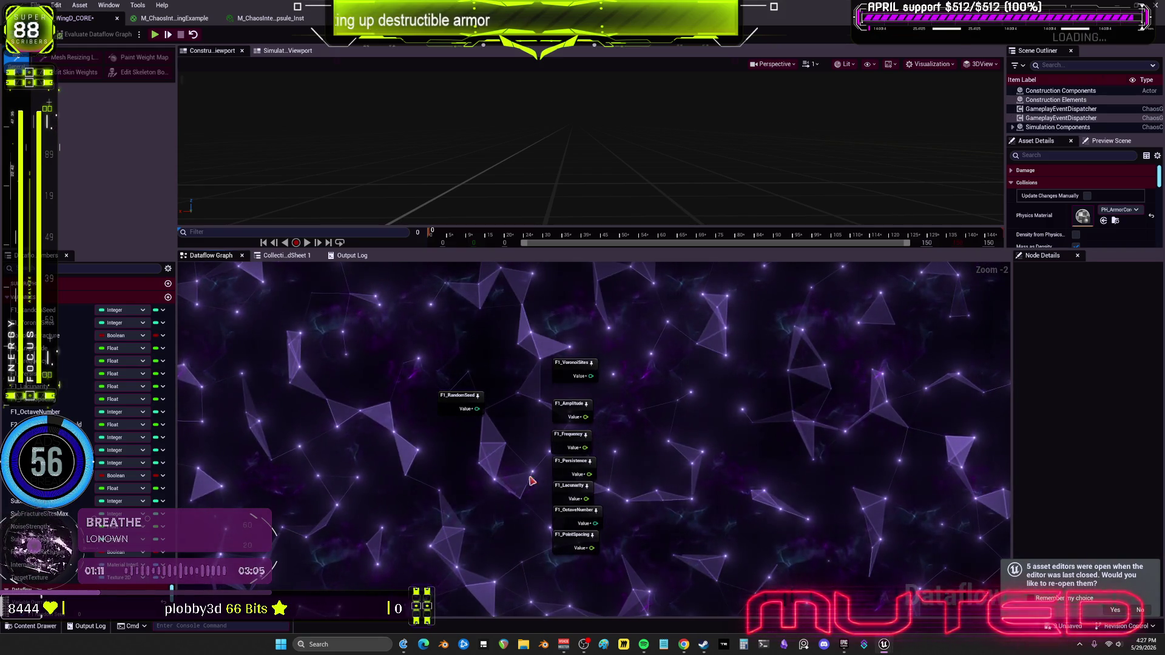
Move F1_RandomSeed beside the other parameters and shift the parameter column left.
{"action": "left_click", "coordinate": [453, 408]}
{"action": "mouse_move", "coordinate": [453, 407]}
{"action": "left_mouse_down"}
{"action": "mouse_move", "coordinate": [559, 335]}
{"action": "mouse_move", "coordinate": [603, 537]}
{"action": "mouse_move", "coordinate": [674, 613]}
{"action": "mouse_move", "coordinate": [695, 517]}
{"action": "left_mouse_up"}
{"action": "scroll", "coordinate": [631, 543], "scroll_direction": "down", "scroll_amount": 3}
{"action": "mouse_move", "coordinate": [702, 423]}
{"action": "left_mouse_down"}
{"action": "mouse_move", "coordinate": [623, 425]}
{"action": "mouse_move", "coordinate": [559, 391]}
{"action": "mouse_move", "coordinate": [442, 285]}
{"action": "mouse_move", "coordinate": [431, 366]}
{"action": "left_mouse_up"}
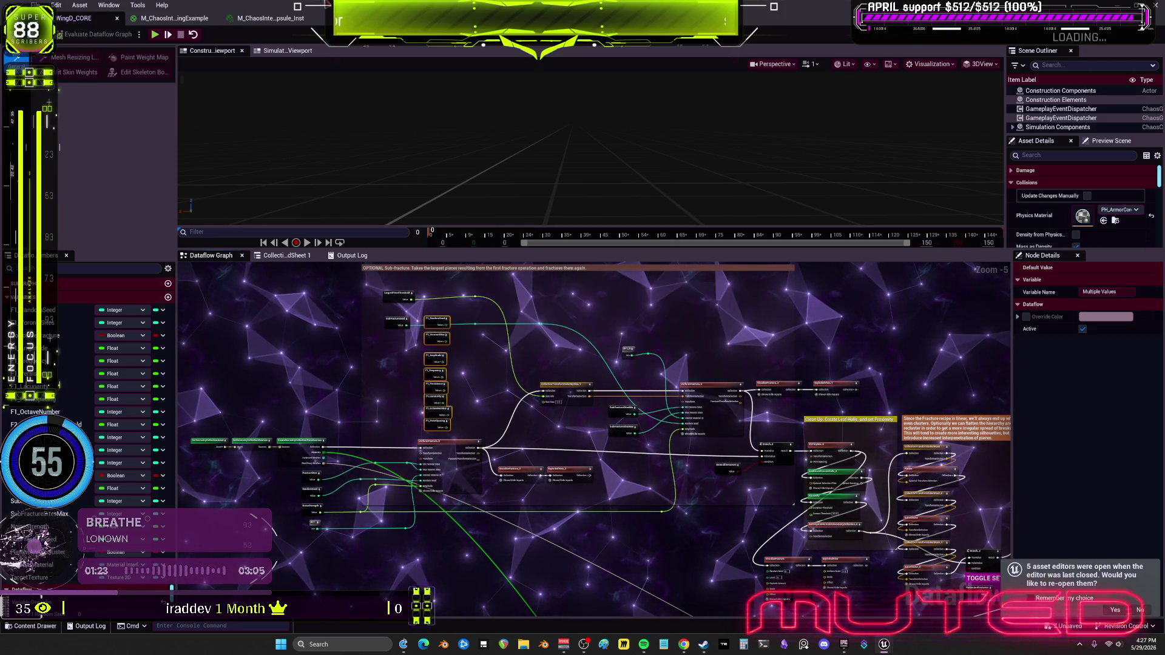
Copy the whole graph's 137 nodes and comments with Ctrl+C.
{"action": "scroll", "coordinate": [814, 346], "scroll_direction": "down", "scroll_amount": 9}
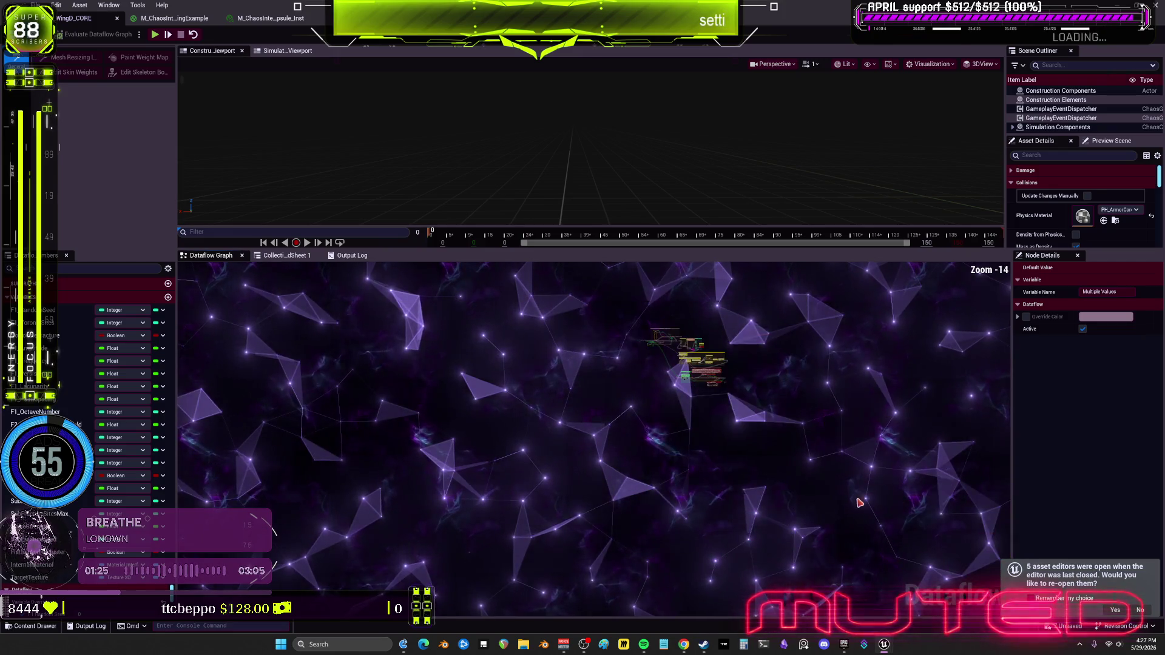
{"action": "scroll", "coordinate": [689, 337], "scroll_direction": "up", "scroll_amount": 6}
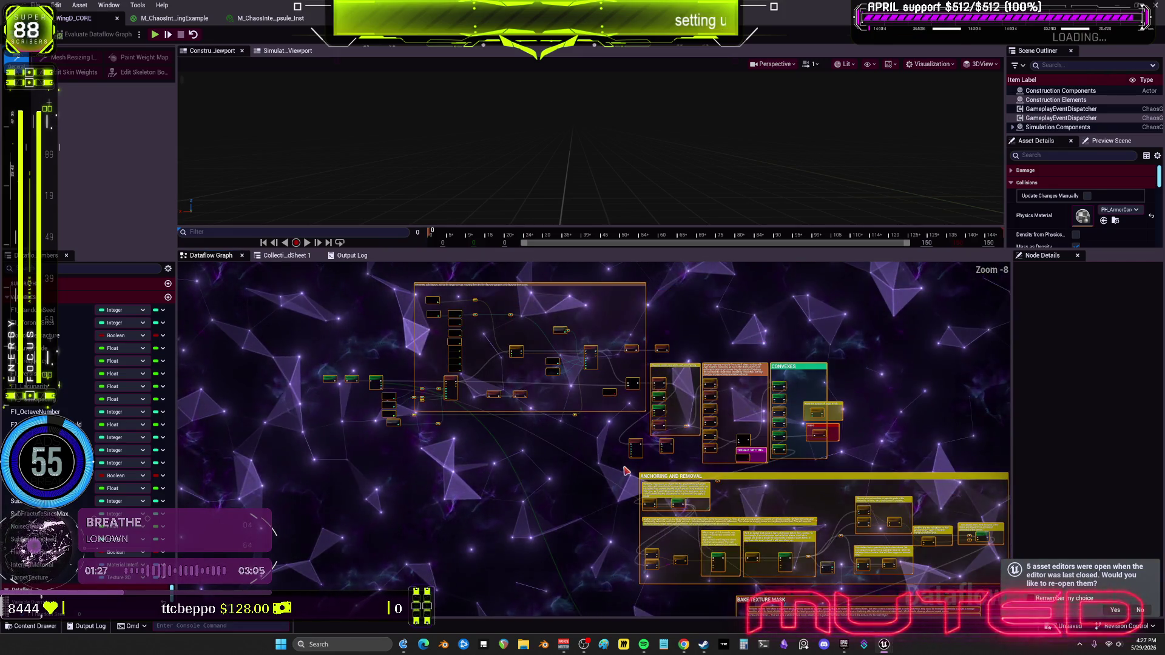
{"action": "key", "text": "ctrl+c"}
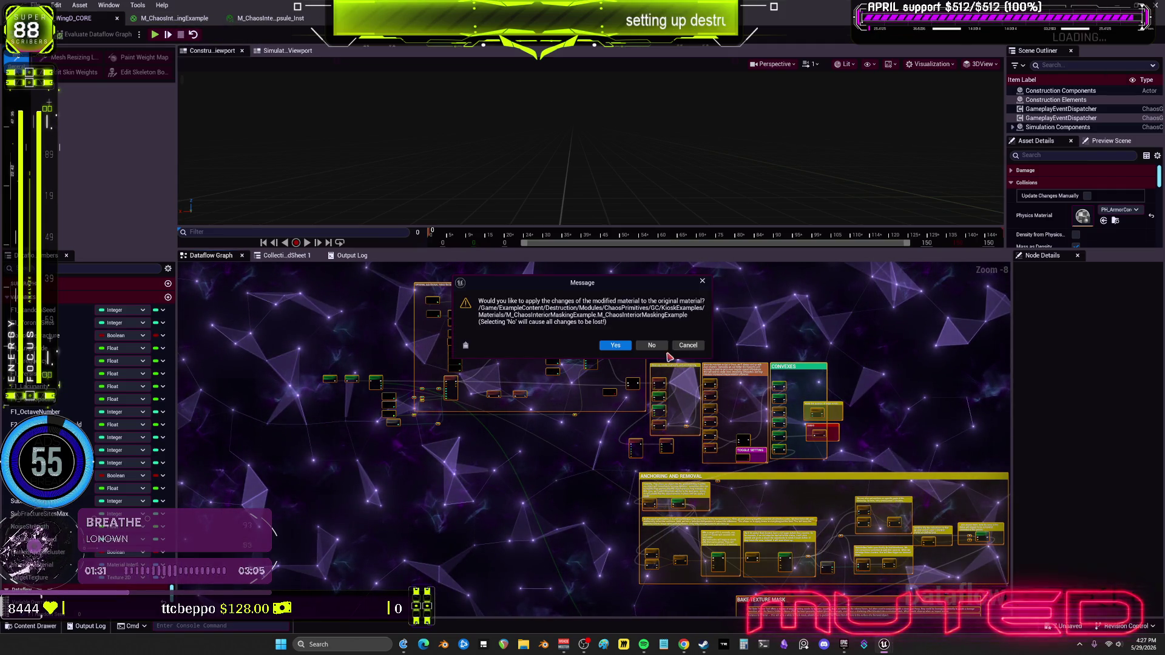
Apply the M_ChaosInteriorMaskingExample changes, close the Reference Viewer, and open GC_WingD_OUTER from BEWMV/Destruct.
{"action": "left_click", "coordinate": [615, 347]}
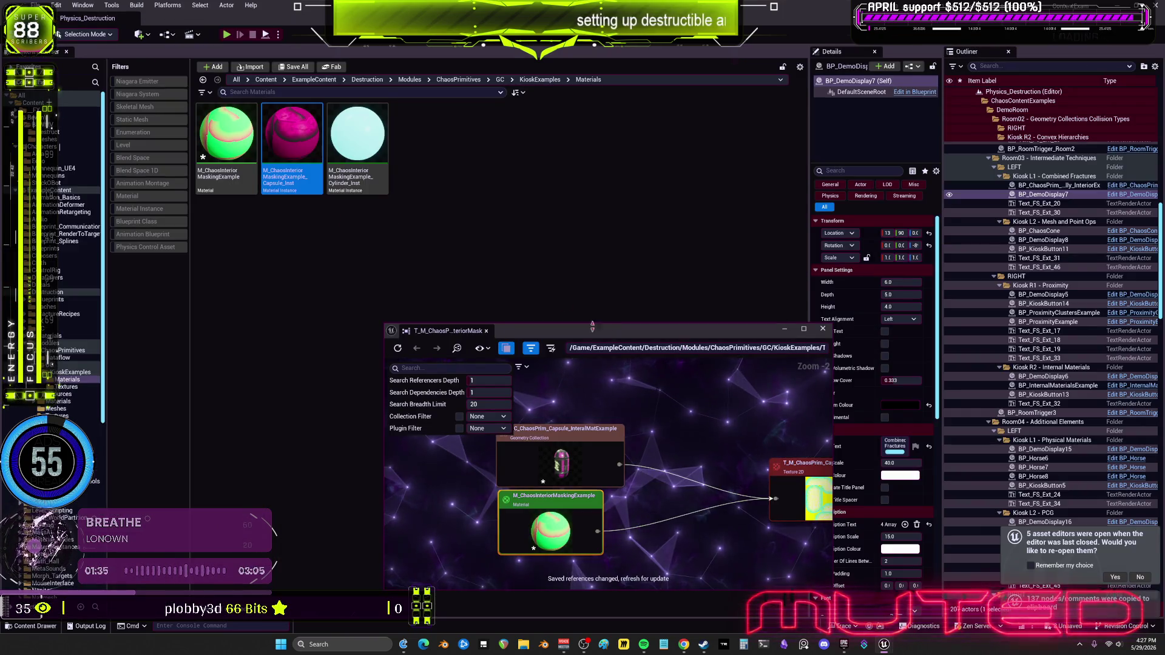
{"action": "left_click", "coordinate": [334, 290]}
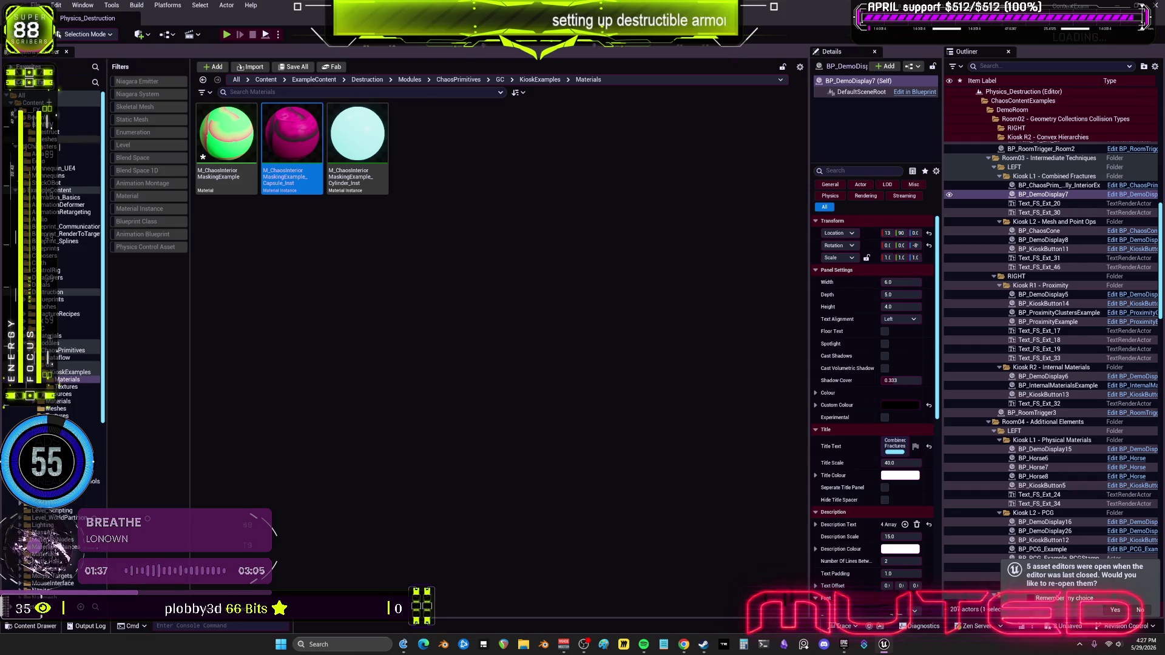
{"action": "left_click", "coordinate": [48, 132]}
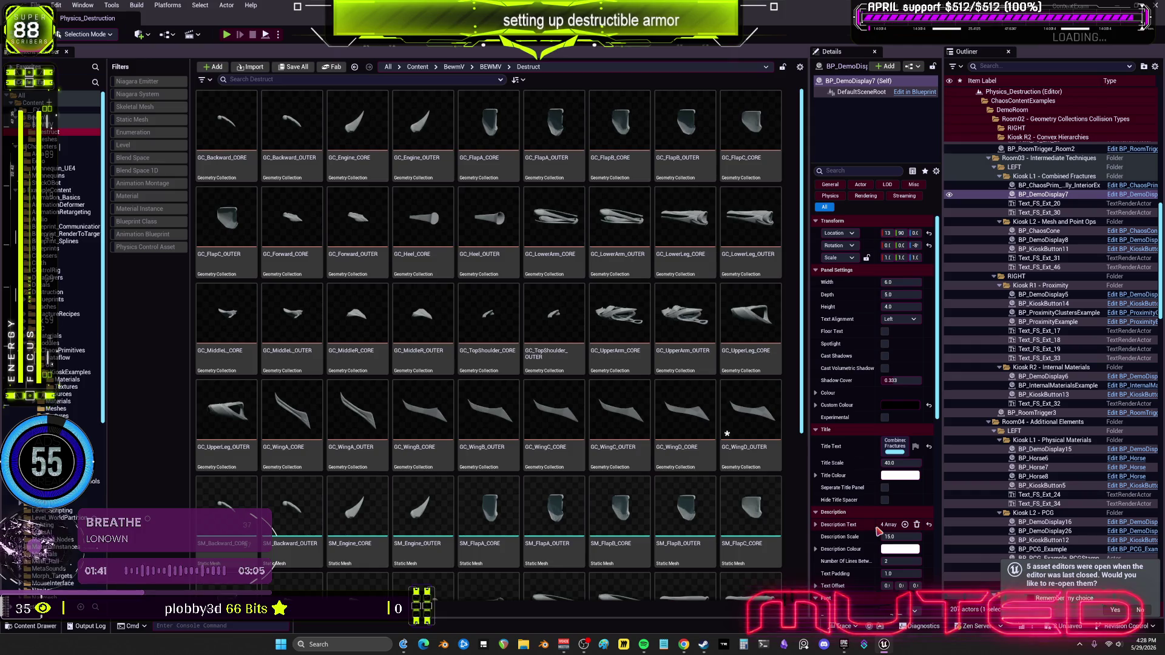
{"action": "double_click", "coordinate": [765, 435]}
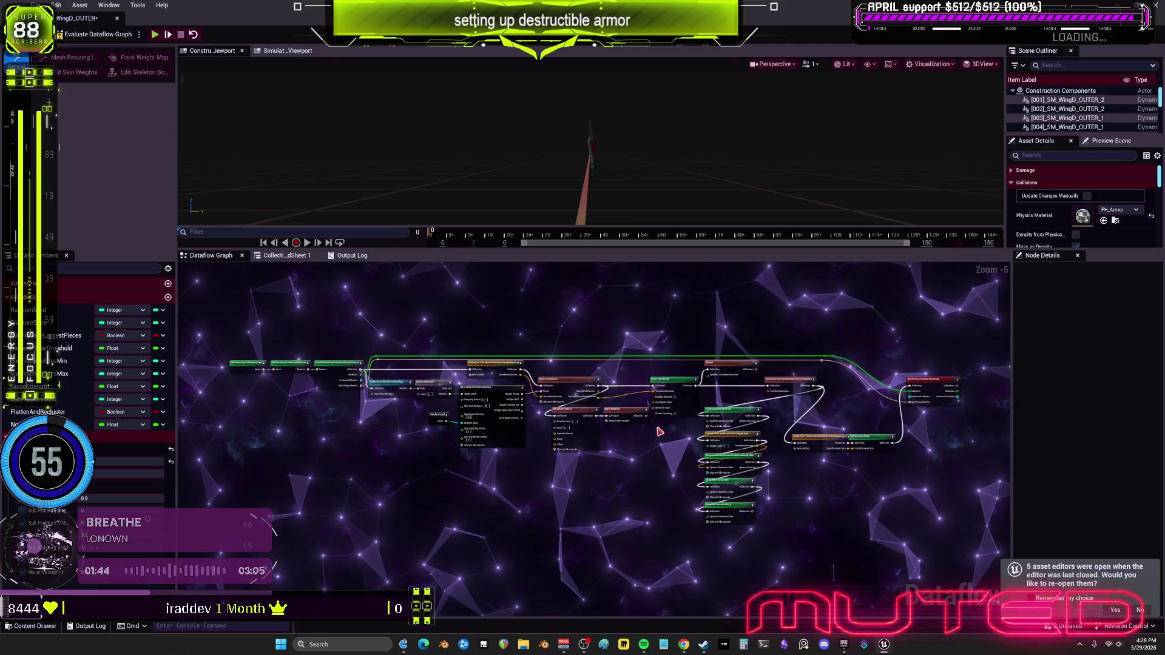
Paste the copied example network into the WingD_OUTER Dataflow graph.
{"action": "scroll", "coordinate": [660, 425], "scroll_direction": "up", "scroll_amount": 3}
{"action": "left_click_drag", "start_coordinate": [782, 466], "coordinate": [629, 435]}
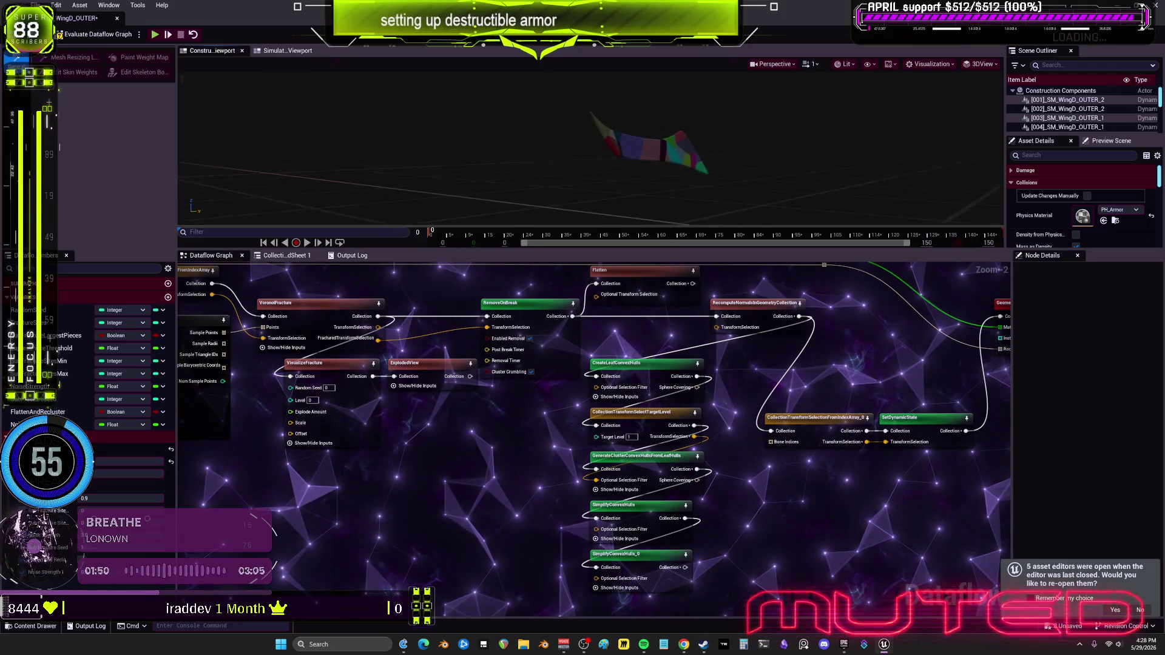
{"action": "scroll", "coordinate": [866, 471], "scroll_direction": "down", "scroll_amount": 6}
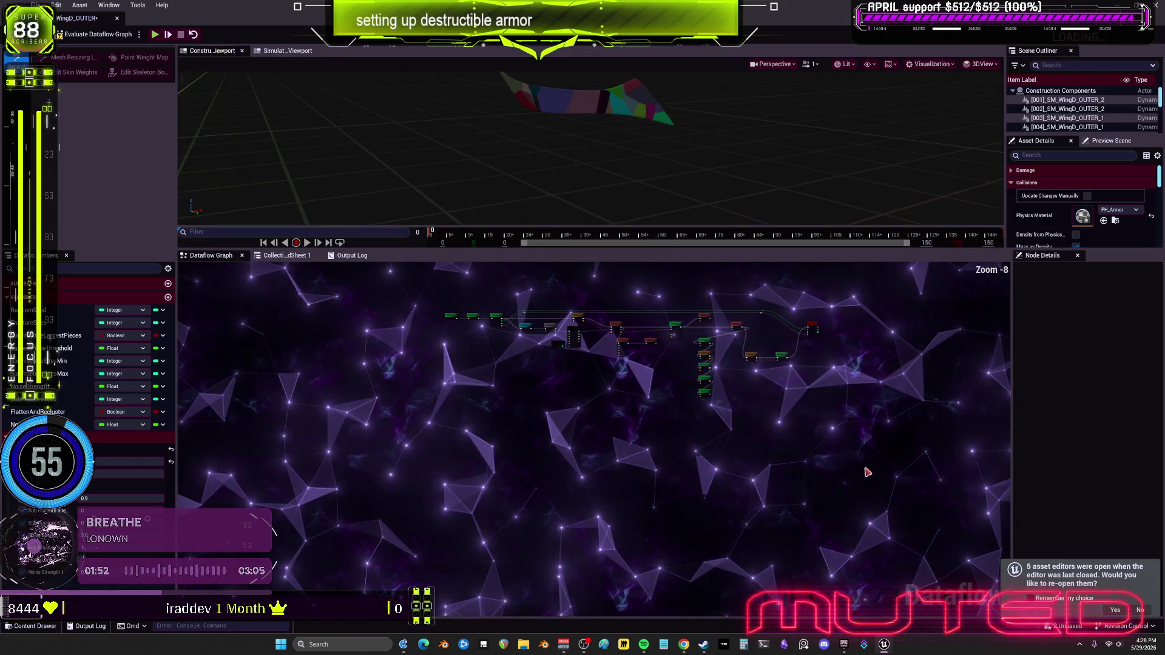
{"action": "left_click_drag", "start_coordinate": [809, 508], "coordinate": [606, 403]}
{"action": "scroll", "coordinate": [597, 467], "scroll_direction": "up", "scroll_amount": 5}
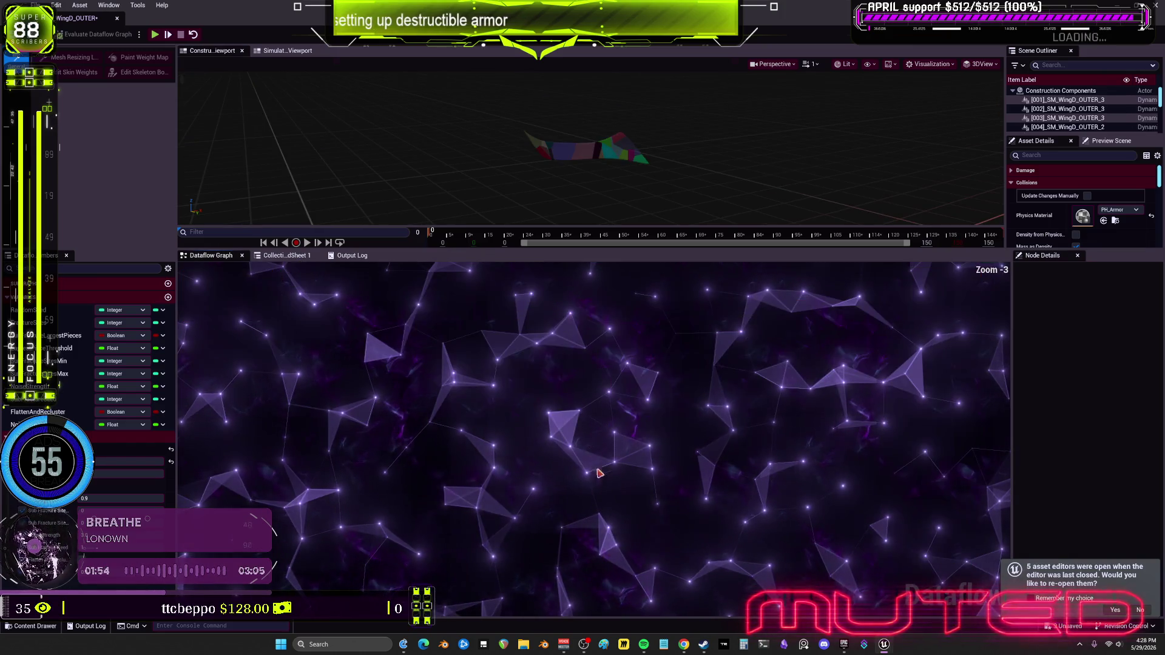
{"action": "key", "text": "ctrl+v"}
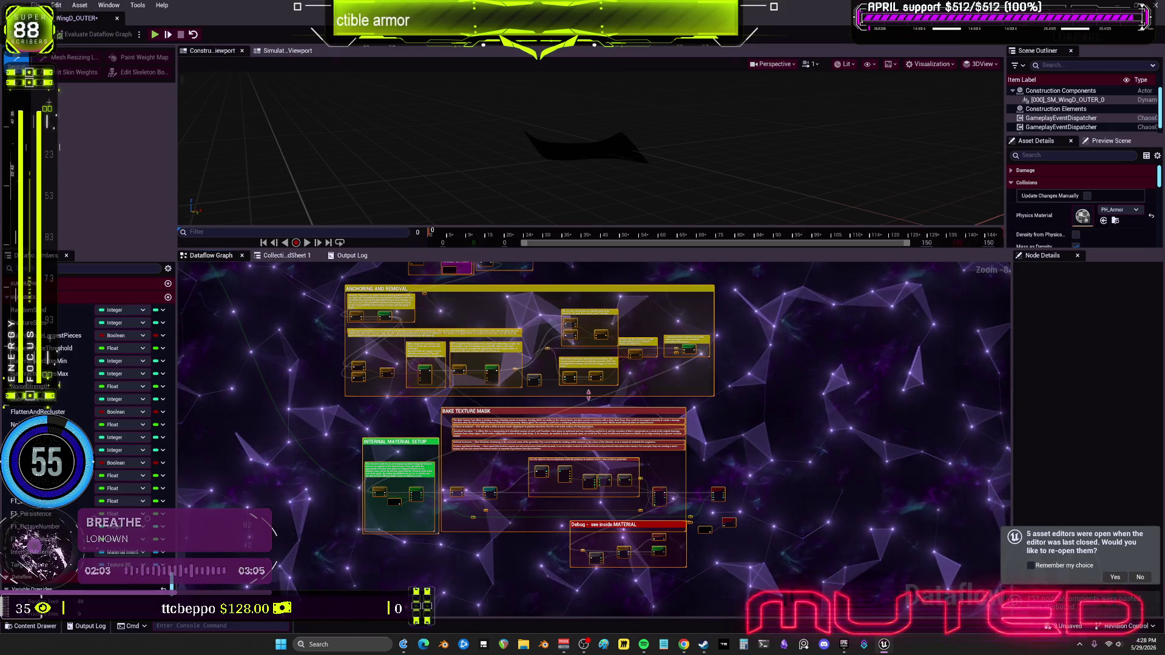
{"action": "left_click_drag", "start_coordinate": [572, 458], "coordinate": [676, 448]}
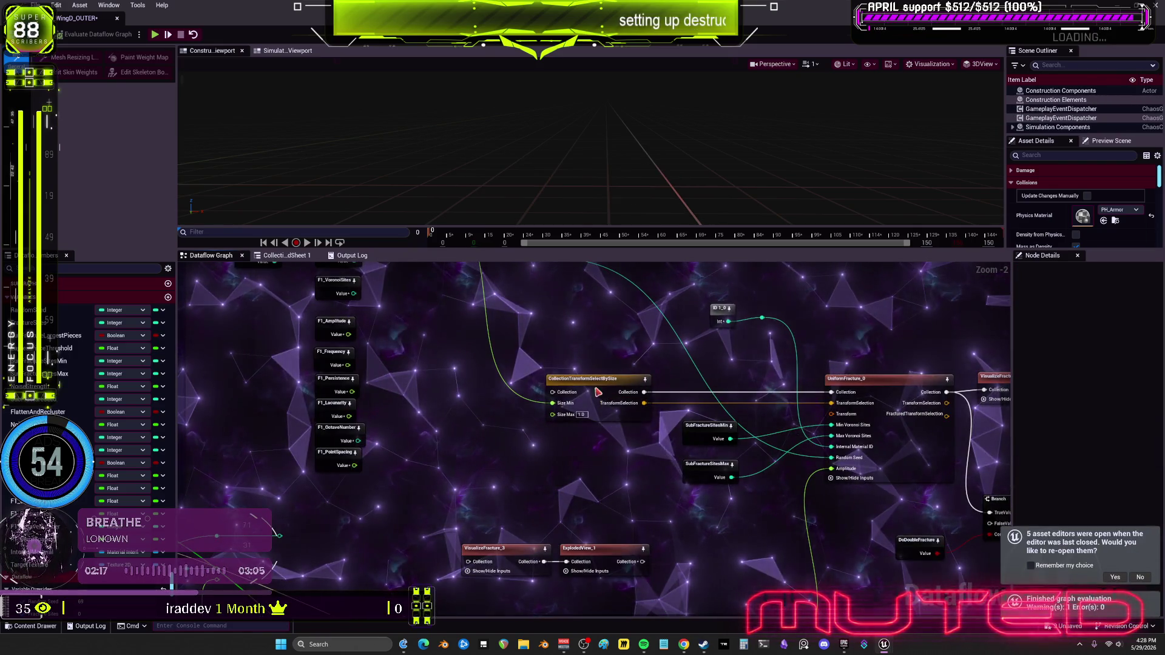
Delete the pasted UniformFracture_0 node.
{"action": "left_click", "coordinate": [600, 393]}
{"action": "left_click", "coordinate": [600, 408]}
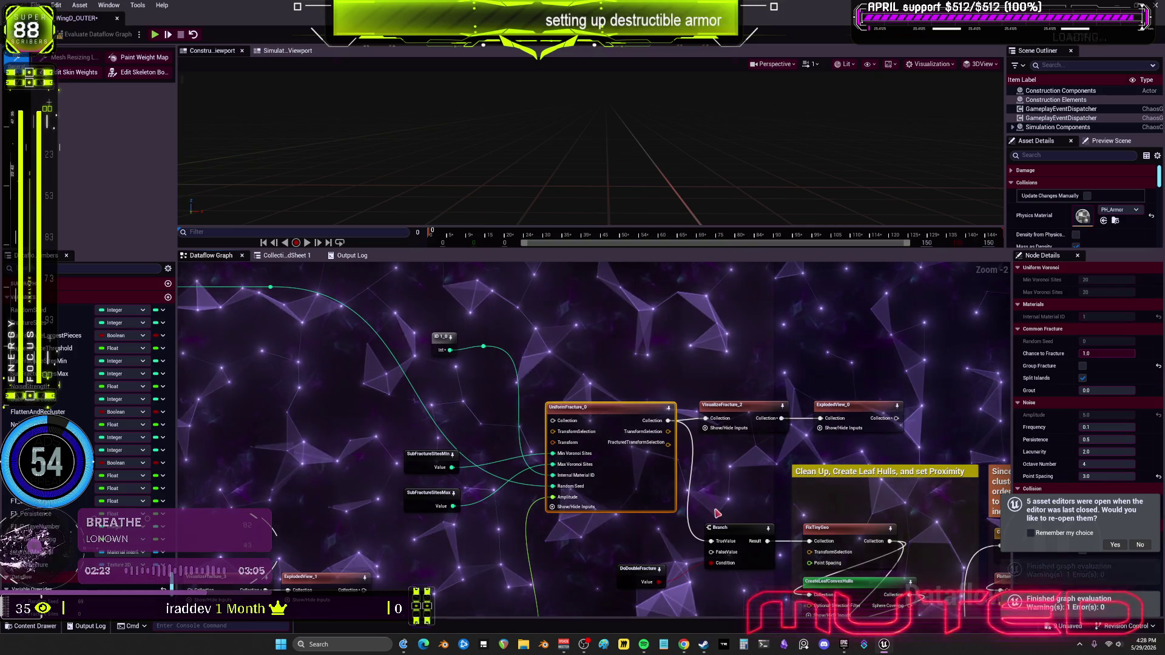
{"action": "key", "text": "f"}
{"action": "left_click_drag", "start_coordinate": [657, 560], "coordinate": [599, 500]}
{"action": "left_click", "coordinate": [602, 431]}
{"action": "key", "text": "Delete"}
Move the sub-fracture site nodes beside the F1 parameters and VoxelizeFracture_3/ExplodedView_1 down-left.
{"action": "scroll", "coordinate": [494, 468], "scroll_direction": "down", "scroll_amount": 2}
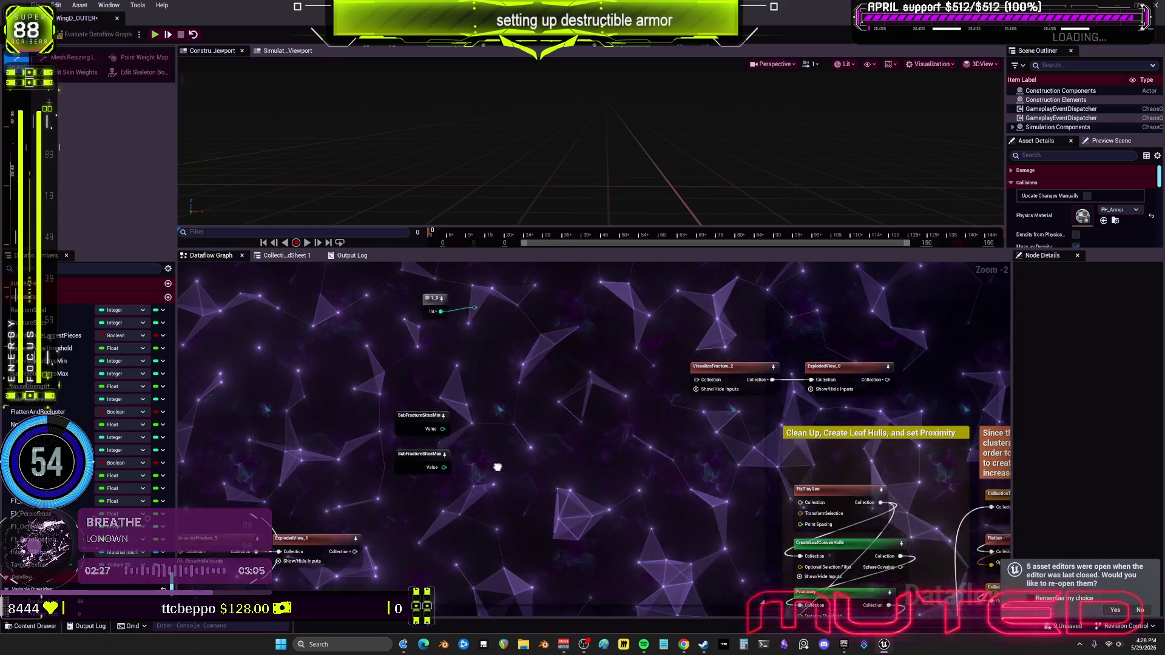
{"action": "left_click_drag", "start_coordinate": [651, 475], "coordinate": [573, 343]}
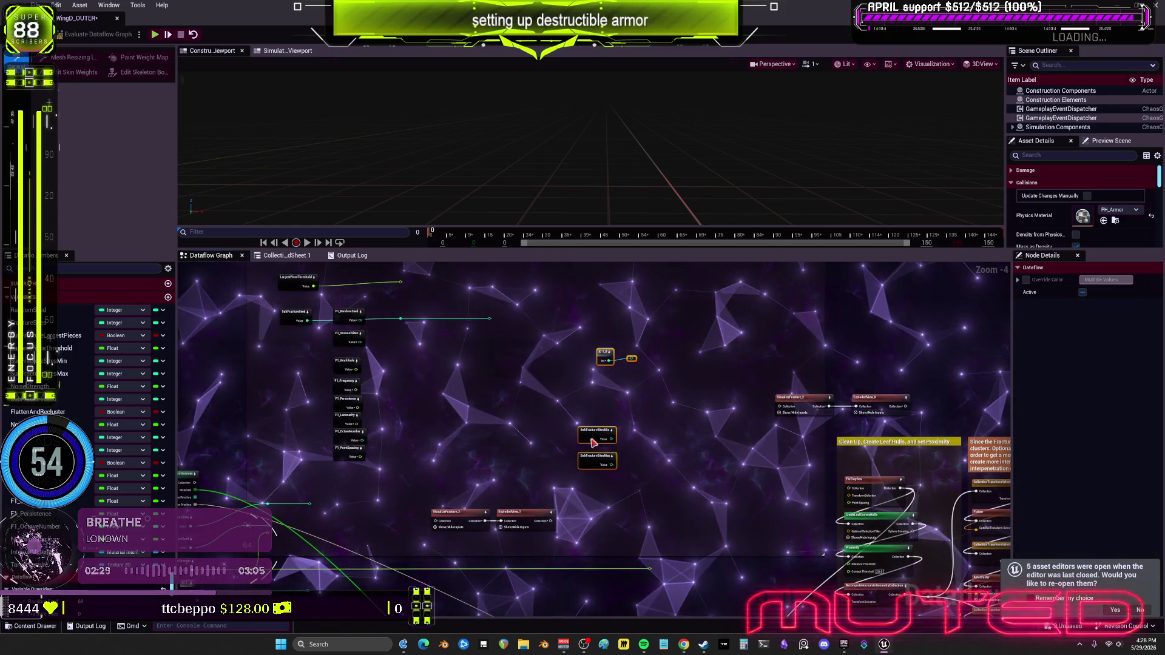
{"action": "mouse_move", "coordinate": [736, 429]}
{"action": "left_mouse_down"}
{"action": "mouse_move", "coordinate": [474, 393]}
{"action": "mouse_move", "coordinate": [306, 412]}
{"action": "left_mouse_up"}
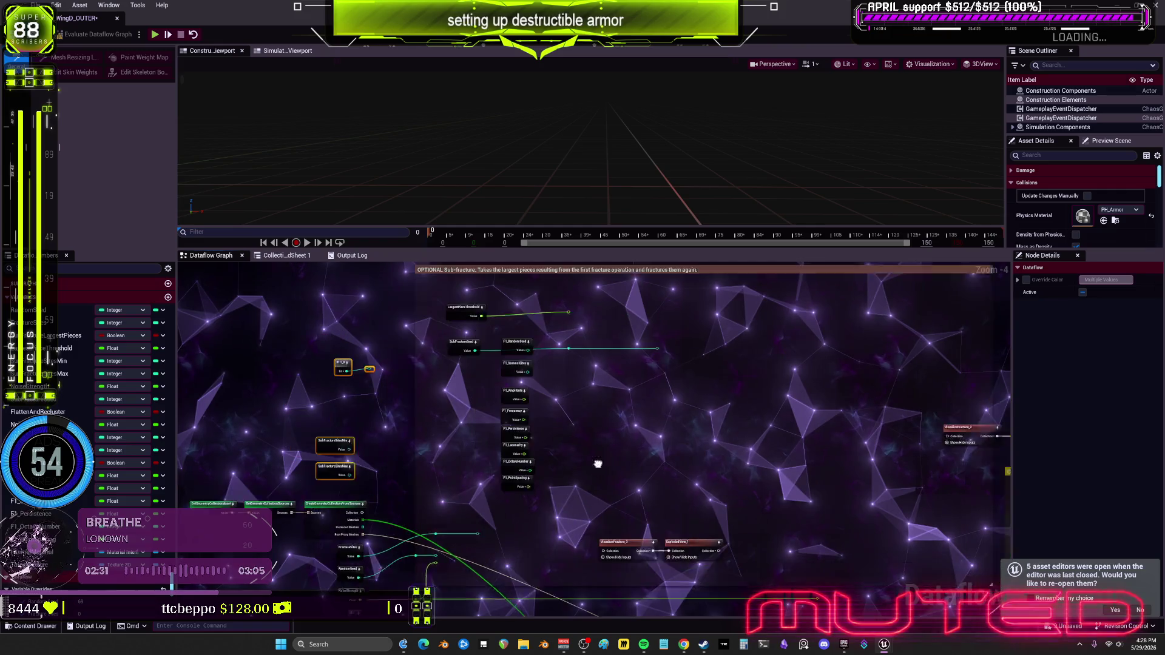
{"action": "left_click_drag", "start_coordinate": [736, 514], "coordinate": [626, 565]}
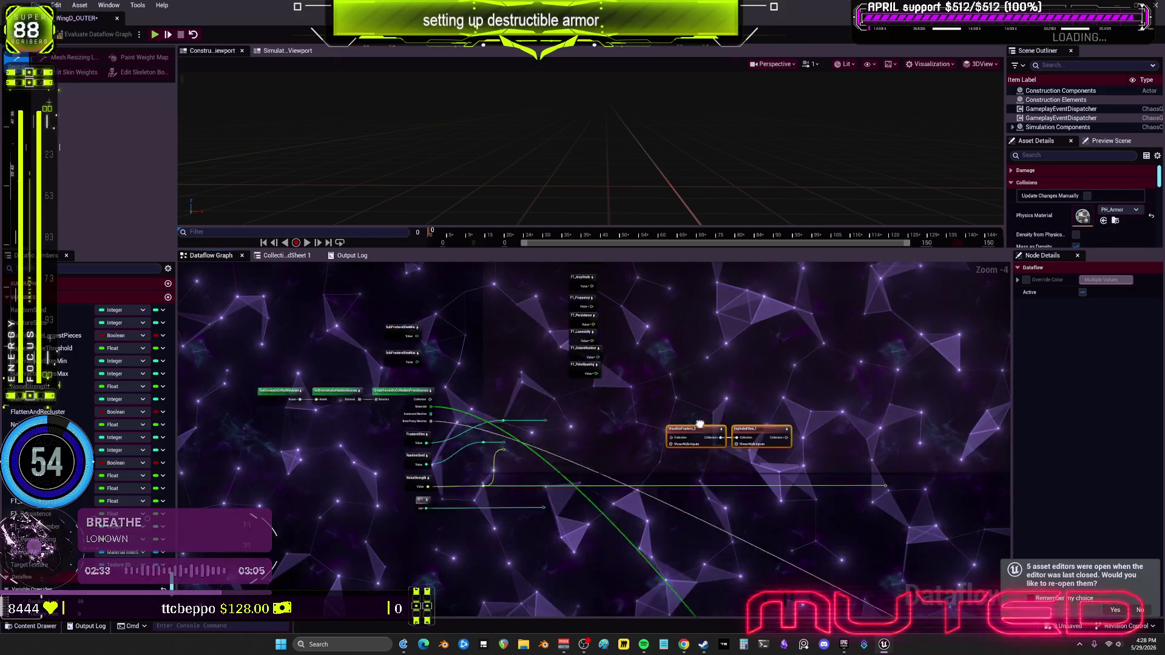
{"action": "mouse_move", "coordinate": [687, 406]}
{"action": "left_mouse_down"}
{"action": "mouse_move", "coordinate": [486, 554]}
{"action": "mouse_move", "coordinate": [346, 456]}
{"action": "mouse_move", "coordinate": [322, 526]}
{"action": "left_mouse_up"}
From the red ball's Blueprint, open GeometryCollectionComponent0's Rest Collection, GC_ChaosPrim_Bully_InteriorEx.
{"action": "double_click", "coordinate": [224, 23]}
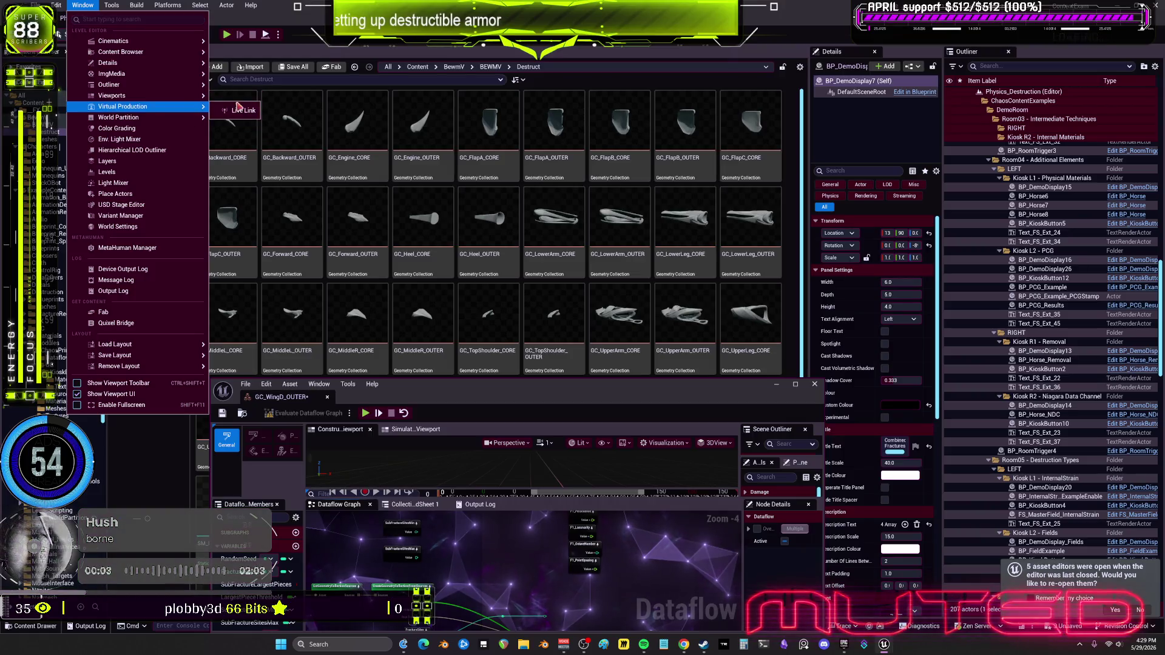
{"action": "left_click", "coordinate": [608, 236]}
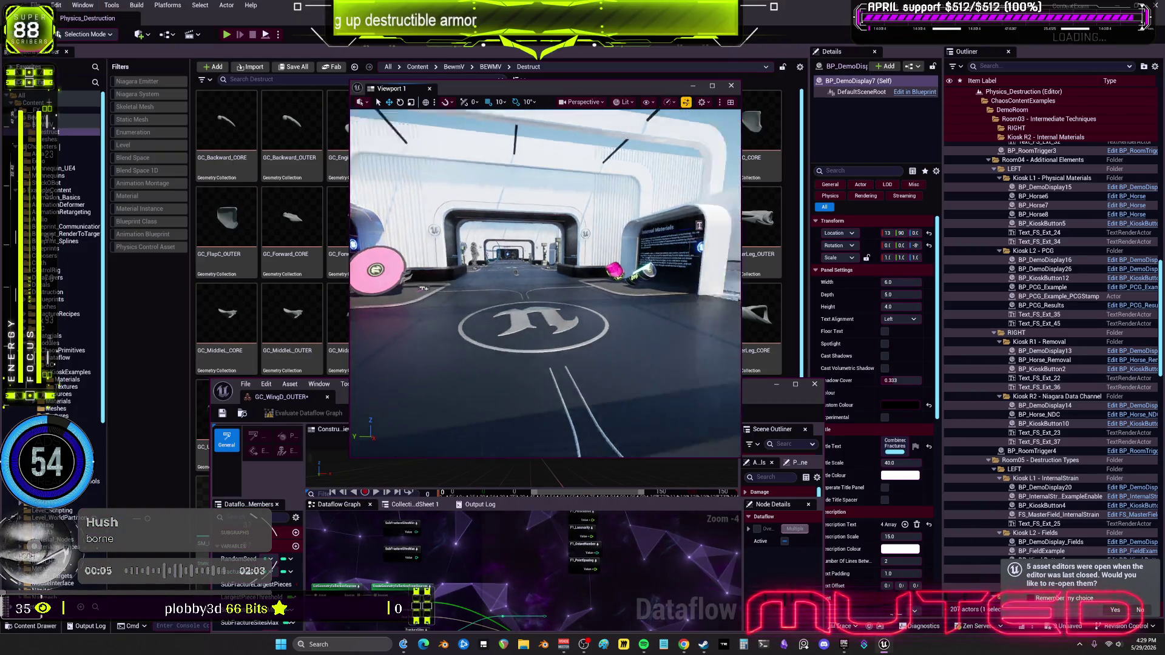
{"action": "left_click", "coordinate": [549, 259]}
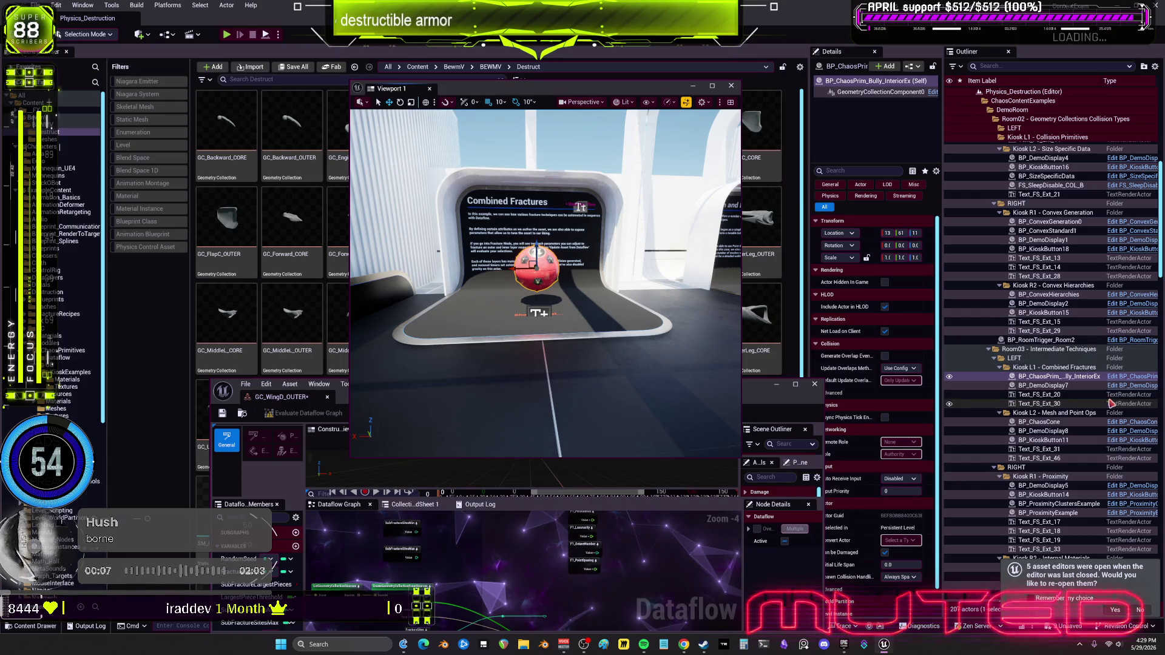
{"action": "left_click", "coordinate": [1126, 377]}
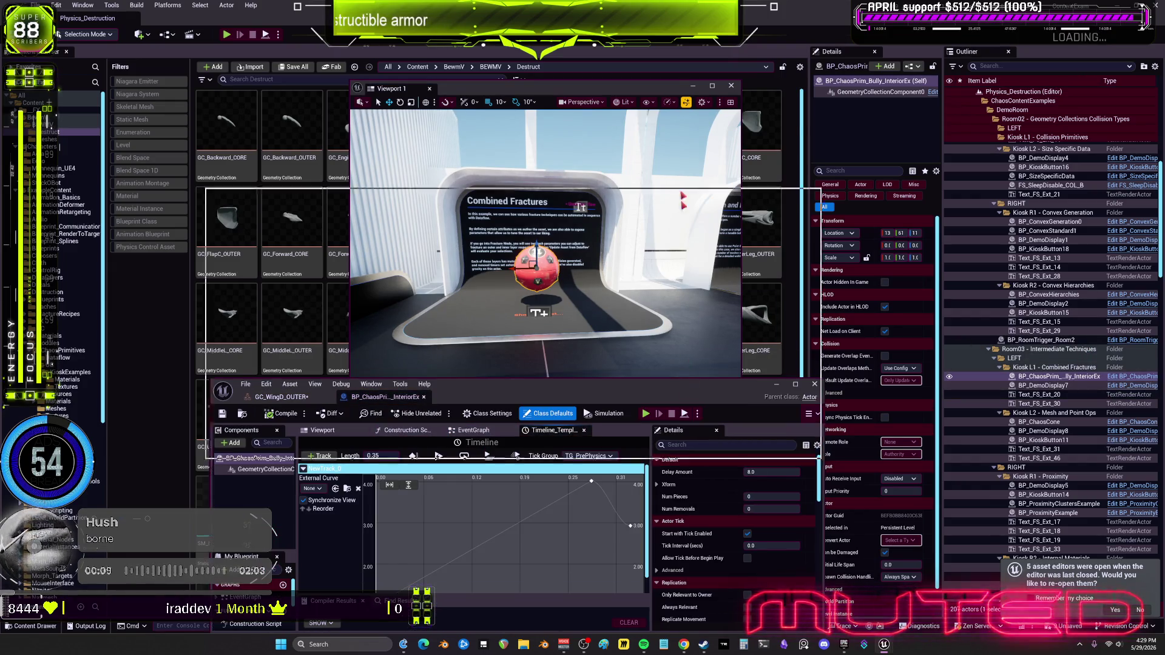
{"action": "double_click", "coordinate": [279, 384]}
{"action": "left_click", "coordinate": [85, 90]}
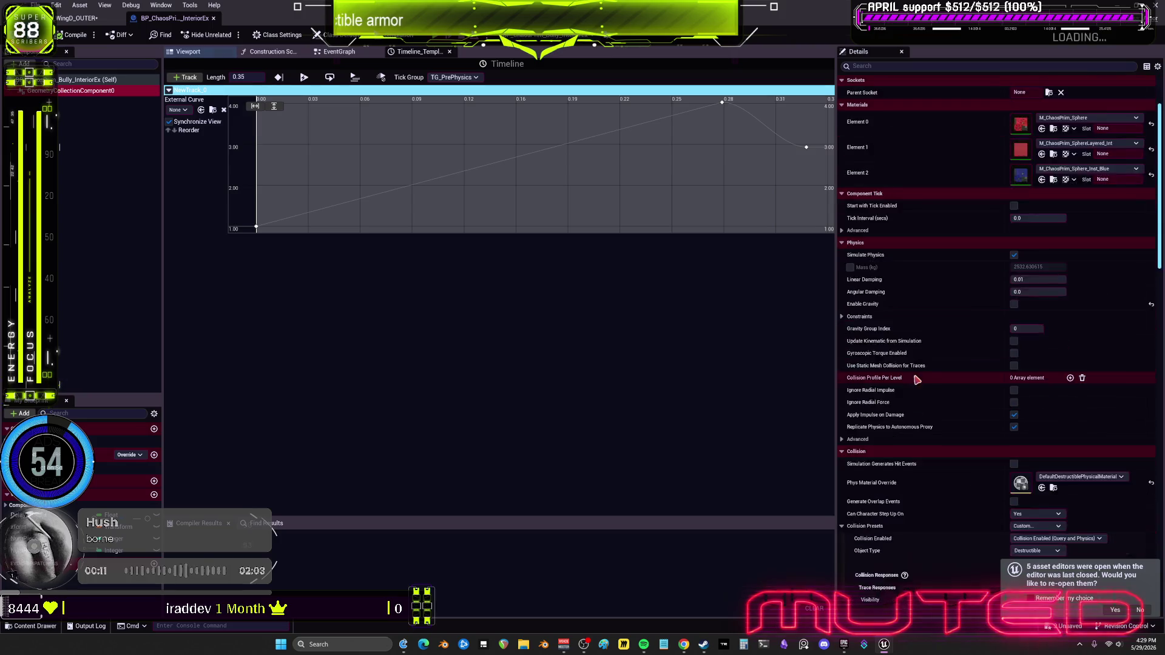
{"action": "scroll", "coordinate": [934, 376], "scroll_direction": "down", "scroll_amount": 15}
{"action": "scroll", "coordinate": [934, 366], "scroll_direction": "down", "scroll_amount": 10}
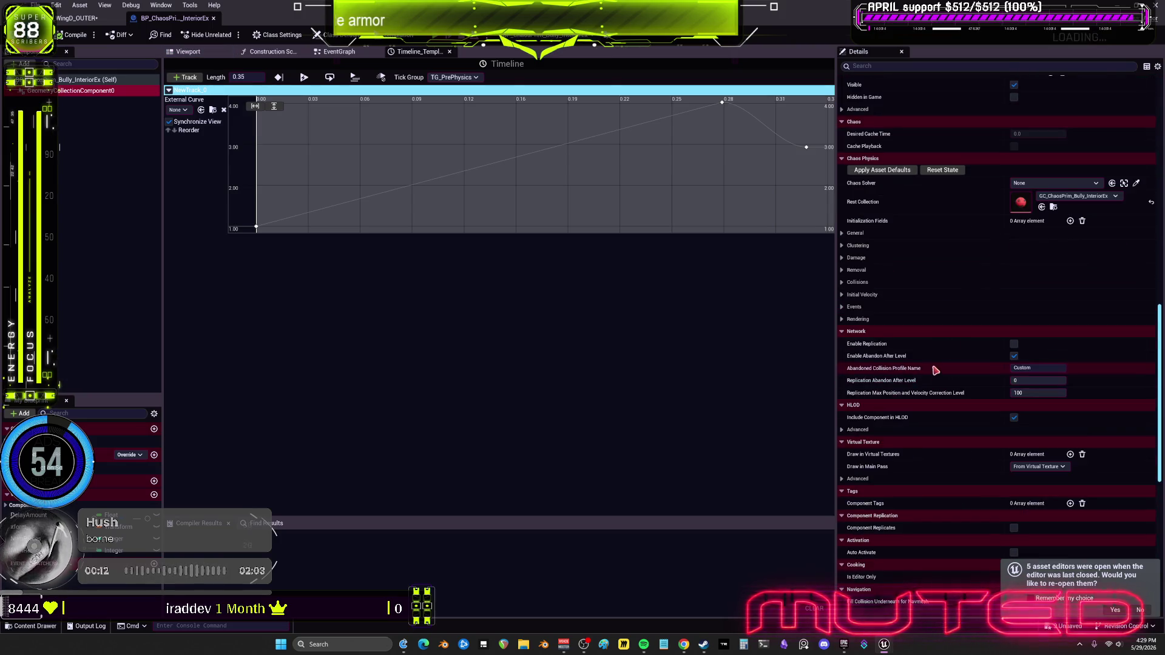
{"action": "double_click", "coordinate": [1021, 198]}
{"action": "scroll", "coordinate": [444, 419], "scroll_direction": "up", "scroll_amount": 9}
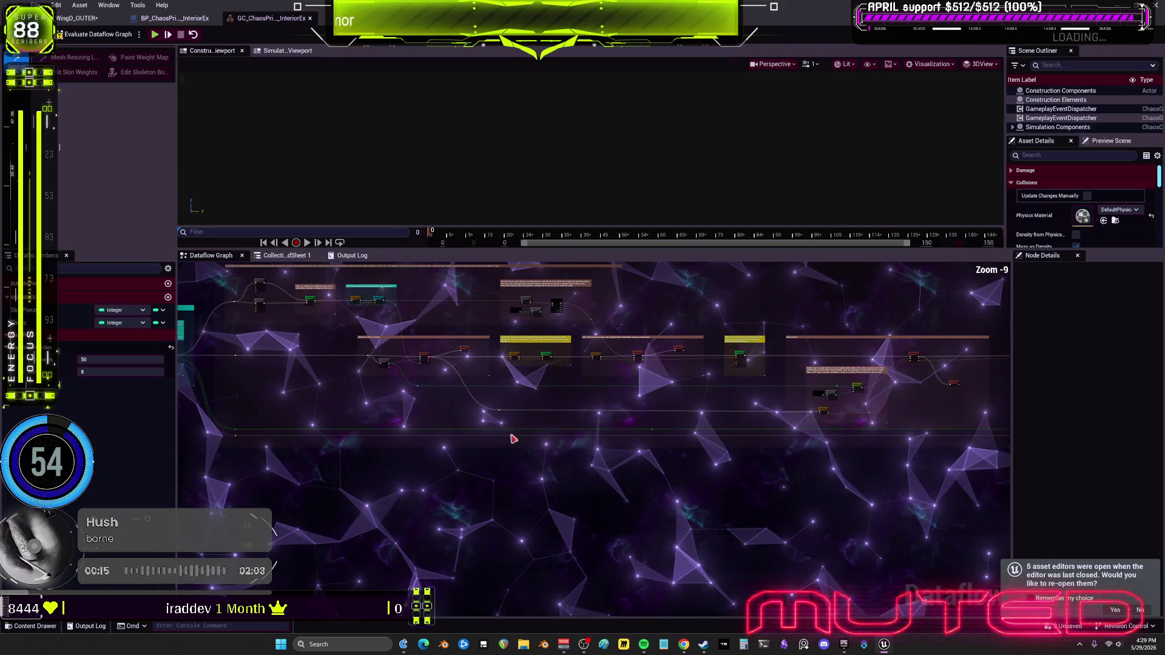
Marquee-select the scatter-points sampling and Voronoi nodes and copy them with Ctrl+C.
{"action": "mouse_move", "coordinate": [443, 419]}
{"action": "left_mouse_down"}
{"action": "mouse_move", "coordinate": [747, 409]}
{"action": "mouse_move", "coordinate": [788, 382]}
{"action": "mouse_move", "coordinate": [546, 364]}
{"action": "mouse_move", "coordinate": [573, 396]}
{"action": "left_mouse_up"}
{"action": "scroll", "coordinate": [573, 395], "scroll_direction": "up", "scroll_amount": 4}
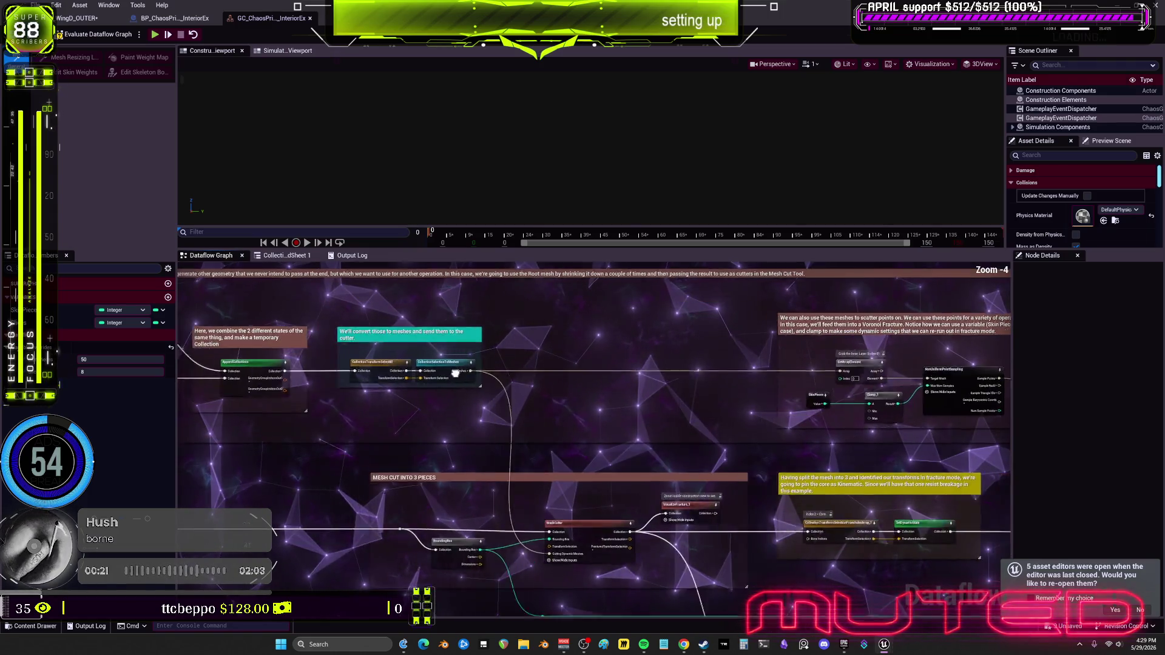
{"action": "left_click_drag", "start_coordinate": [537, 365], "coordinate": [529, 355]}
{"action": "mouse_move", "coordinate": [448, 344]}
{"action": "left_mouse_down"}
{"action": "mouse_move", "coordinate": [782, 437]}
{"action": "mouse_move", "coordinate": [736, 434]}
{"action": "left_mouse_up"}
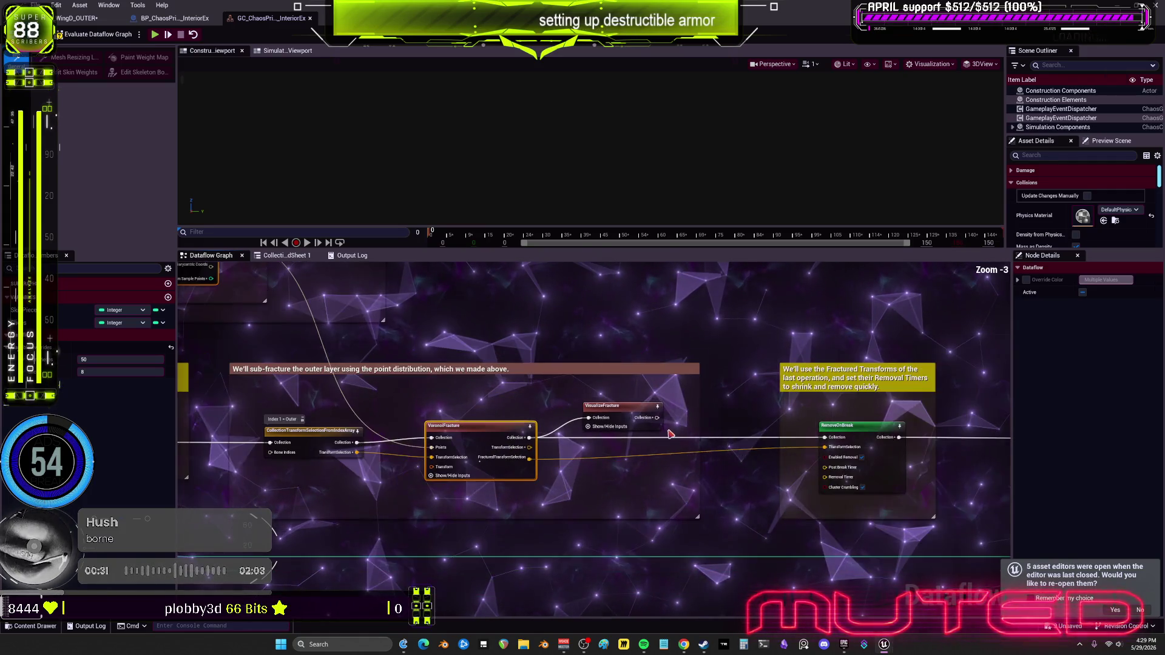
{"action": "key", "text": "ctrl+c"}
Paste the copied point-sampling nodes into the WingD_OUTER graph beside the source node.
{"action": "left_click", "coordinate": [77, 18]}
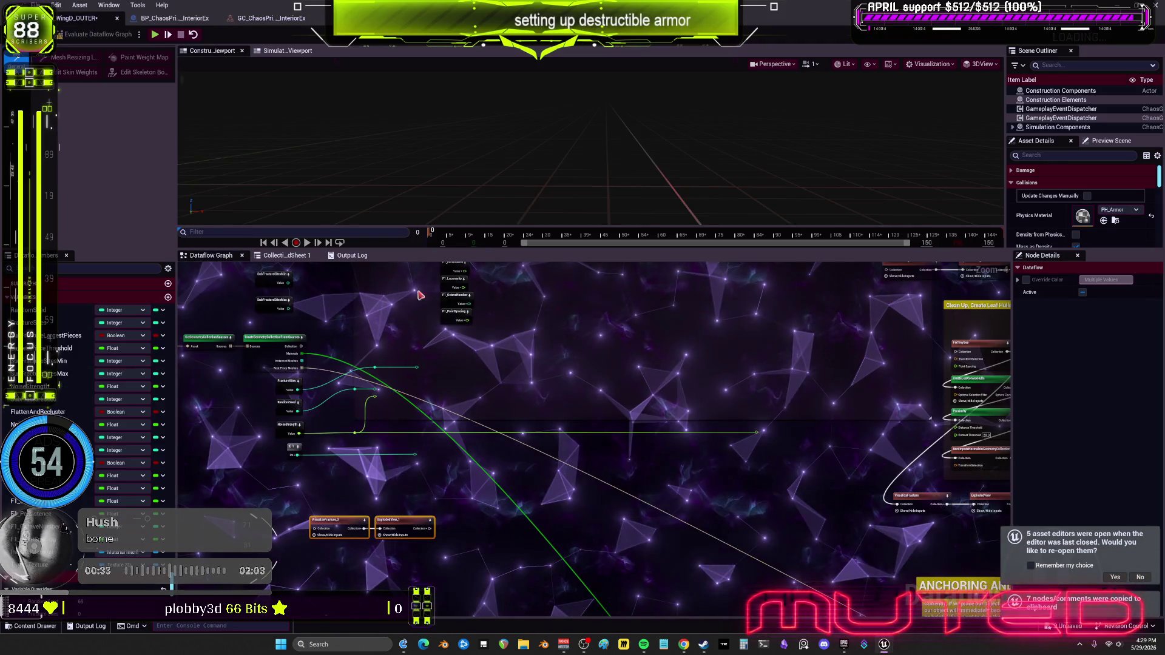
{"action": "left_click_drag", "start_coordinate": [609, 362], "coordinate": [559, 520]}
{"action": "key", "text": "ctrl+v"}
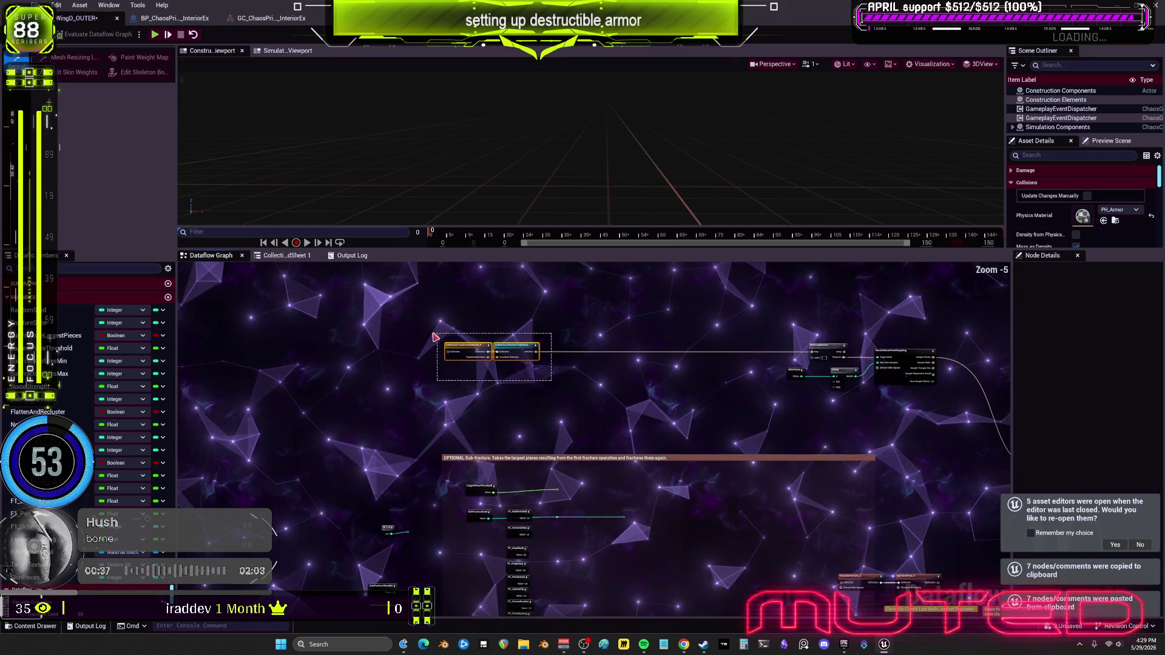
{"action": "scroll", "coordinate": [435, 336], "scroll_direction": "up", "scroll_amount": 4}
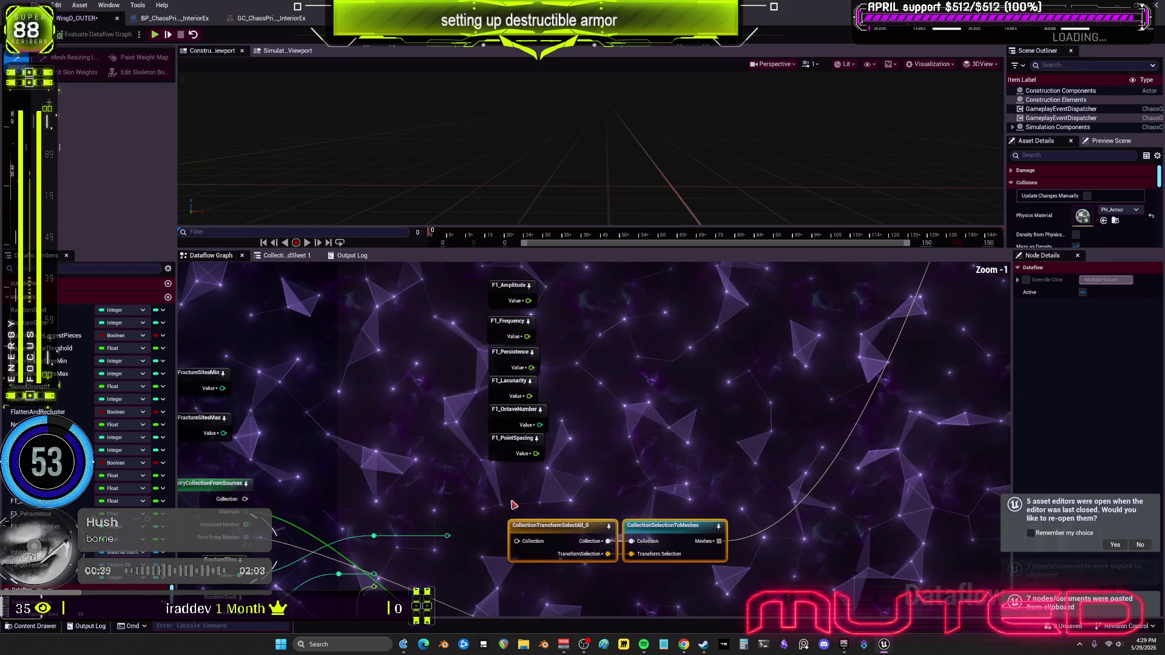
{"action": "left_click_drag", "start_coordinate": [516, 502], "coordinate": [607, 429]}
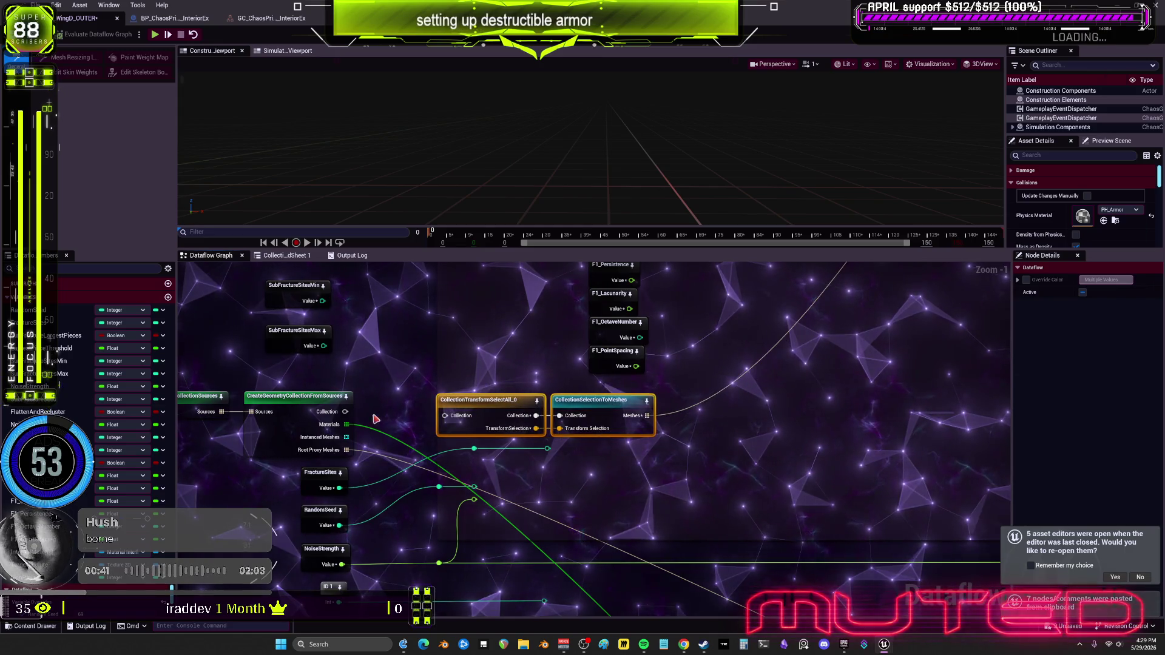
Wire the geometry collection into CollectionTransformSelectAll_0 and reposition the four sampling nodes.
{"action": "left_click_drag", "start_coordinate": [448, 419], "coordinate": [446, 416]}
{"action": "left_click", "coordinate": [539, 399]}
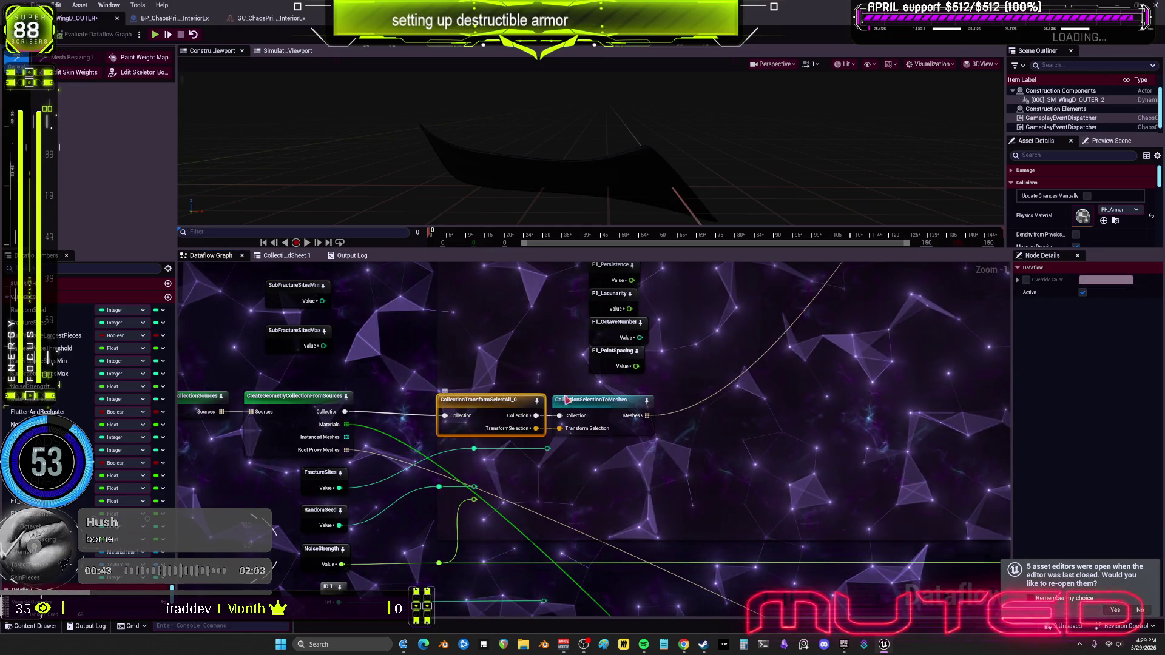
{"action": "left_click_drag", "start_coordinate": [553, 410], "coordinate": [499, 399]}
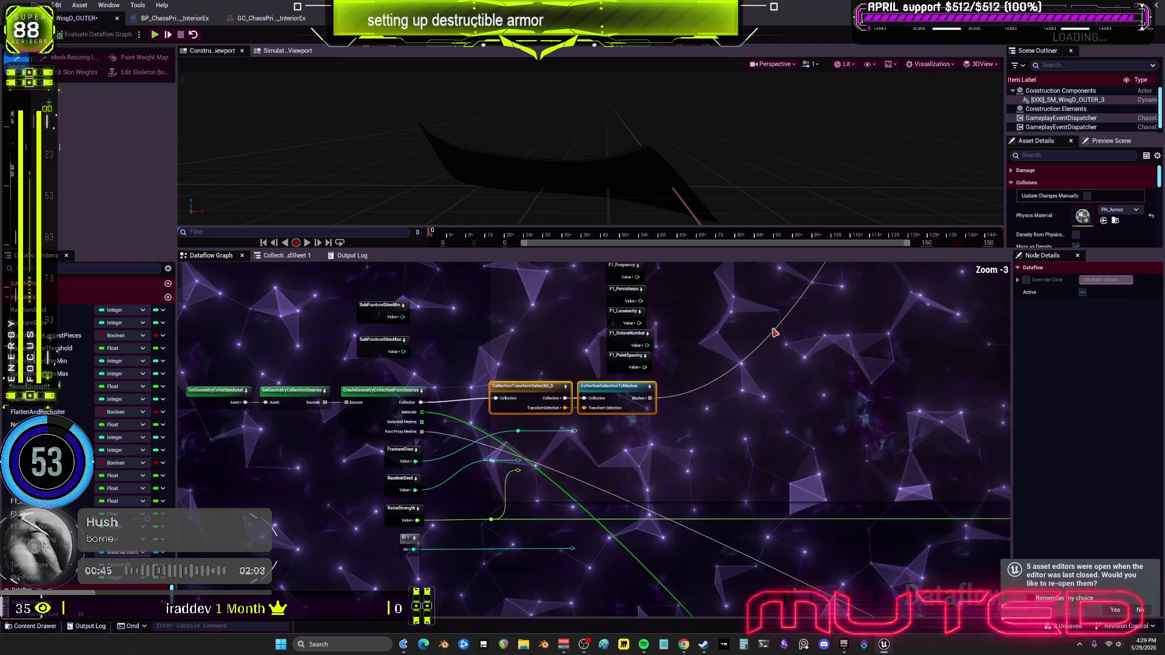
{"action": "scroll", "coordinate": [775, 333], "scroll_direction": "down", "scroll_amount": 2}
{"action": "left_click_drag", "start_coordinate": [561, 373], "coordinate": [562, 372]}
{"action": "left_click_drag", "start_coordinate": [644, 418], "coordinate": [645, 435]}
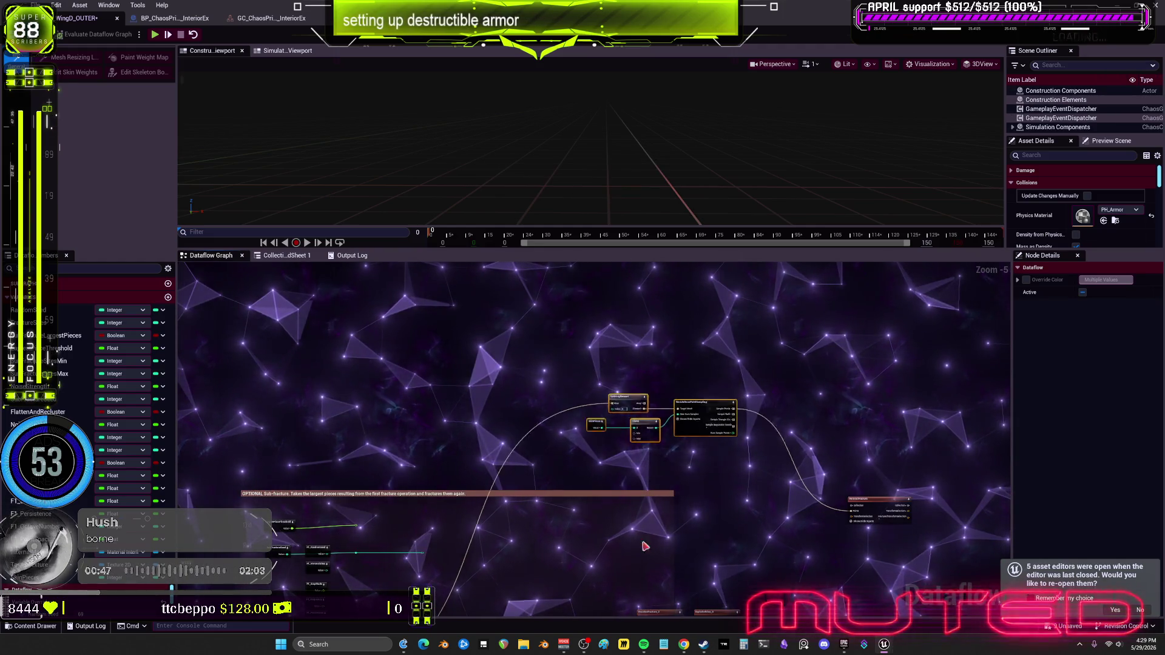
Move VoronoiFracture into the middle of the graph and feed the geometry collection into it.
{"action": "left_click_drag", "start_coordinate": [853, 286], "coordinate": [420, 454]}
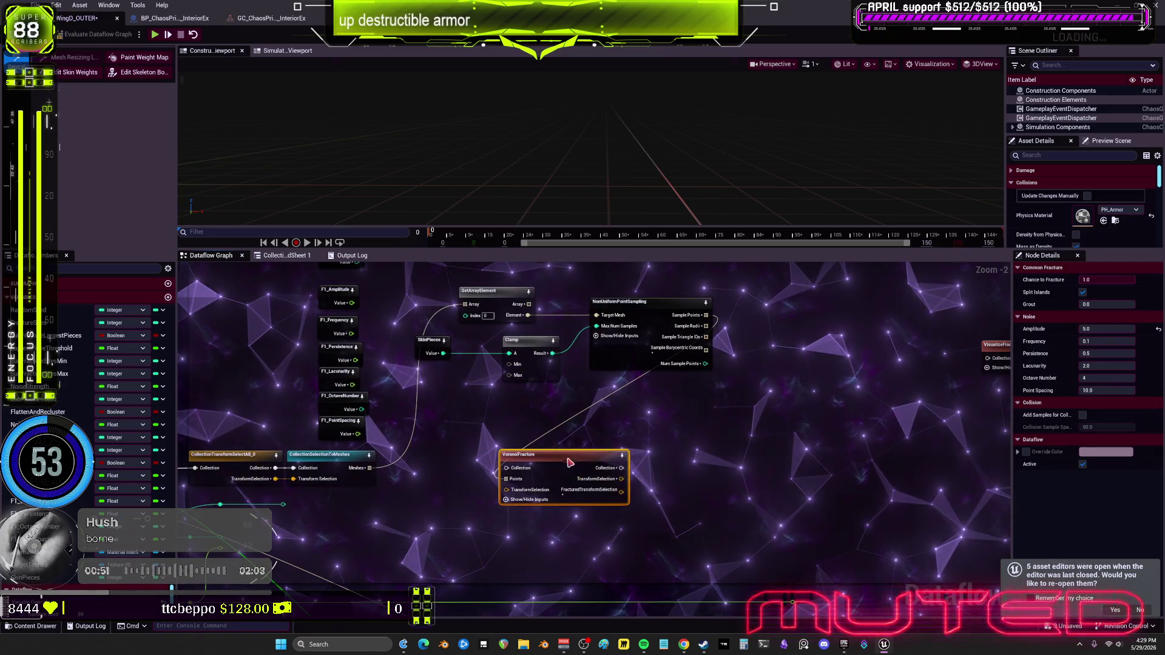
{"action": "mouse_move", "coordinate": [621, 444]}
{"action": "left_mouse_down"}
{"action": "mouse_move", "coordinate": [278, 413]}
{"action": "mouse_move", "coordinate": [305, 437]}
{"action": "left_mouse_up"}
{"action": "mouse_move", "coordinate": [826, 439]}
{"action": "left_mouse_down"}
{"action": "mouse_move", "coordinate": [905, 419]}
{"action": "mouse_move", "coordinate": [943, 425]}
{"action": "left_mouse_up"}
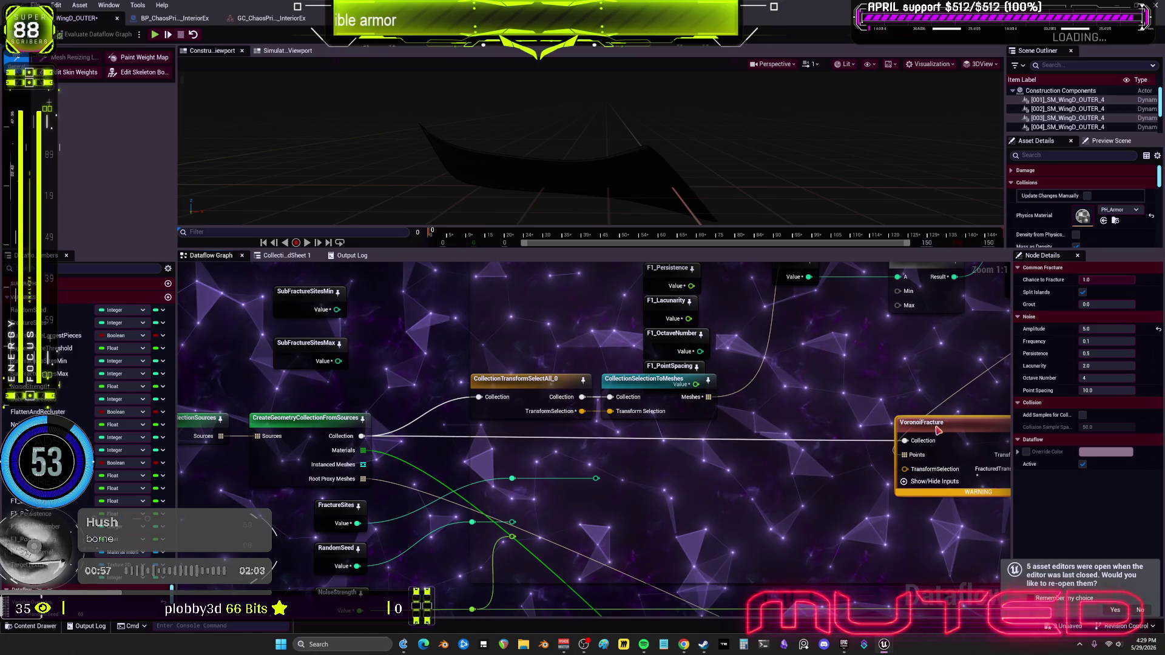
Shift the F1_VoronoiSites parameter and point-sampling nodes left beside VoronoiFracture.
{"action": "left_click_drag", "start_coordinate": [722, 353], "coordinate": [781, 417]}
{"action": "mouse_move", "coordinate": [646, 412]}
{"action": "left_mouse_down"}
{"action": "mouse_move", "coordinate": [736, 447]}
{"action": "mouse_move", "coordinate": [918, 486]}
{"action": "left_mouse_up"}
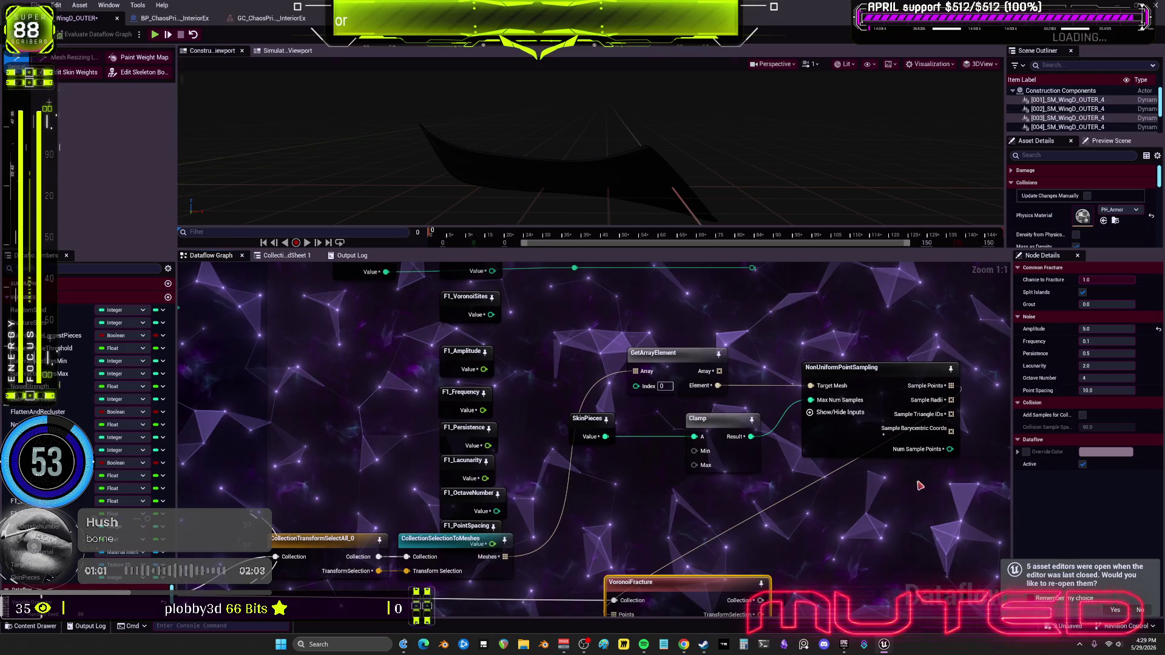
{"action": "left_click_drag", "start_coordinate": [484, 364], "coordinate": [491, 500]}
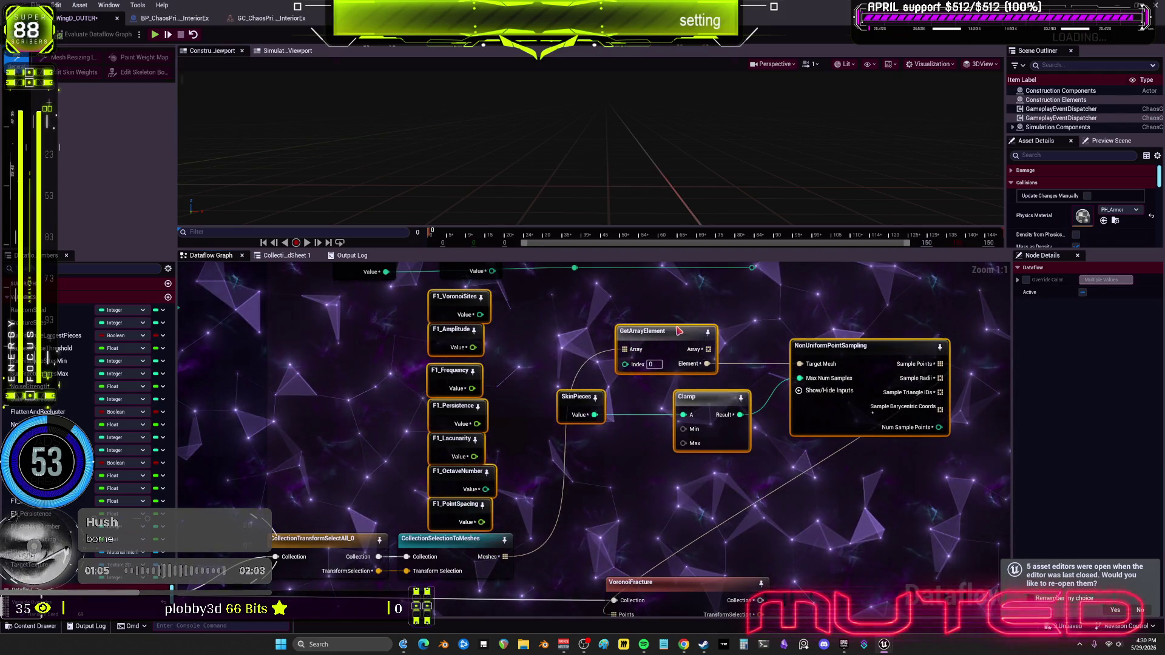
{"action": "left_click_drag", "start_coordinate": [679, 331], "coordinate": [493, 331]}
{"action": "left_click", "coordinate": [704, 389]}
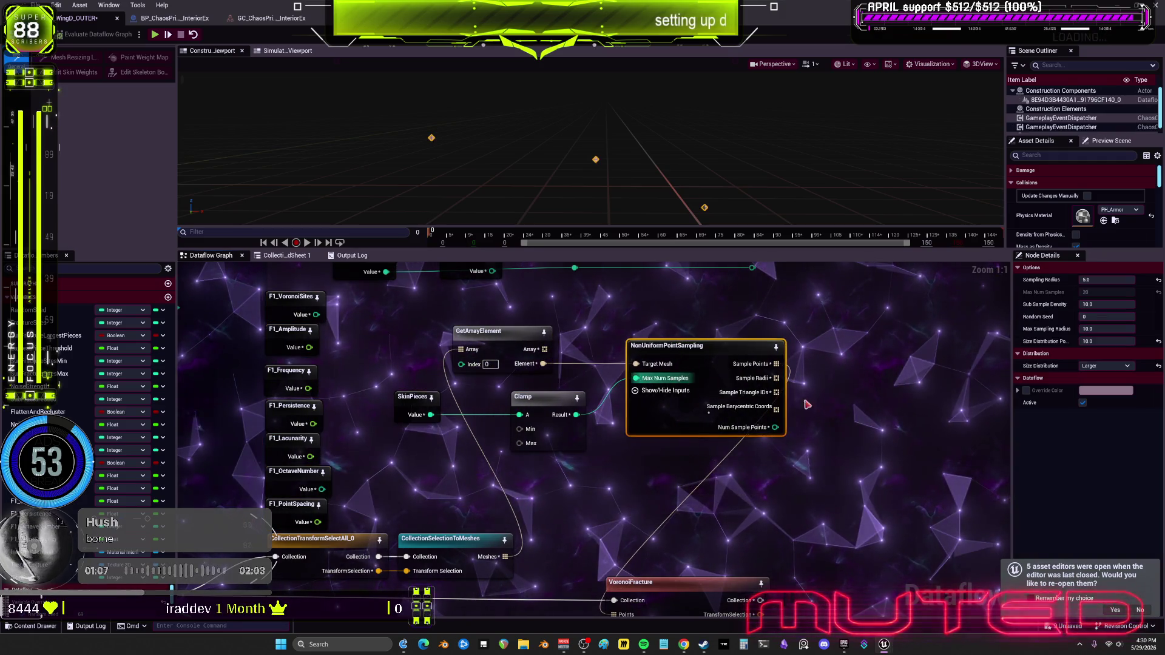
{"action": "scroll", "coordinate": [687, 435], "scroll_direction": "down", "scroll_amount": 4}
Move VisualizeFracture_2 and ExplodedView_0 closer, and wire VoronoiFracture's output into FixTinyGeo.
{"action": "mouse_move", "coordinate": [882, 398]}
{"action": "left_mouse_down"}
{"action": "mouse_move", "coordinate": [728, 438]}
{"action": "mouse_move", "coordinate": [513, 552]}
{"action": "left_mouse_up"}
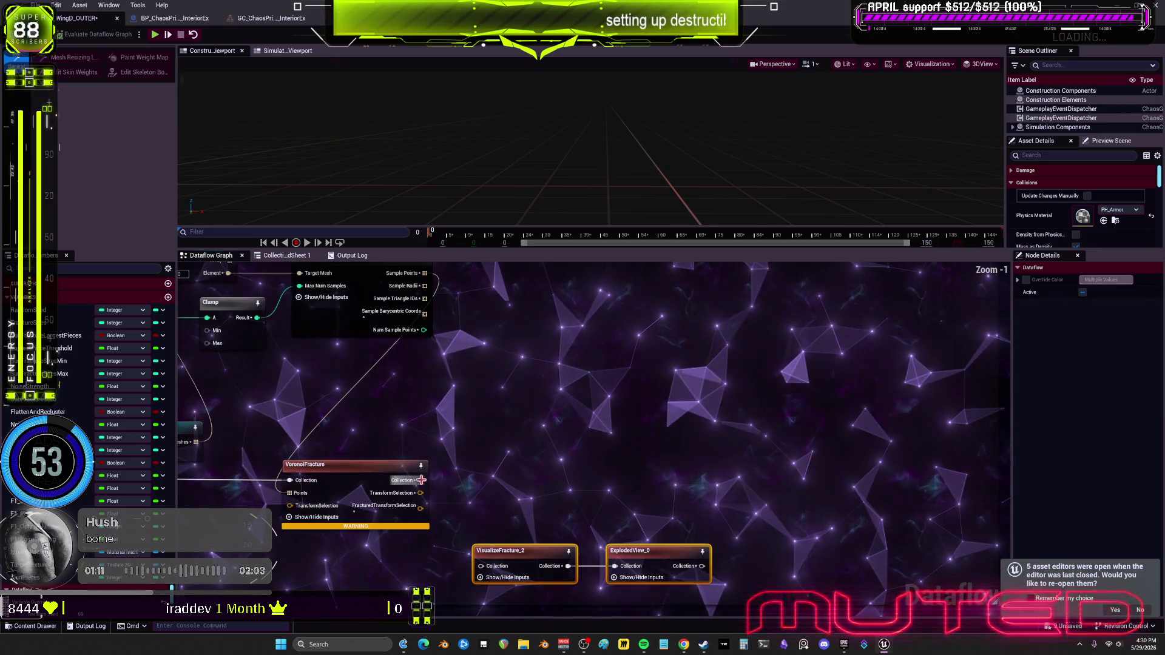
{"action": "left_click_drag", "start_coordinate": [420, 480], "coordinate": [759, 488]}
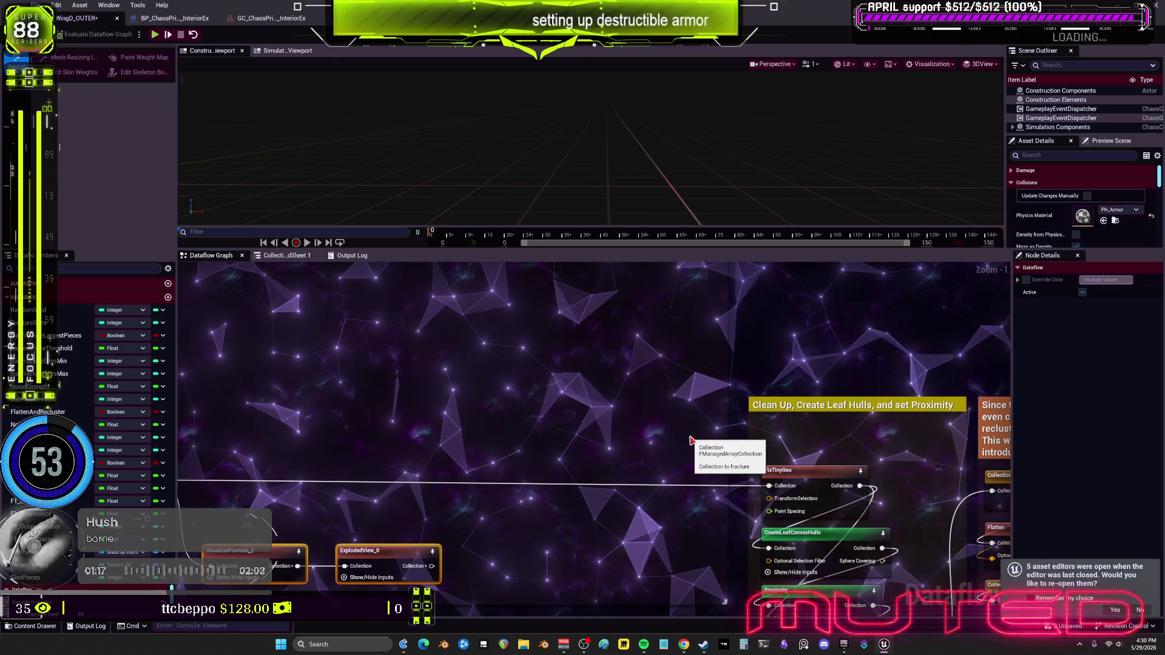
{"action": "scroll", "coordinate": [691, 427], "scroll_direction": "down", "scroll_amount": 4}
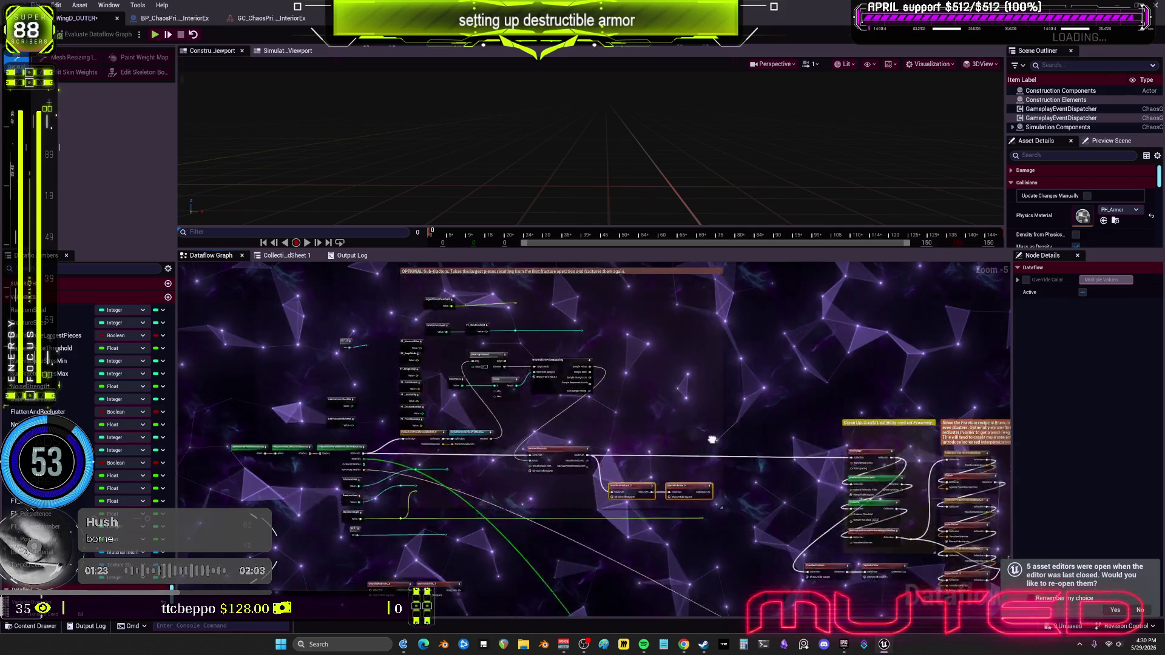
{"action": "left_click_drag", "start_coordinate": [680, 496], "coordinate": [655, 429]}
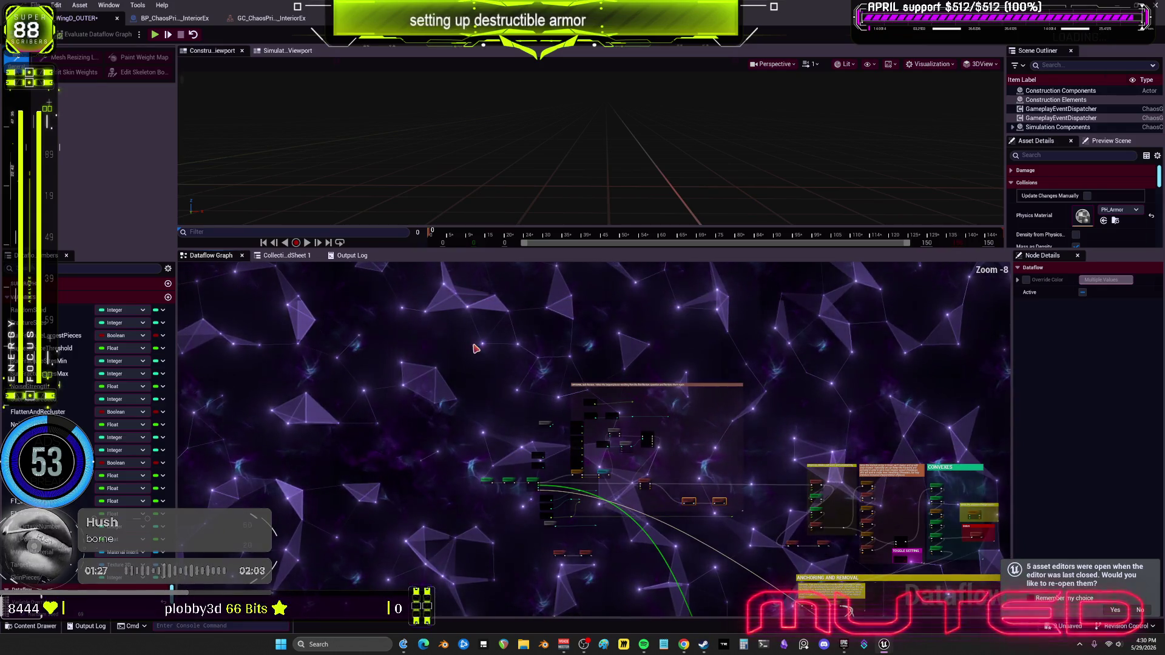
{"action": "left_click_drag", "start_coordinate": [731, 591], "coordinate": [731, 591]}
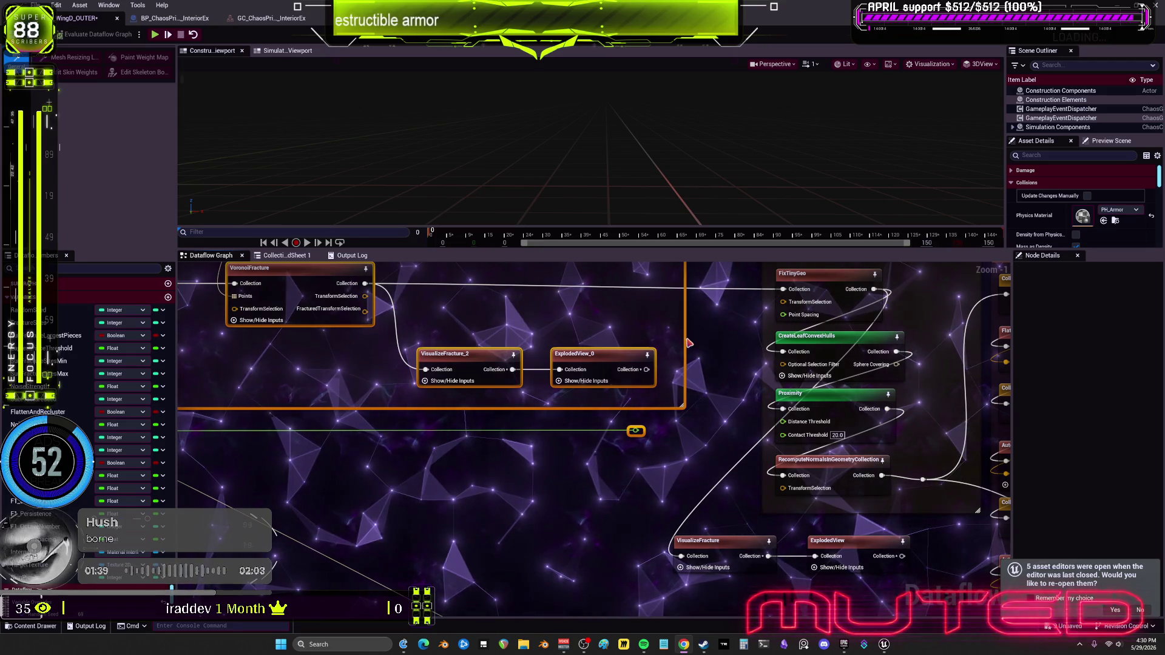
{"action": "left_click_drag", "start_coordinate": [690, 344], "coordinate": [883, 465]}
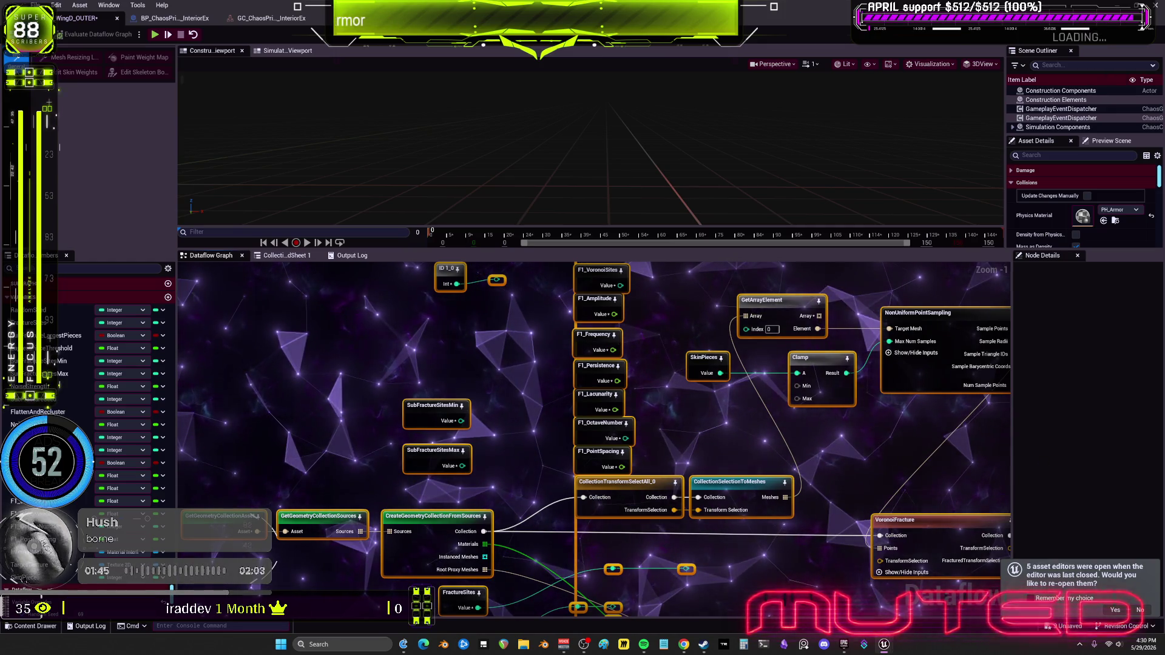
{"action": "mouse_move", "coordinate": [885, 452]}
{"action": "left_mouse_down"}
{"action": "mouse_move", "coordinate": [858, 423]}
{"action": "mouse_move", "coordinate": [806, 419]}
{"action": "mouse_move", "coordinate": [898, 440]}
{"action": "mouse_move", "coordinate": [949, 405]}
{"action": "mouse_move", "coordinate": [942, 300]}
{"action": "mouse_move", "coordinate": [734, 302]}
{"action": "mouse_move", "coordinate": [699, 336]}
{"action": "mouse_move", "coordinate": [694, 388]}
{"action": "mouse_move", "coordinate": [715, 472]}
{"action": "mouse_move", "coordinate": [770, 535]}
{"action": "mouse_move", "coordinate": [963, 517]}
{"action": "mouse_move", "coordinate": [966, 332]}
{"action": "mouse_move", "coordinate": [929, 284]}
{"action": "mouse_move", "coordinate": [853, 245]}
{"action": "left_mouse_up"}
{"action": "mouse_move", "coordinate": [808, 267]}
{"action": "left_mouse_down"}
{"action": "mouse_move", "coordinate": [787, 273]}
{"action": "mouse_move", "coordinate": [775, 300]}
{"action": "mouse_move", "coordinate": [762, 372]}
{"action": "mouse_move", "coordinate": [777, 417]}
{"action": "mouse_move", "coordinate": [862, 446]}
{"action": "mouse_move", "coordinate": [811, 403]}
{"action": "mouse_move", "coordinate": [671, 380]}
{"action": "mouse_move", "coordinate": [719, 327]}
{"action": "mouse_move", "coordinate": [729, 336]}
{"action": "mouse_move", "coordinate": [426, 332]}
{"action": "left_mouse_up"}
{"action": "scroll", "coordinate": [794, 398], "scroll_direction": "down", "scroll_amount": 3}
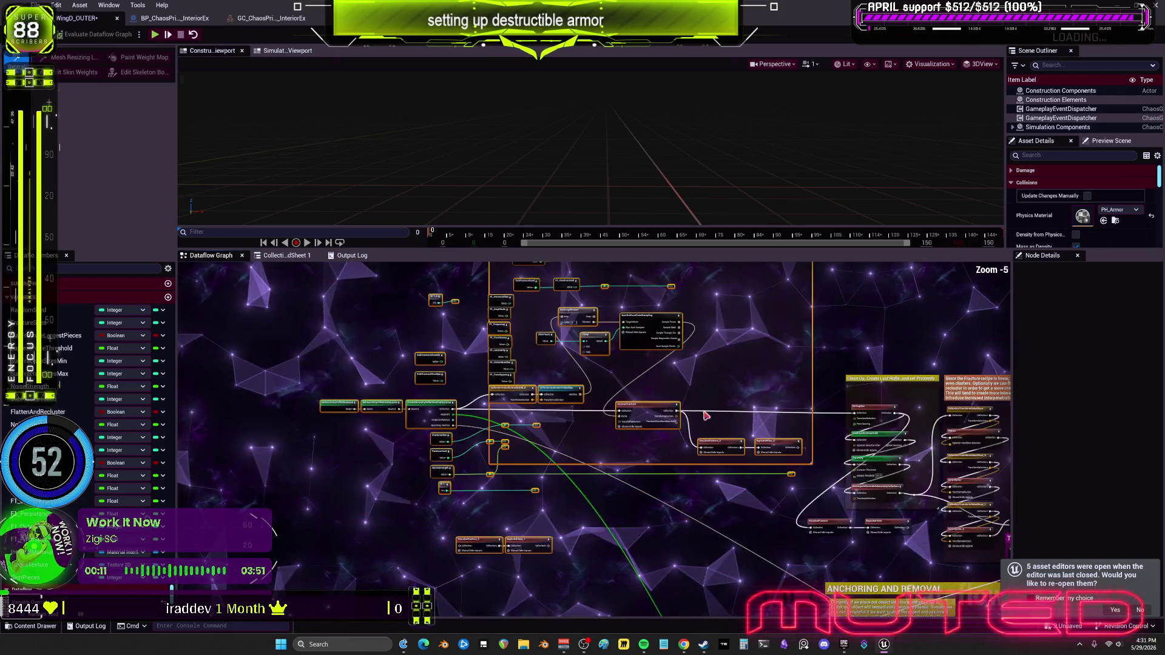
Play the armor in the Simulation Viewport, pick a fragment, stop, then select the cached static mesh component.
{"action": "scroll", "coordinate": [793, 398], "scroll_direction": "up", "scroll_amount": 2}
{"action": "scroll", "coordinate": [296, 431], "scroll_direction": "up", "scroll_amount": 3}
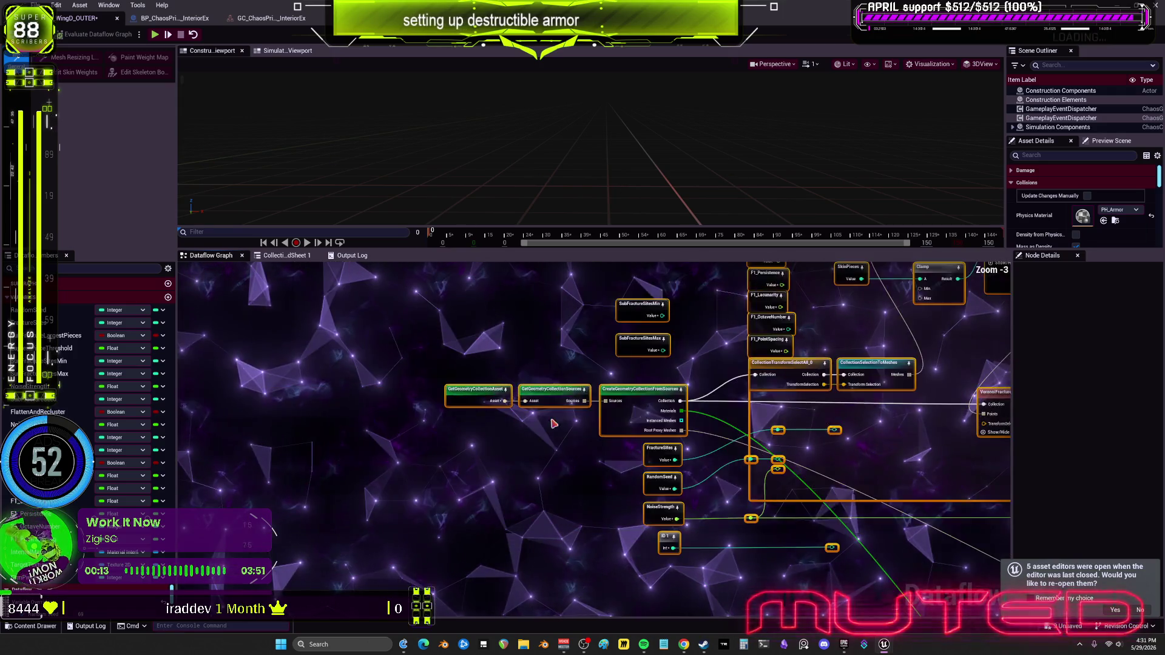
{"action": "left_click_drag", "start_coordinate": [295, 431], "coordinate": [783, 419]}
{"action": "left_click", "coordinate": [472, 379]}
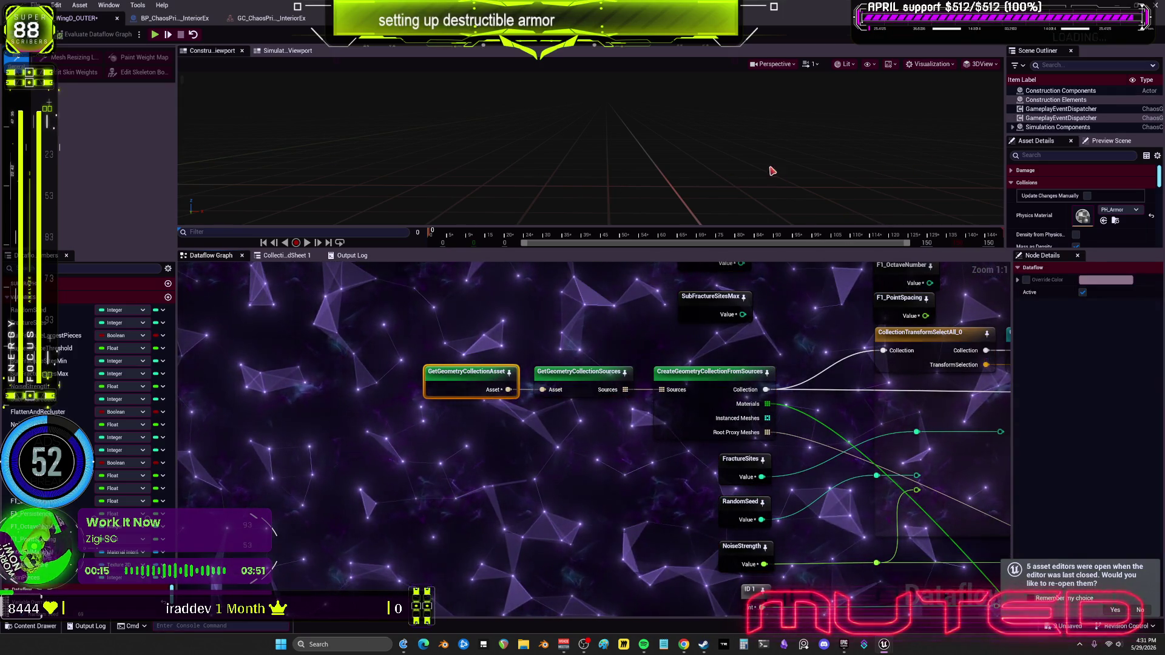
{"action": "left_click", "coordinate": [274, 52]}
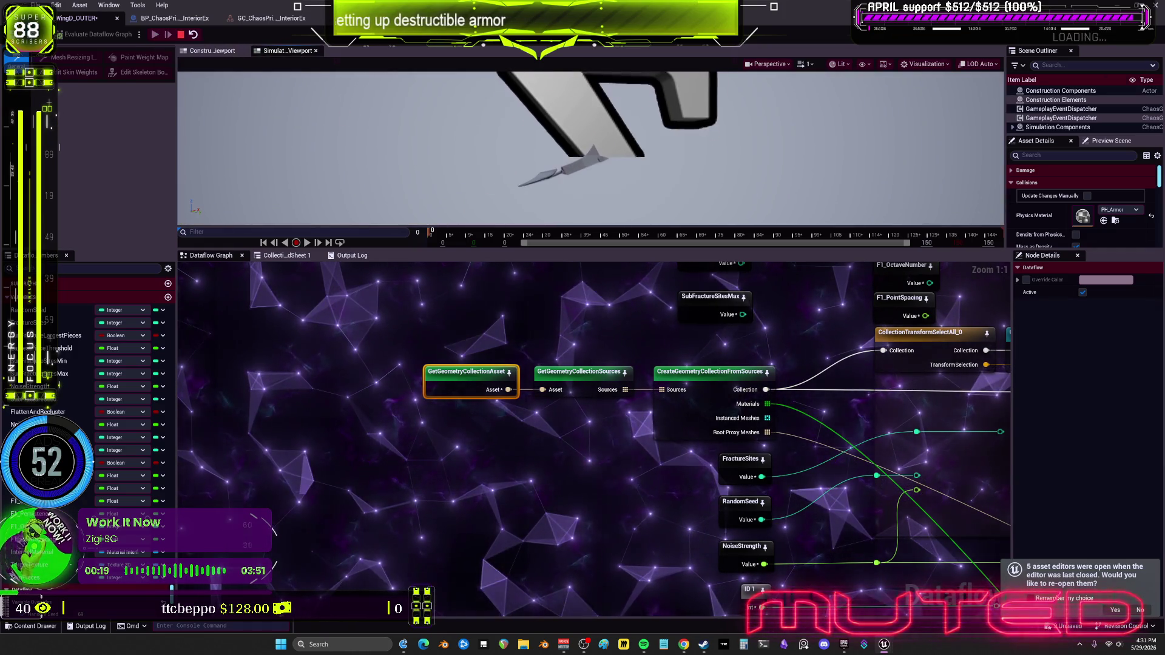
{"action": "left_click", "coordinate": [561, 182]}
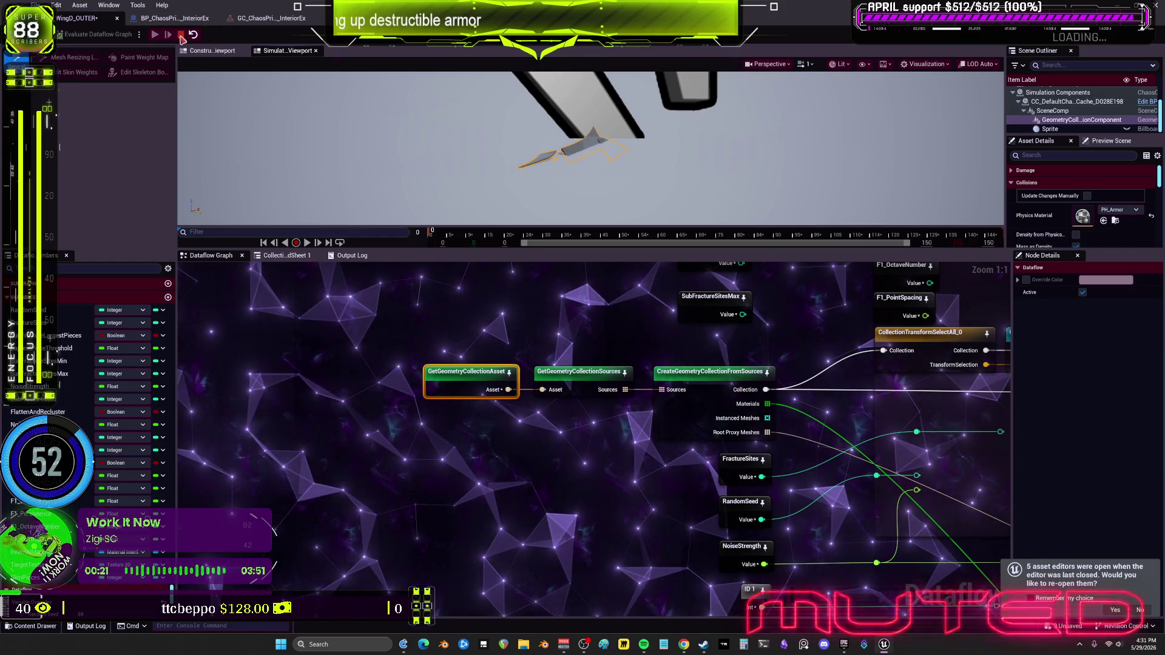
{"action": "left_click", "coordinate": [180, 35]}
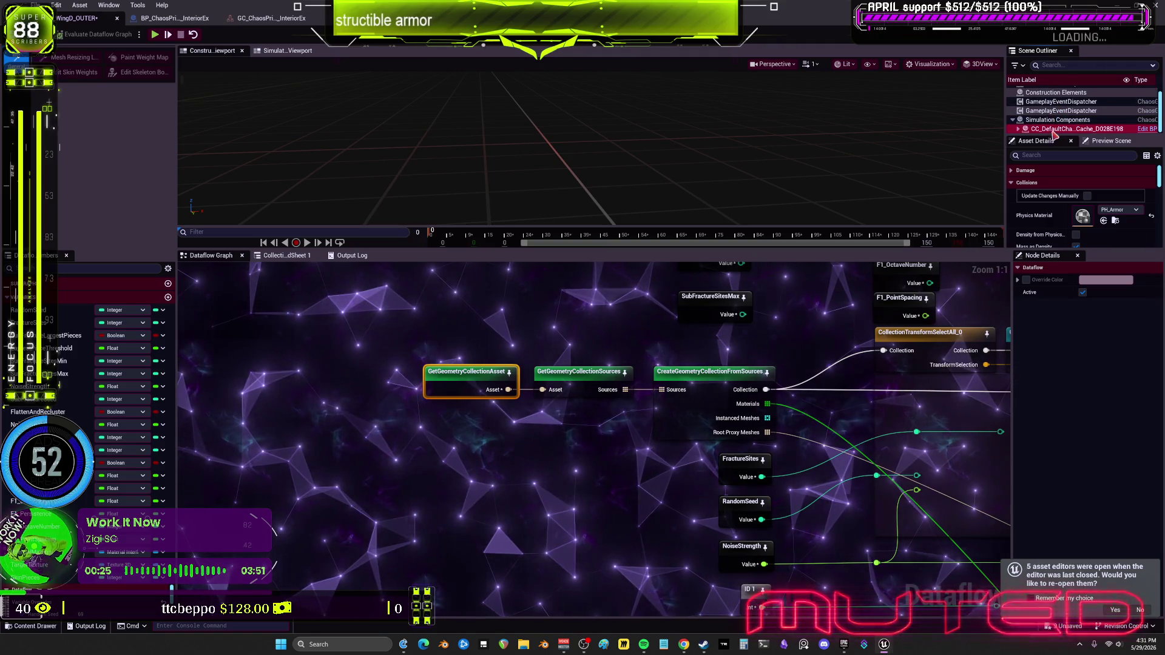
{"action": "left_click", "coordinate": [1051, 128]}
{"action": "left_click", "coordinate": [1071, 120]}
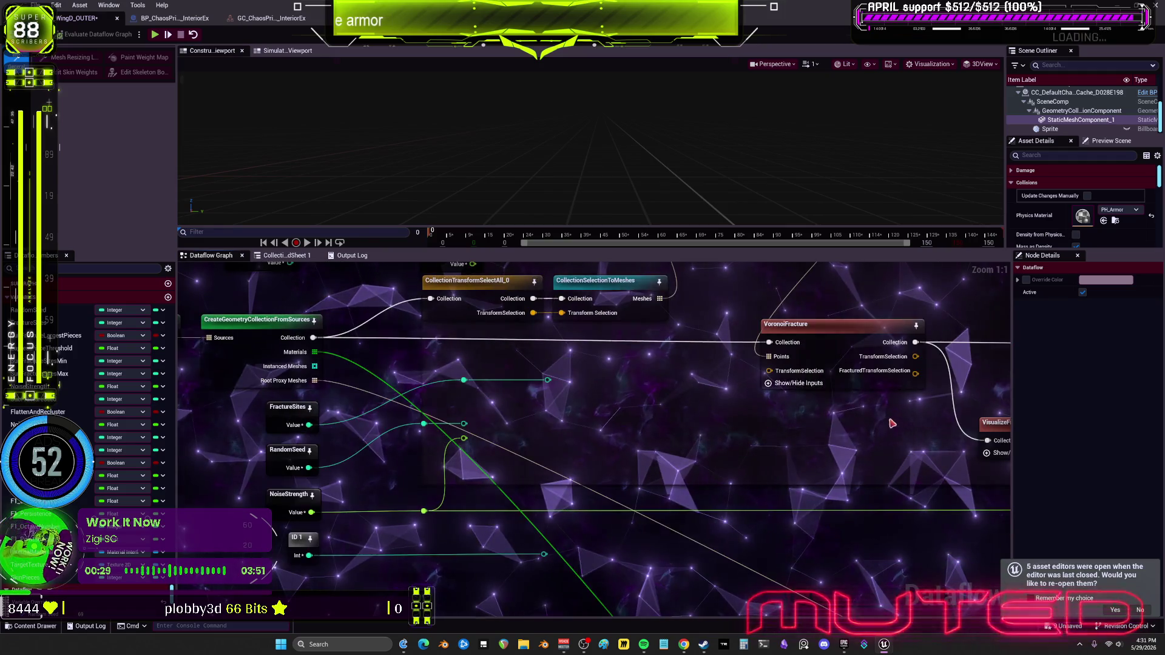
Preview the fractured piece via ExplodedView_0, check the SkinPieces value, and show NonUniformPointSampling's points.
{"action": "left_click", "coordinate": [722, 479]}
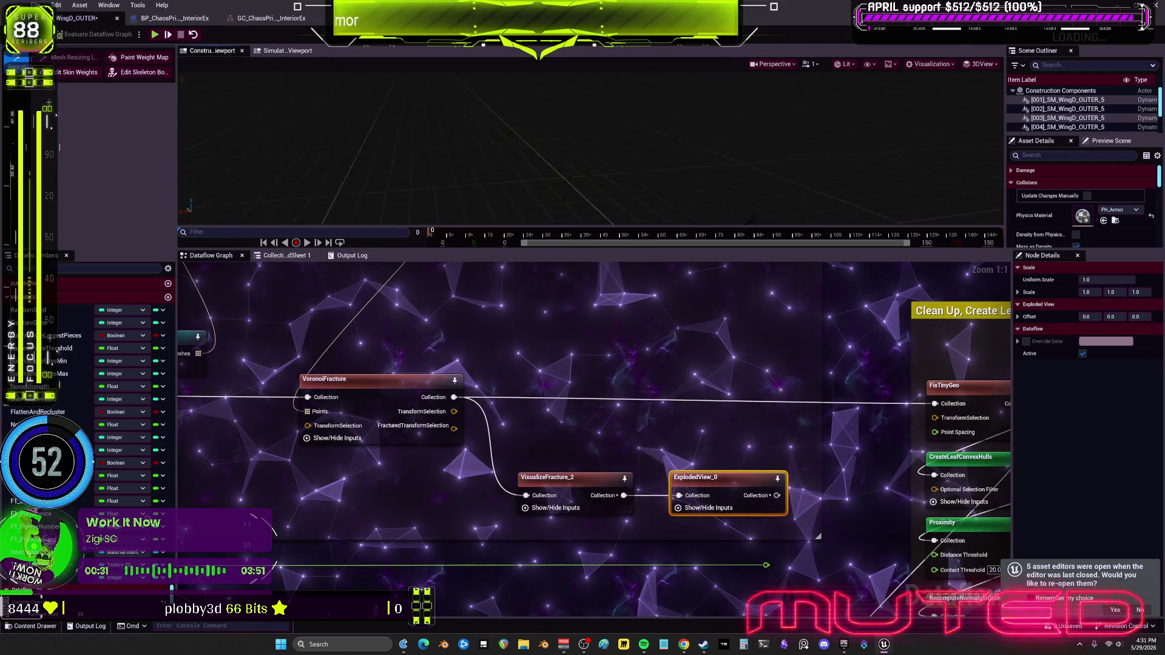
{"action": "scroll", "coordinate": [622, 189], "scroll_direction": "up", "scroll_amount": 5}
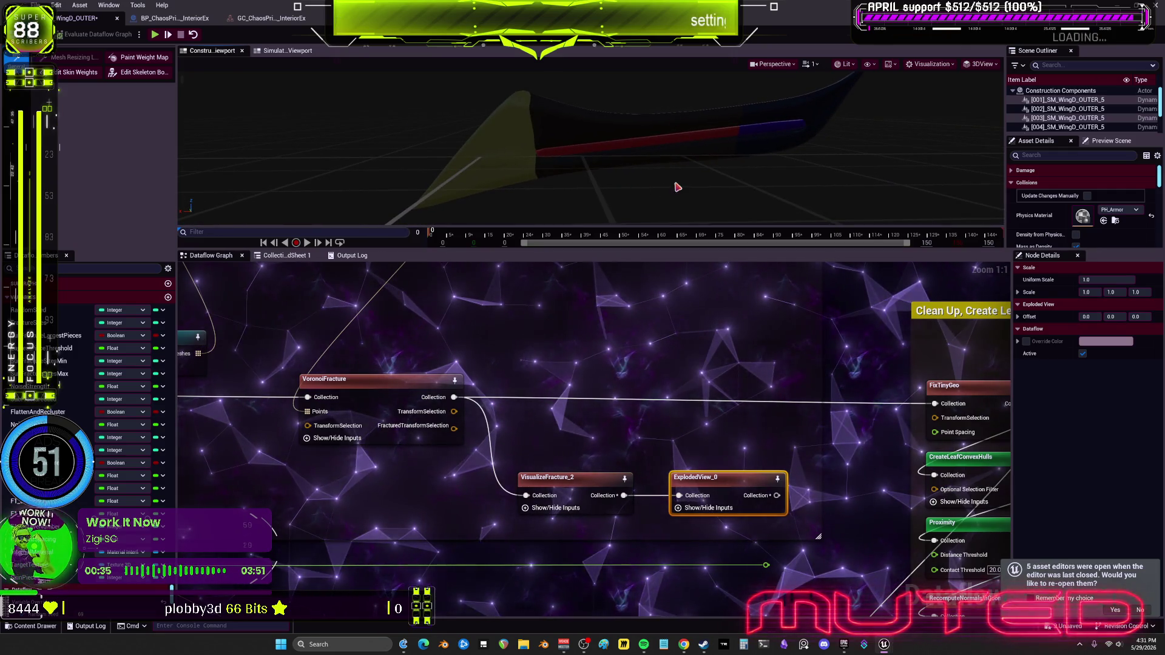
{"action": "left_click_drag", "start_coordinate": [425, 437], "coordinate": [625, 463]}
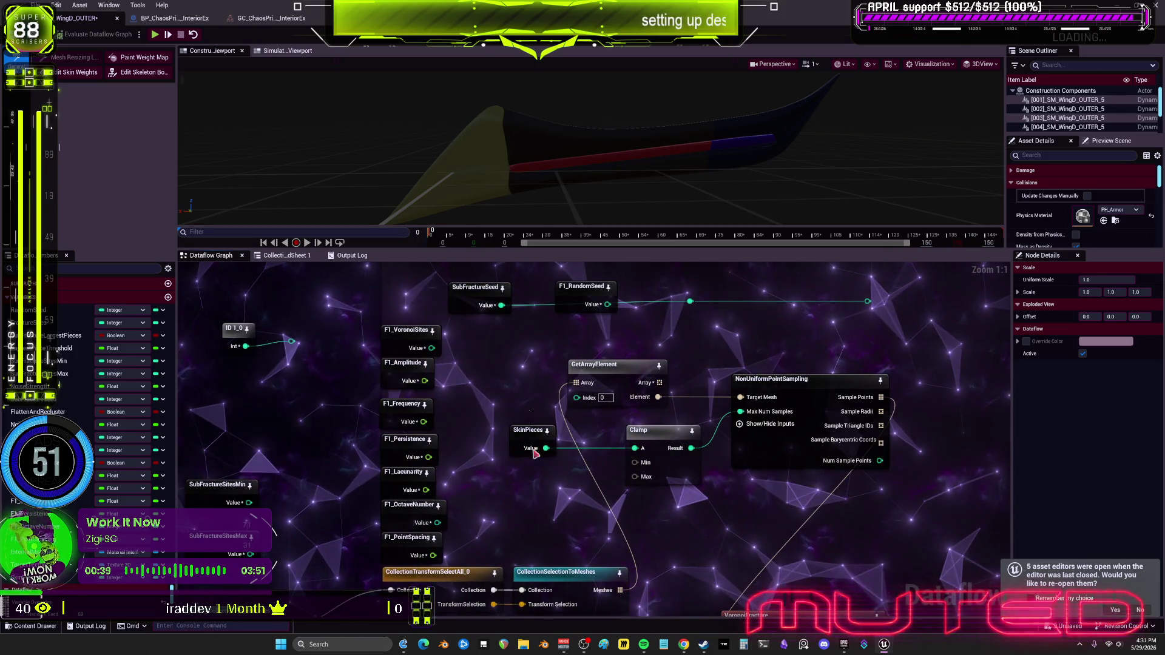
{"action": "left_click", "coordinate": [535, 451]}
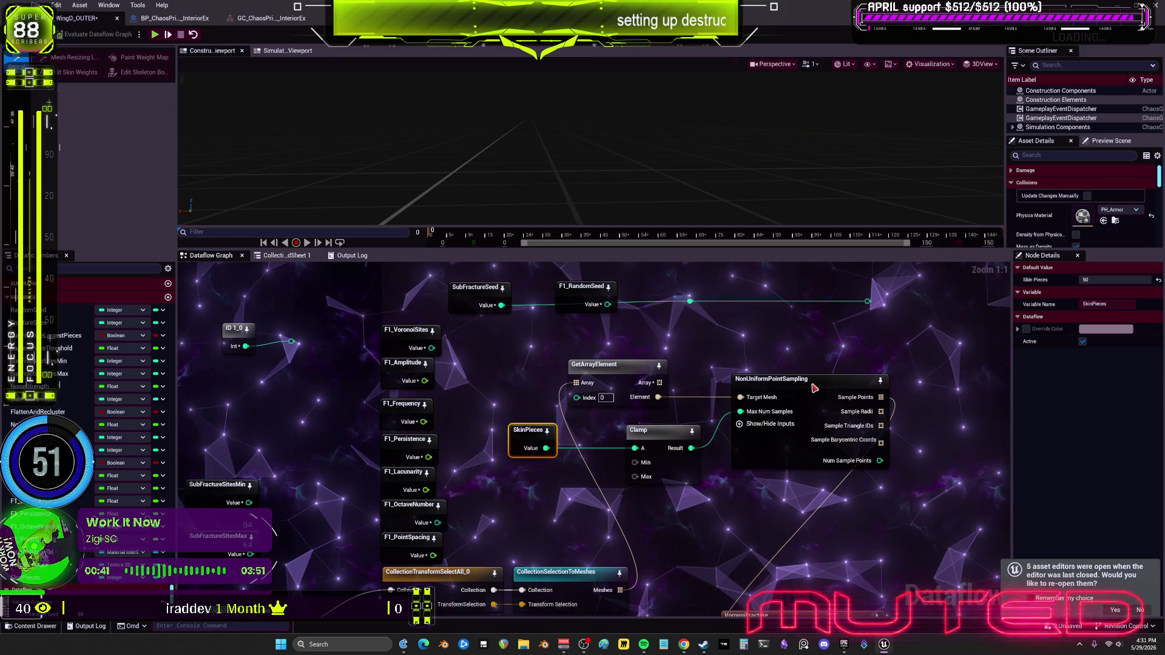
{"action": "left_click", "coordinate": [814, 388]}
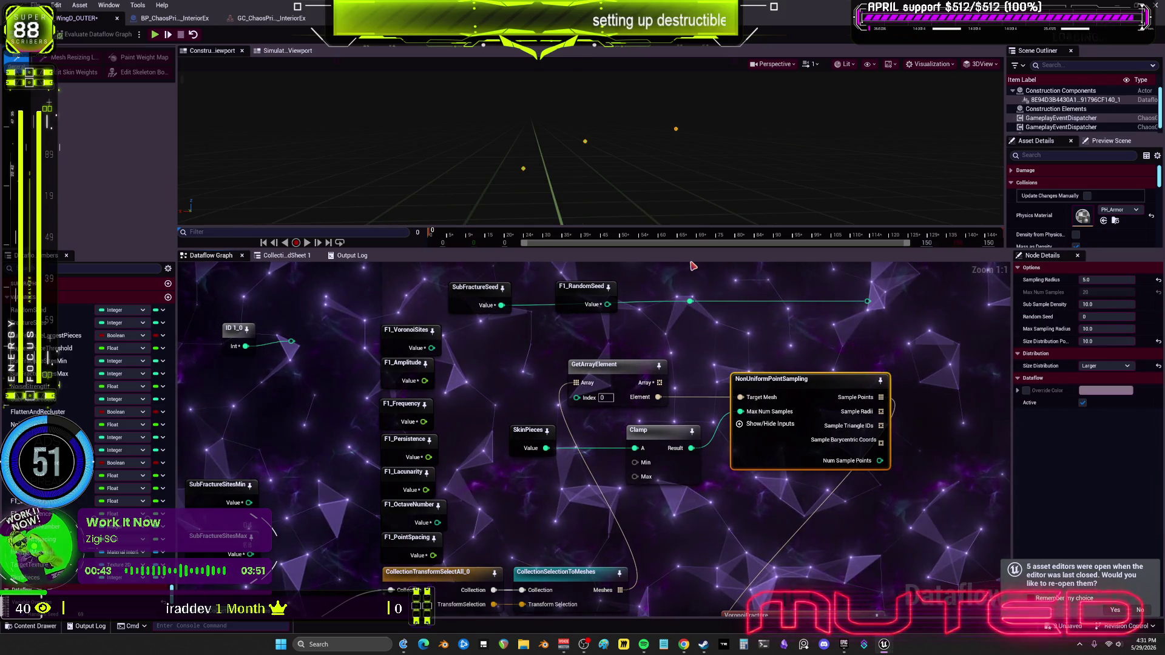
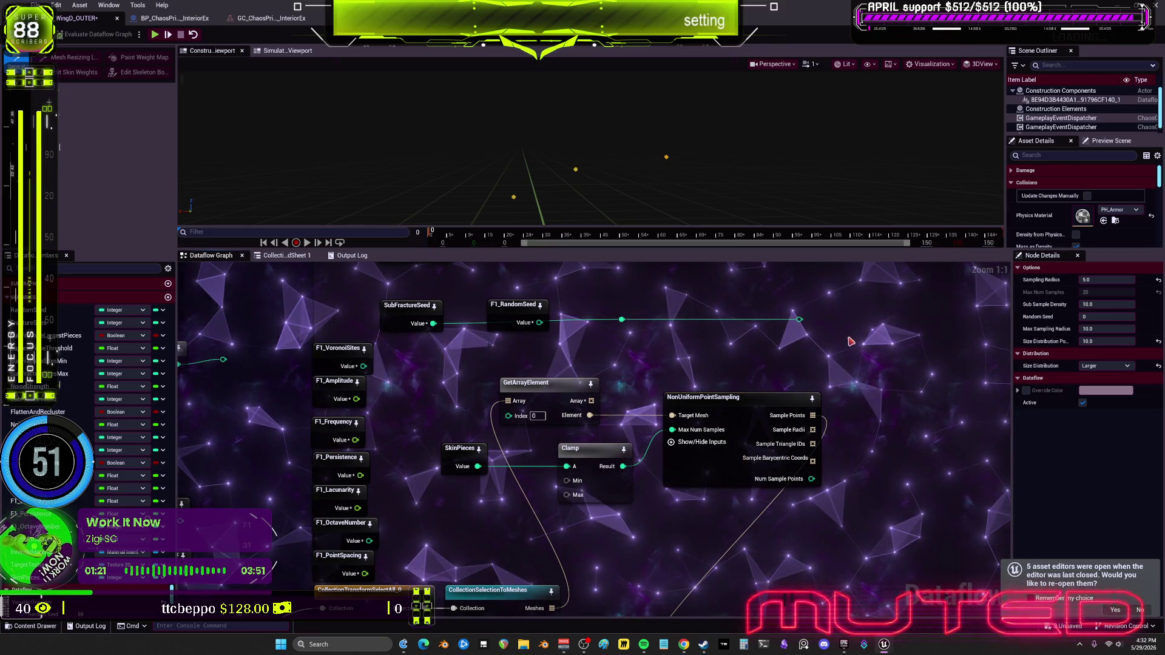
Move the F1_RandomSeed node aside and inspect the SkinPieces and VoronoiFracture nodes.
{"action": "left_click_drag", "start_coordinate": [514, 314], "coordinate": [428, 359]}
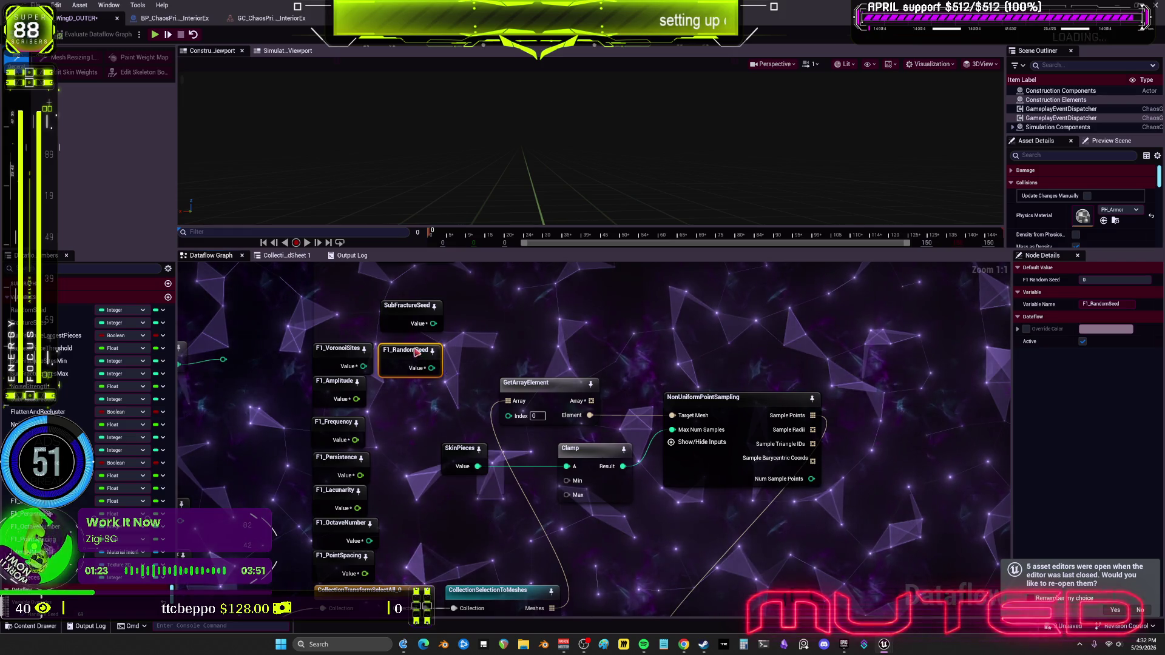
{"action": "left_click", "coordinate": [461, 470]}
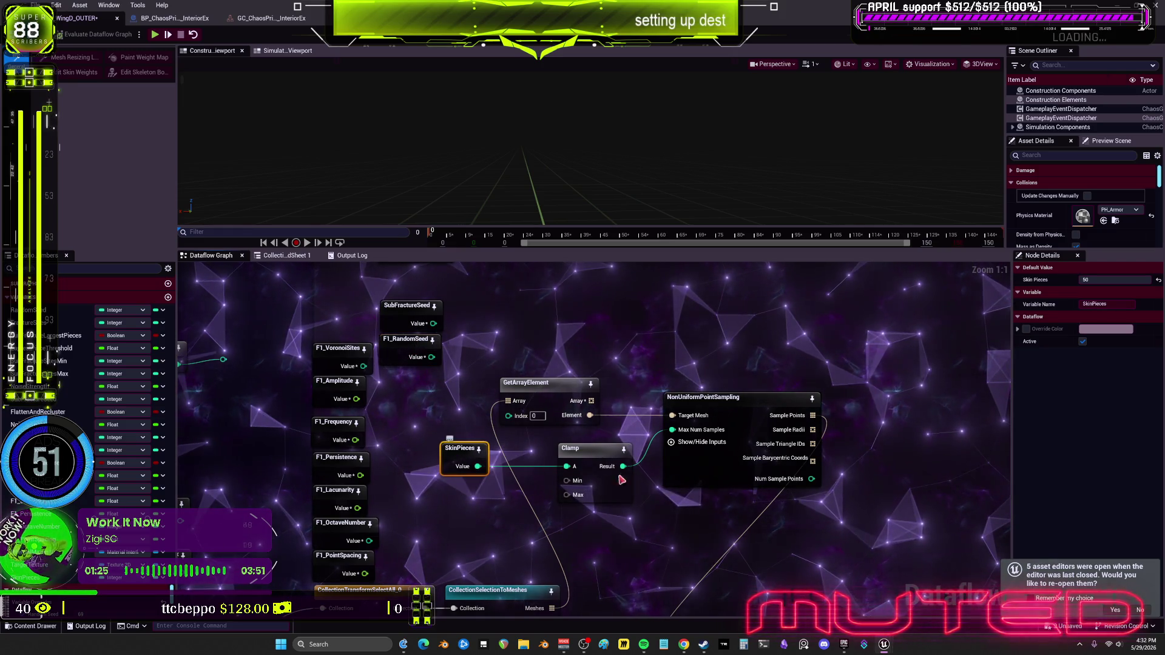
{"action": "mouse_move", "coordinate": [774, 559]}
{"action": "left_mouse_down"}
{"action": "mouse_move", "coordinate": [780, 364]}
{"action": "mouse_move", "coordinate": [780, 475]}
{"action": "left_mouse_up"}
{"action": "left_click", "coordinate": [745, 607]}
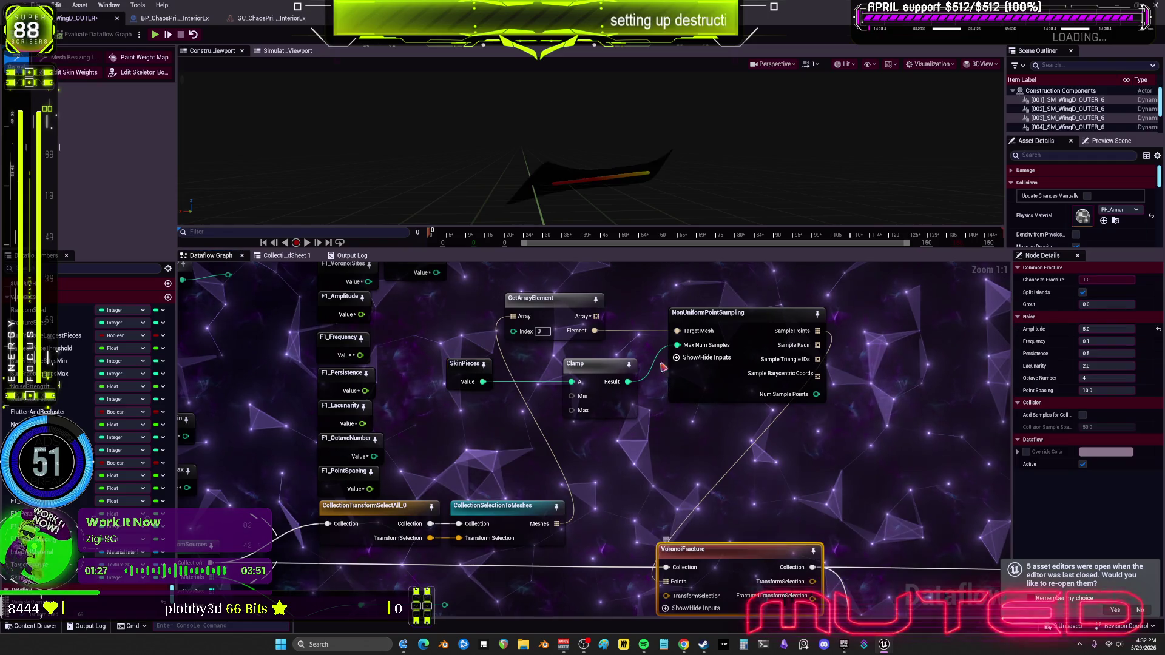
Set NonUniformPointSampling's Sampling Radius to 1.0 and preview VisualizeFracture_2.
{"action": "left_click", "coordinate": [729, 355]}
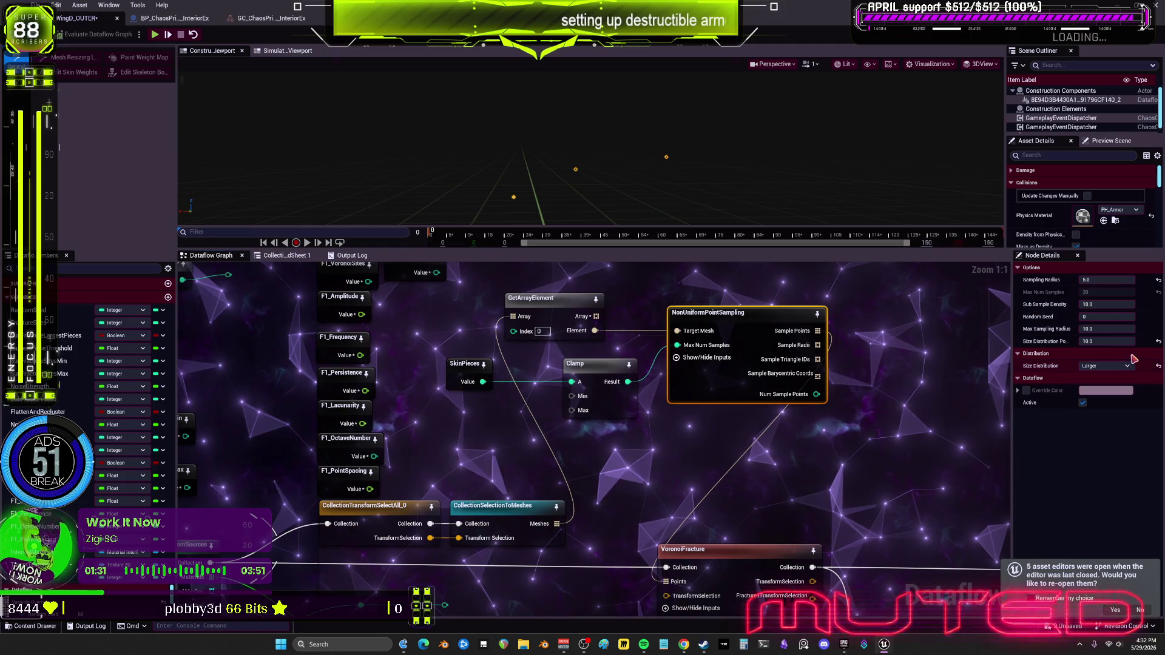
{"action": "left_click", "coordinate": [1114, 281]}
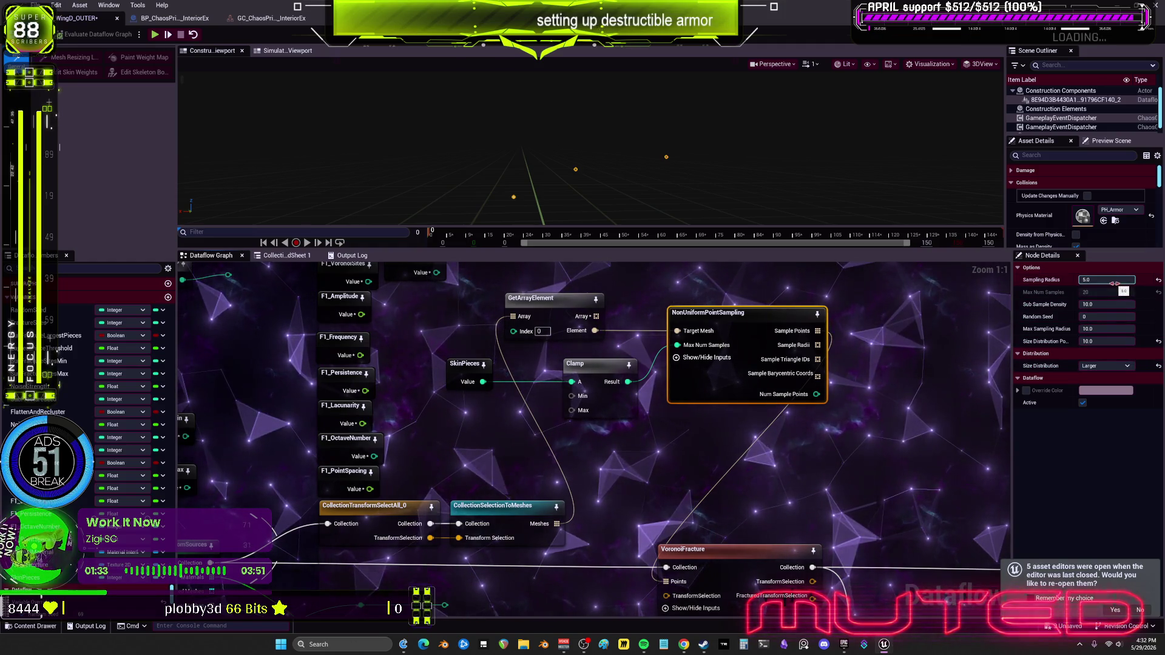
{"action": "type", "text": "1"}
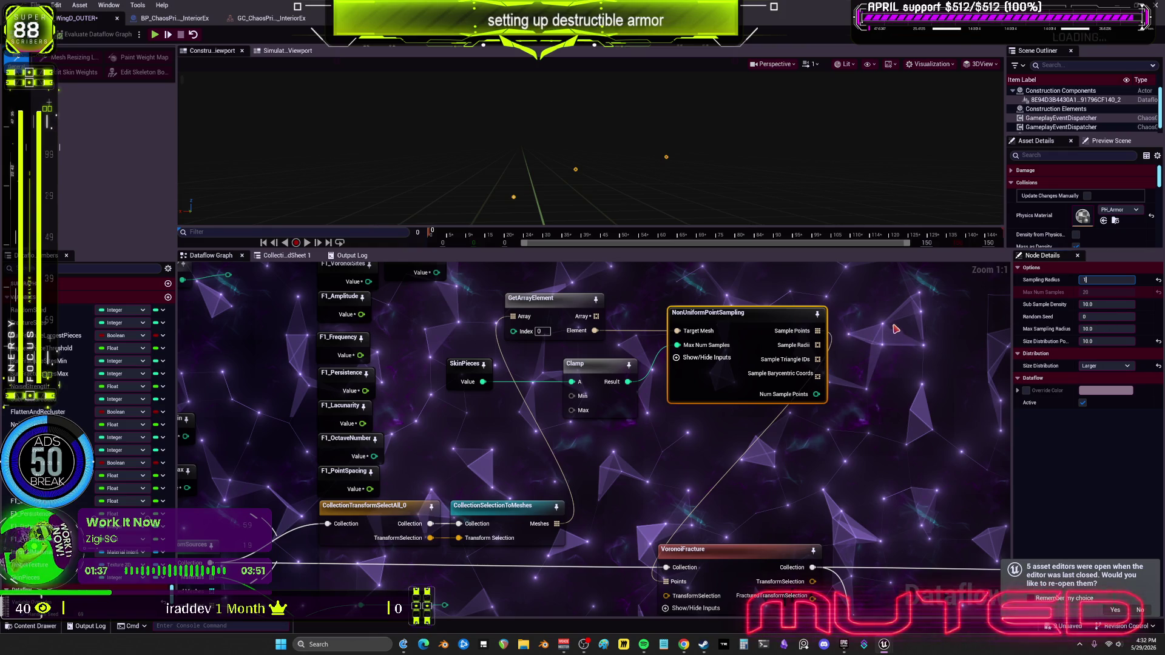
{"action": "key", "text": "Return"}
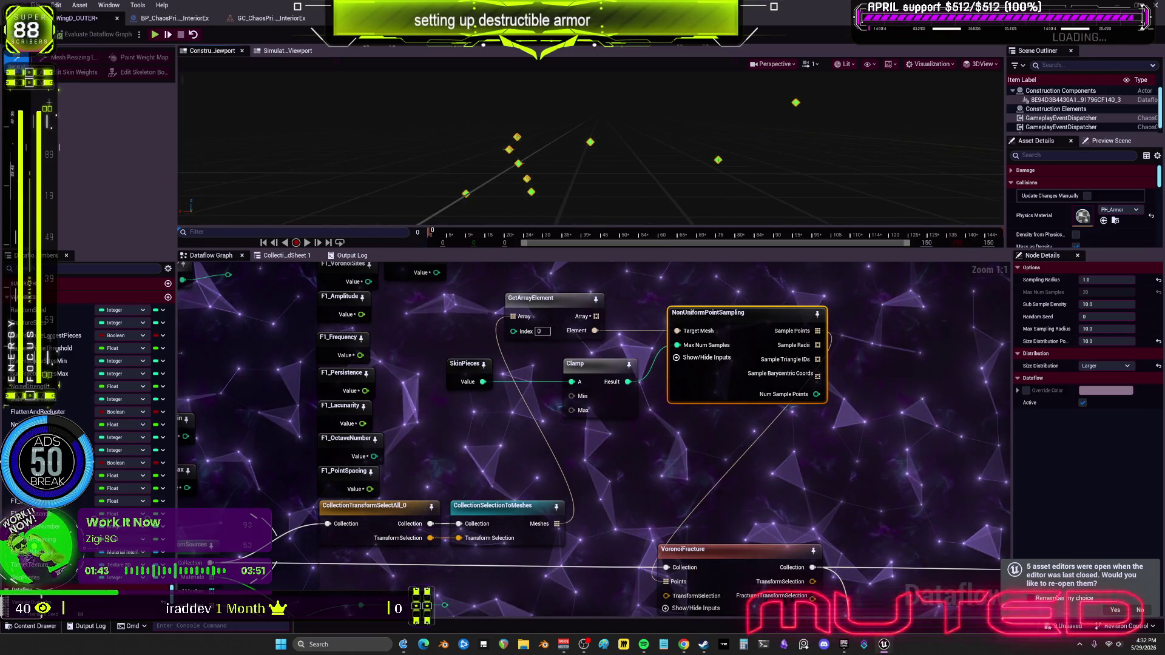
{"action": "left_click_drag", "start_coordinate": [777, 466], "coordinate": [744, 400]}
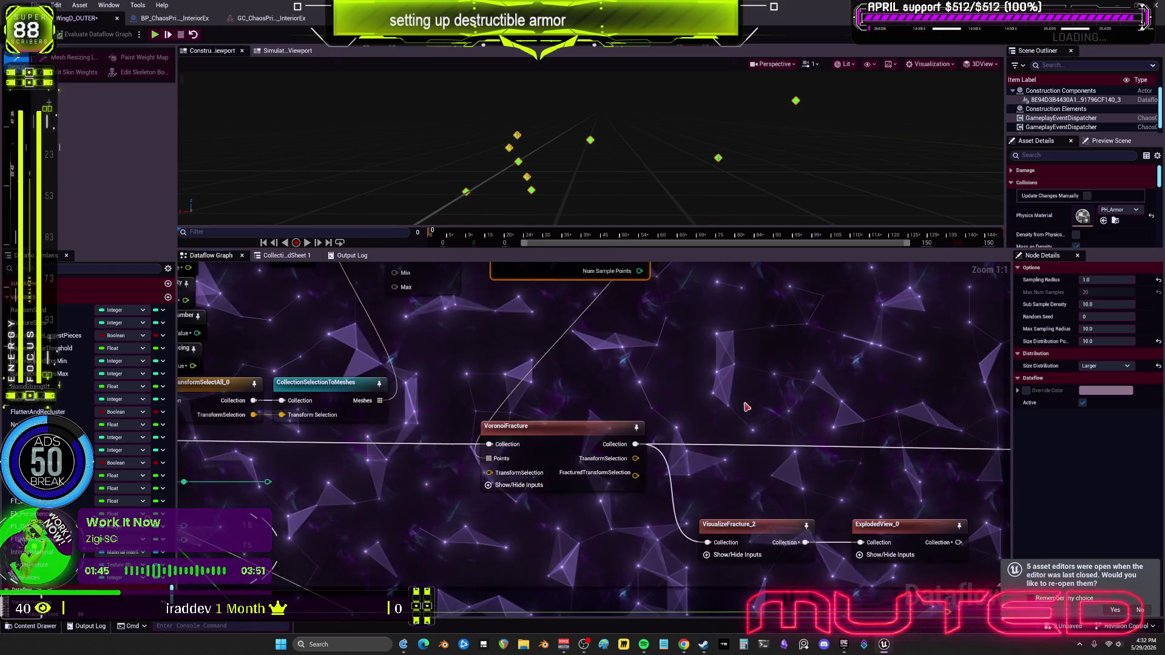
{"action": "left_click", "coordinate": [772, 510]}
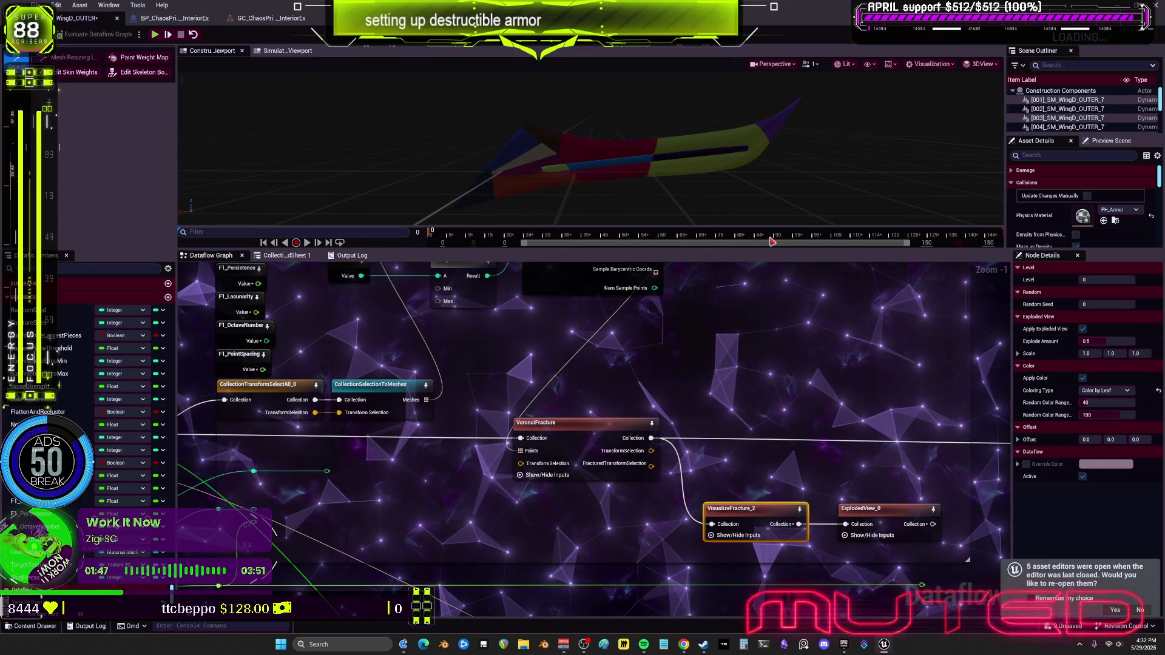
{"action": "left_click", "coordinate": [568, 283]}
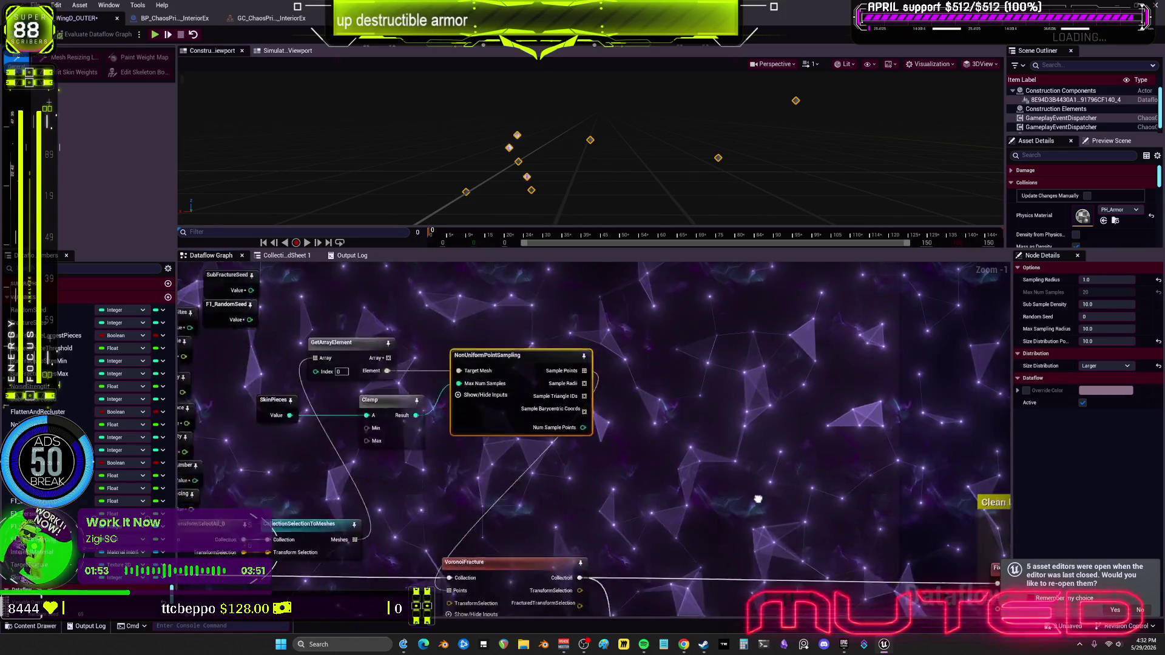
{"action": "mouse_move", "coordinate": [698, 417]}
{"action": "left_mouse_down"}
{"action": "mouse_move", "coordinate": [958, 405]}
{"action": "mouse_move", "coordinate": [809, 371]}
{"action": "left_mouse_up"}
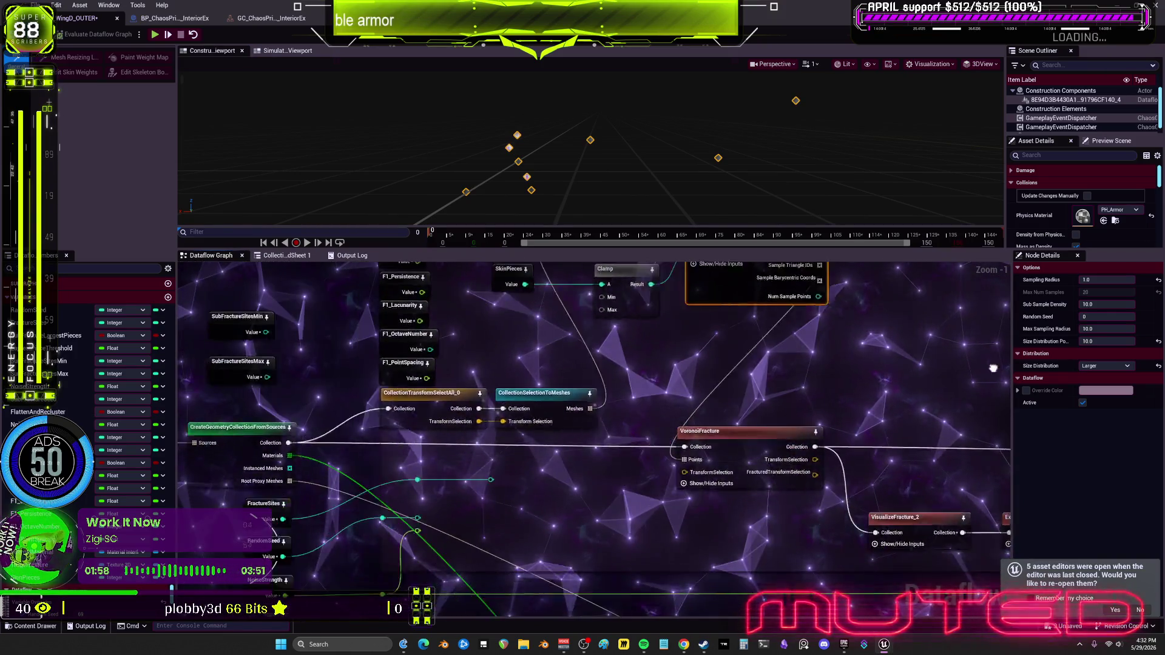
{"action": "left_click_drag", "start_coordinate": [950, 496], "coordinate": [924, 499]}
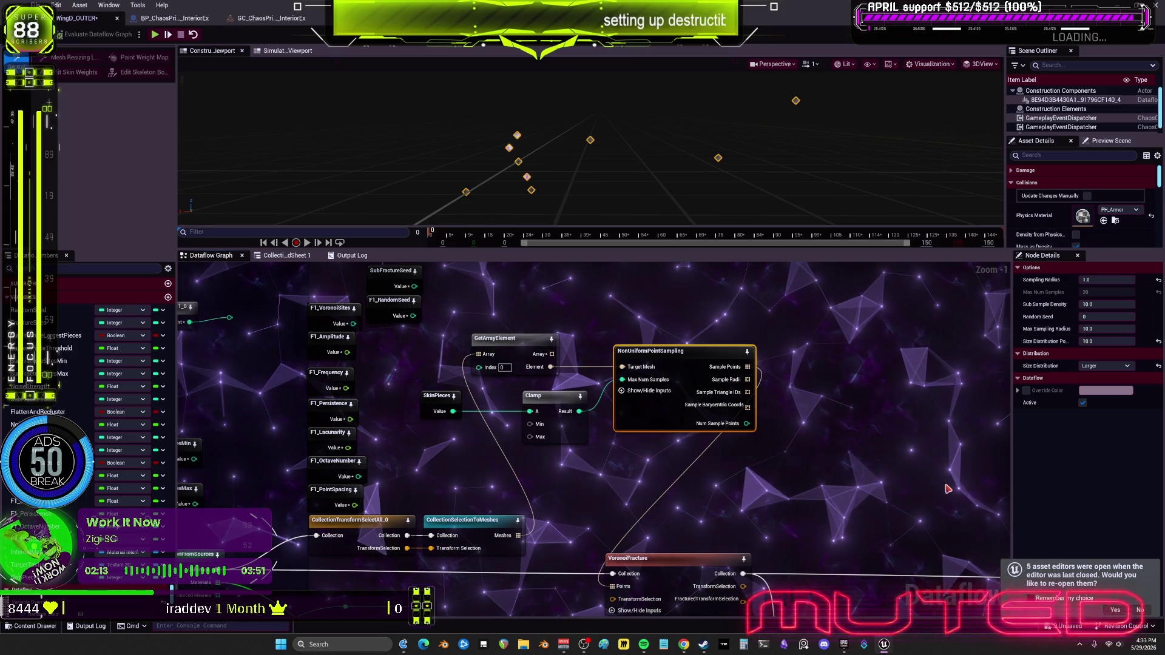
{"action": "left_click_drag", "start_coordinate": [512, 508], "coordinate": [656, 341]}
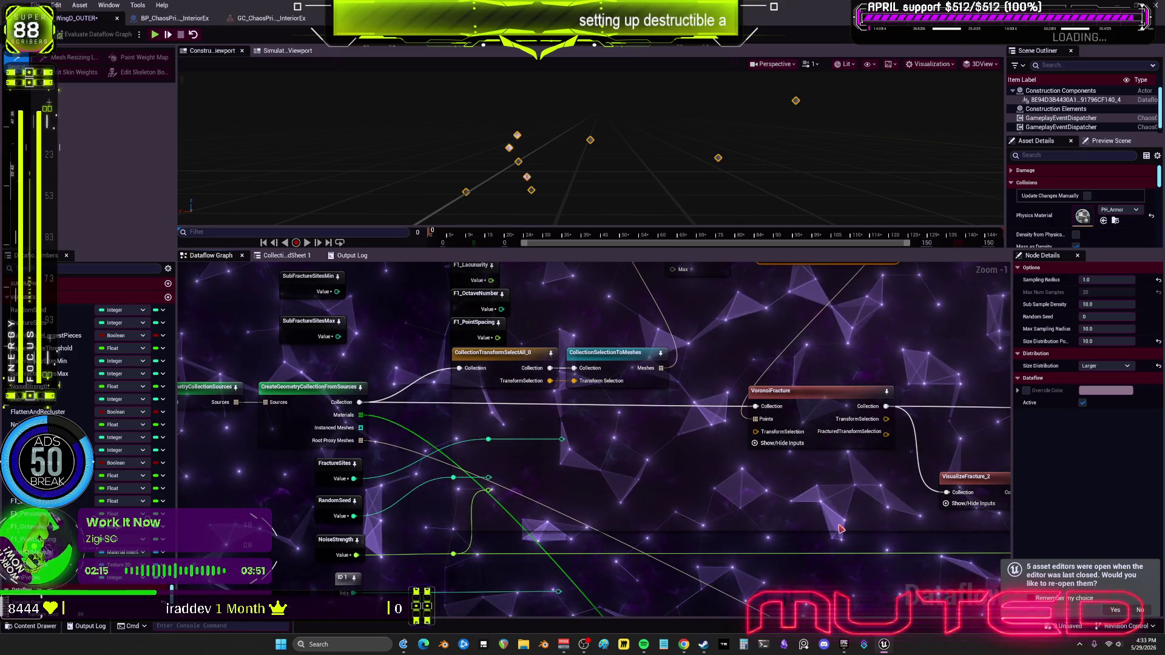
{"action": "left_click_drag", "start_coordinate": [829, 532], "coordinate": [433, 524]}
{"action": "left_click_drag", "start_coordinate": [829, 446], "coordinate": [582, 422]}
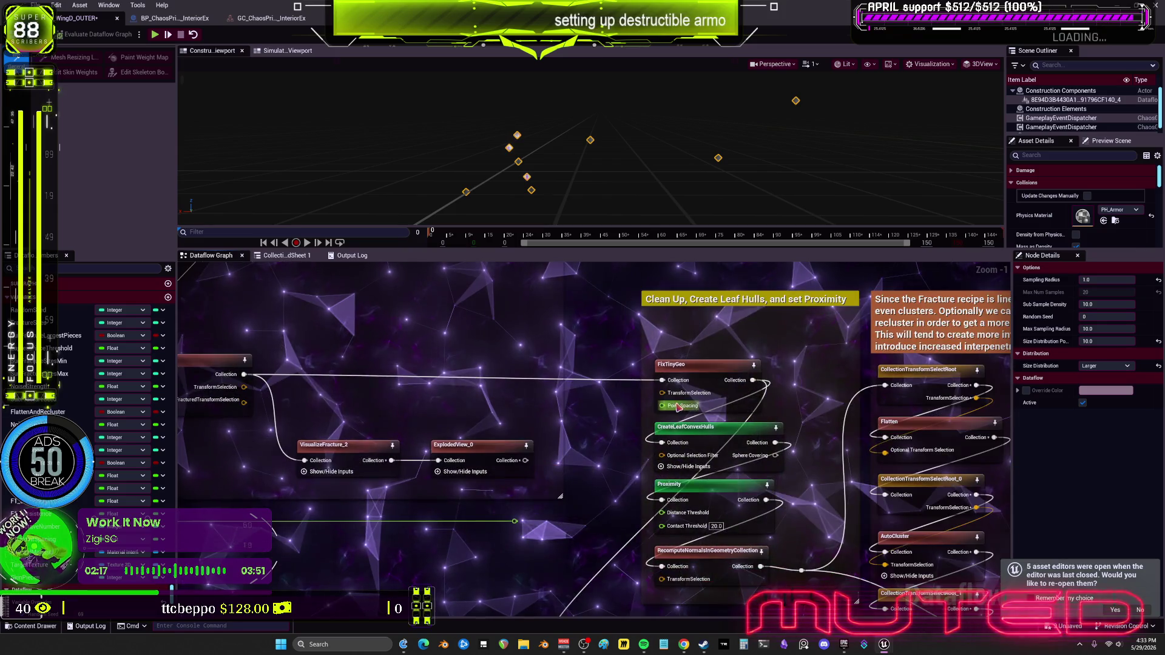
{"action": "left_click", "coordinate": [717, 361]}
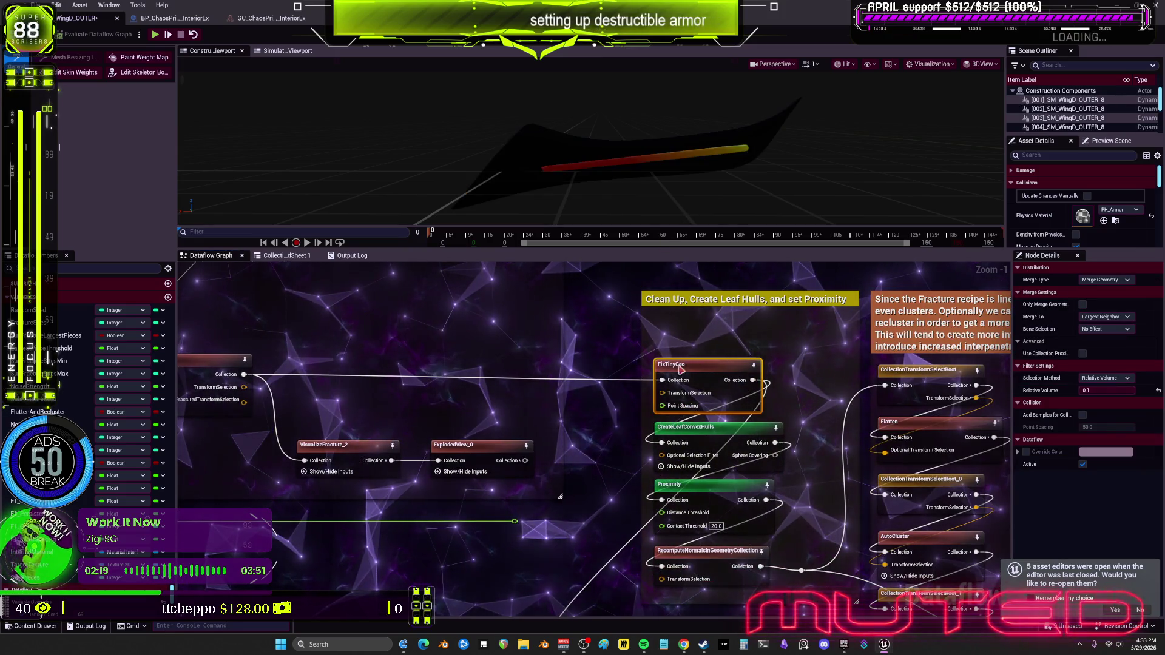
{"action": "left_click", "coordinate": [470, 445]}
{"action": "mouse_move", "coordinate": [459, 380]}
{"action": "left_mouse_down"}
{"action": "mouse_move", "coordinate": [627, 445]}
{"action": "mouse_move", "coordinate": [601, 486]}
{"action": "left_mouse_up"}
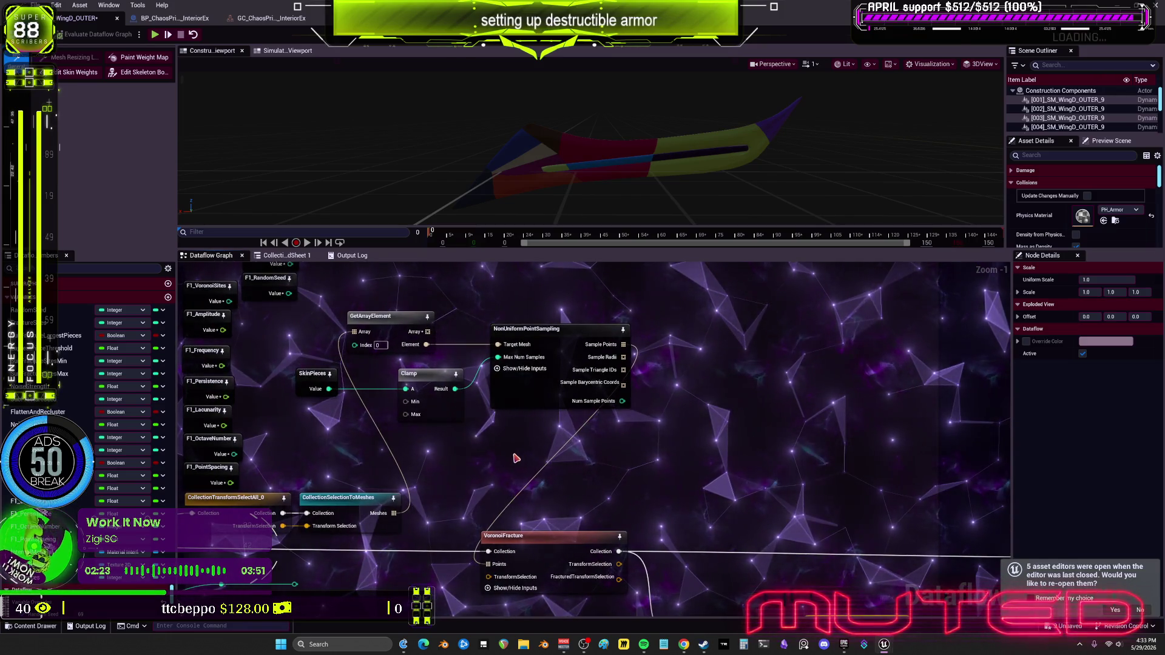
{"action": "left_click", "coordinate": [497, 369]}
Show all hidden inputs on NonUniformPointSampling and move F1_RandomSeed under the Clamp node.
{"action": "left_click", "coordinate": [496, 369]}
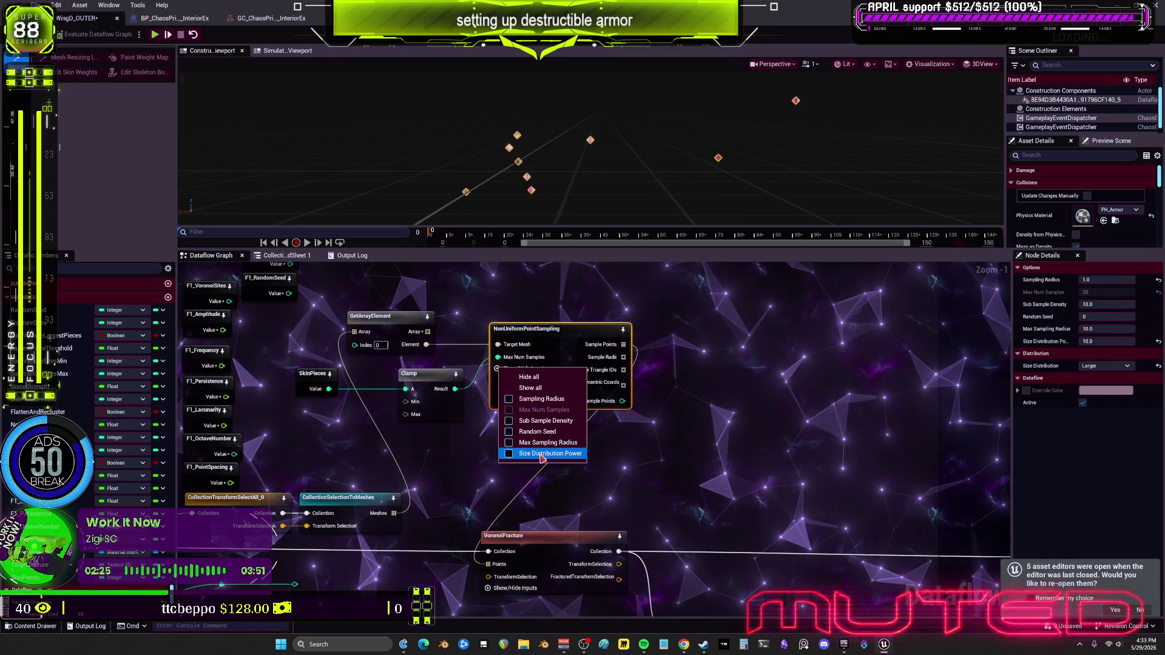
{"action": "left_click", "coordinate": [531, 388]}
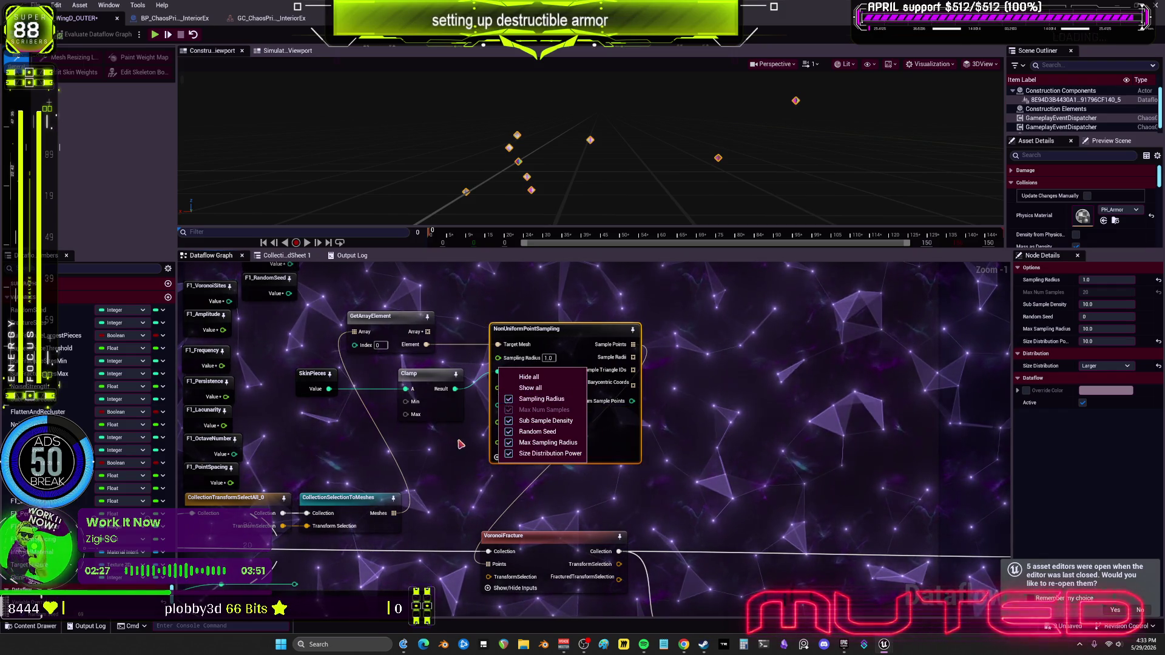
{"action": "mouse_move", "coordinate": [272, 291]}
{"action": "left_mouse_down"}
{"action": "mouse_move", "coordinate": [413, 364]}
{"action": "mouse_move", "coordinate": [592, 574]}
{"action": "mouse_move", "coordinate": [596, 483]}
{"action": "mouse_move", "coordinate": [659, 483]}
{"action": "mouse_move", "coordinate": [666, 438]}
{"action": "left_mouse_up"}
{"action": "scroll", "coordinate": [657, 504], "scroll_direction": "up", "scroll_amount": 1}
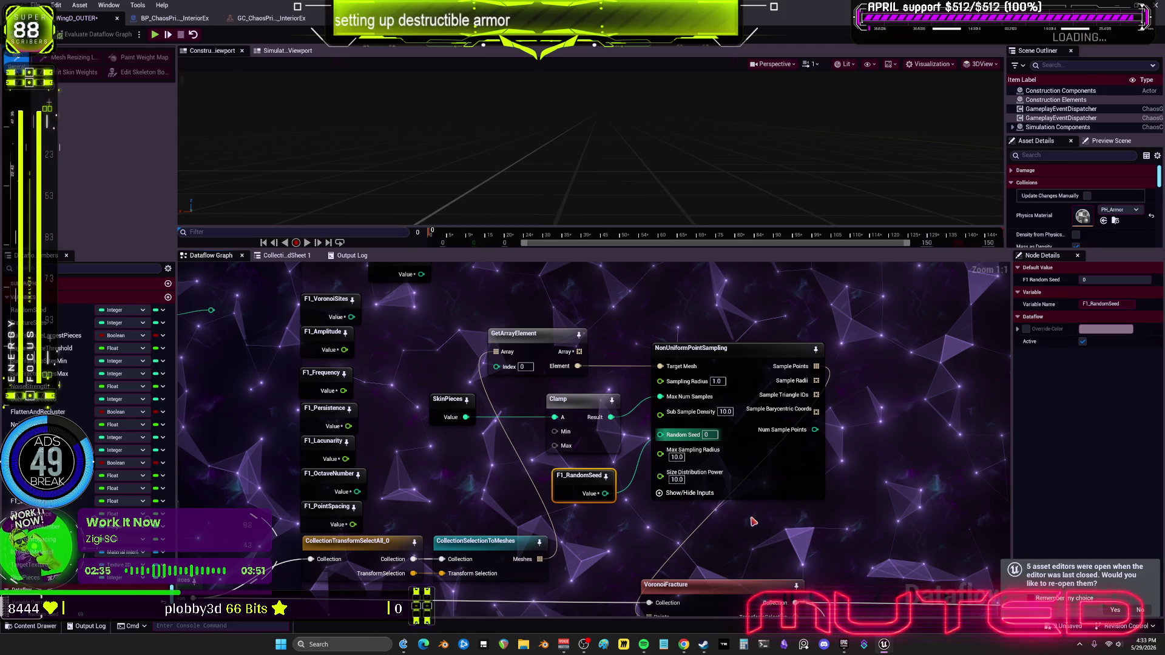
{"action": "left_click_drag", "start_coordinate": [754, 512], "coordinate": [693, 468]}
Set F1_RandomSeed's default value to 9999 and preview the new sample points.
{"action": "left_click", "coordinate": [1116, 280]}
{"action": "type", "text": "99"}
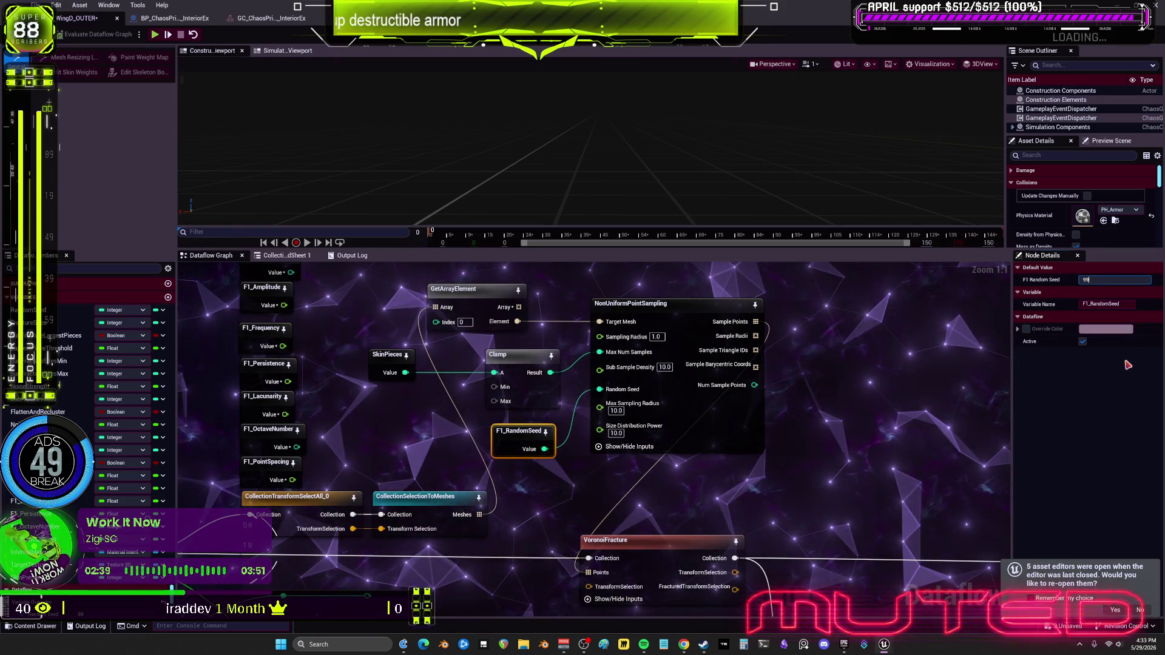
{"action": "type", "text": "99"}
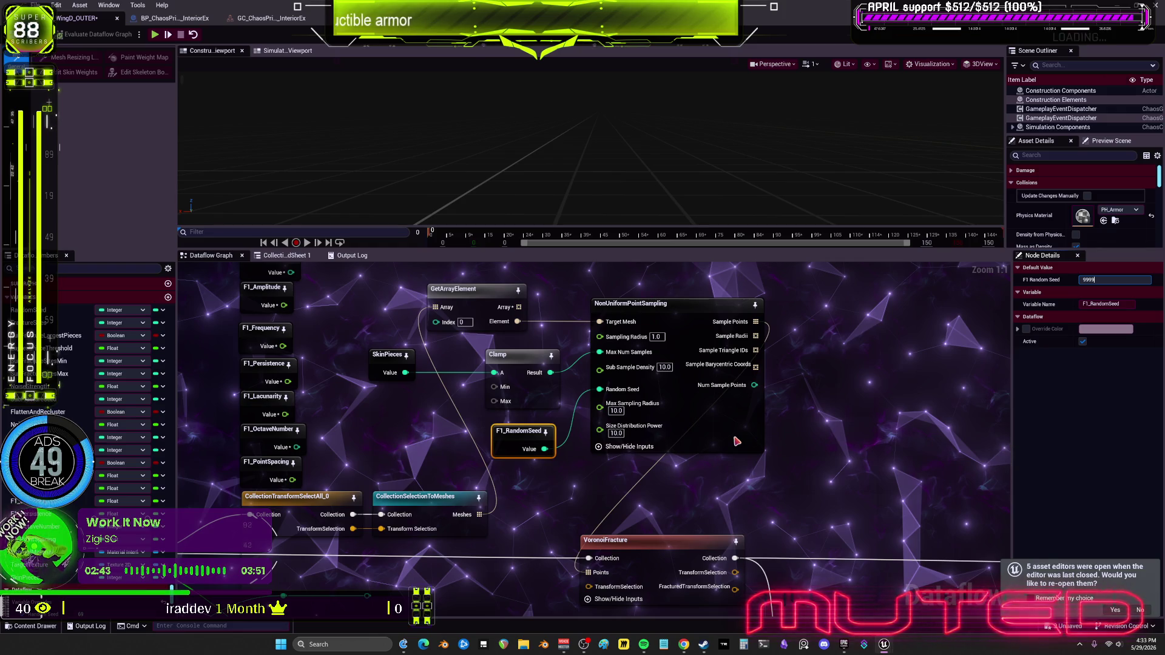
{"action": "left_click", "coordinate": [712, 405]}
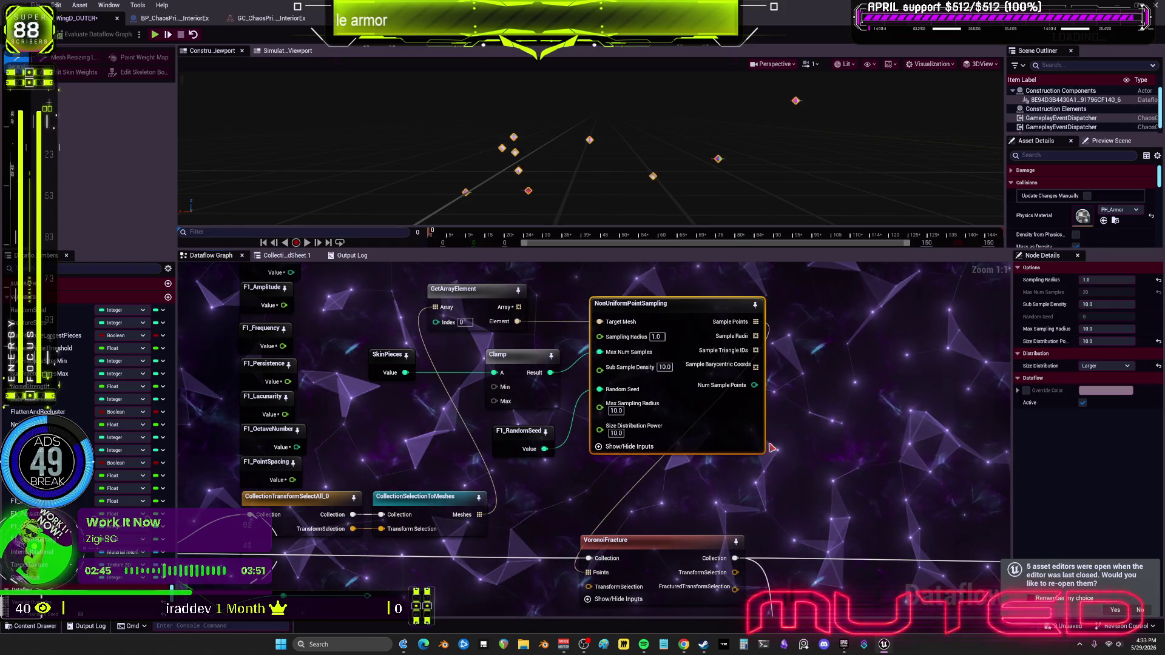
{"action": "left_click_drag", "start_coordinate": [711, 404], "coordinate": [623, 397]}
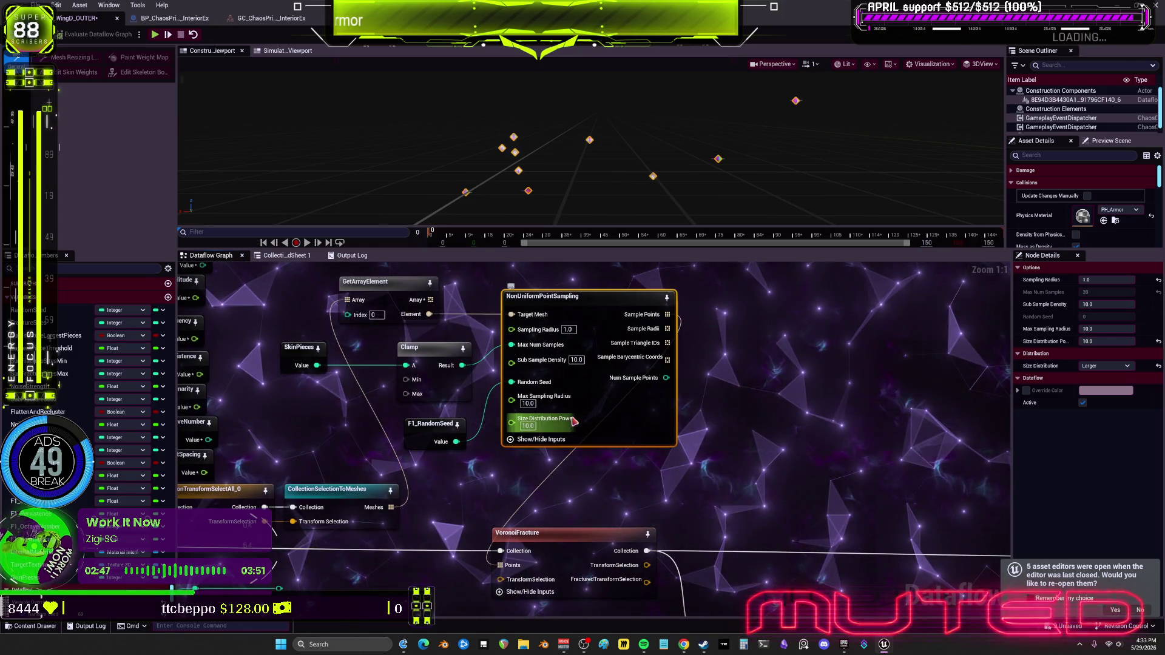
{"action": "left_click_drag", "start_coordinate": [356, 413], "coordinate": [475, 431]}
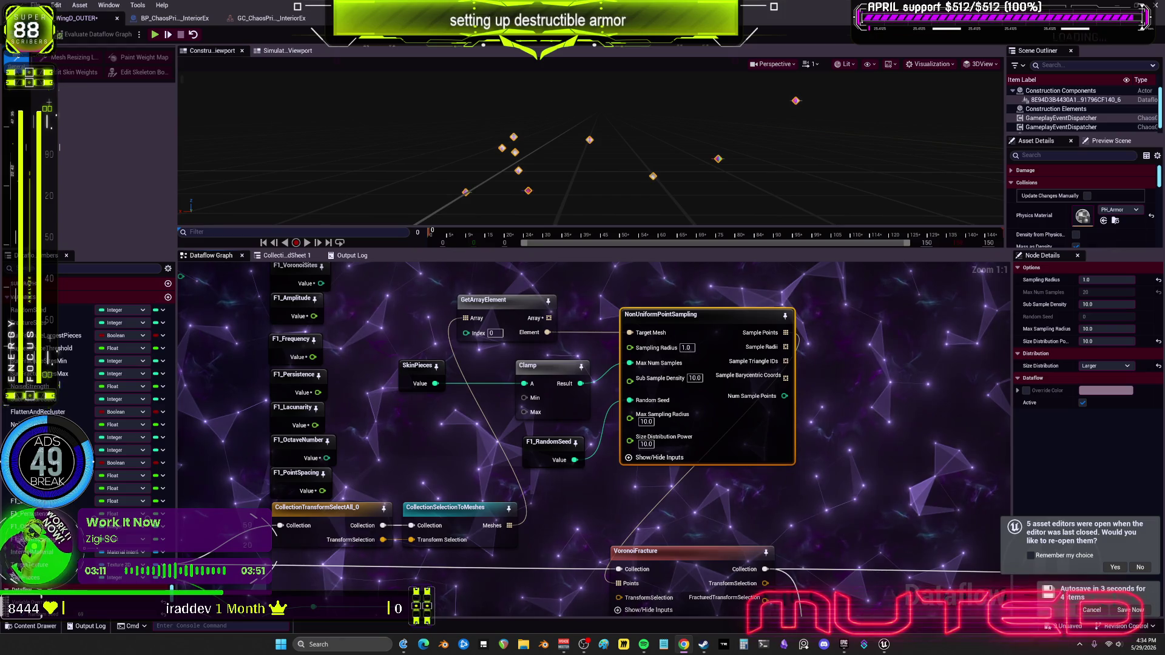
Preview VisualizeFracture_2 and ExplodedView_0, then select VoronoiFracture, which crashes the editor.
{"action": "mouse_move", "coordinate": [812, 478]}
{"action": "left_mouse_down"}
{"action": "mouse_move", "coordinate": [700, 389]}
{"action": "mouse_move", "coordinate": [615, 285]}
{"action": "mouse_move", "coordinate": [586, 284]}
{"action": "left_mouse_up"}
{"action": "left_click", "coordinate": [812, 478]}
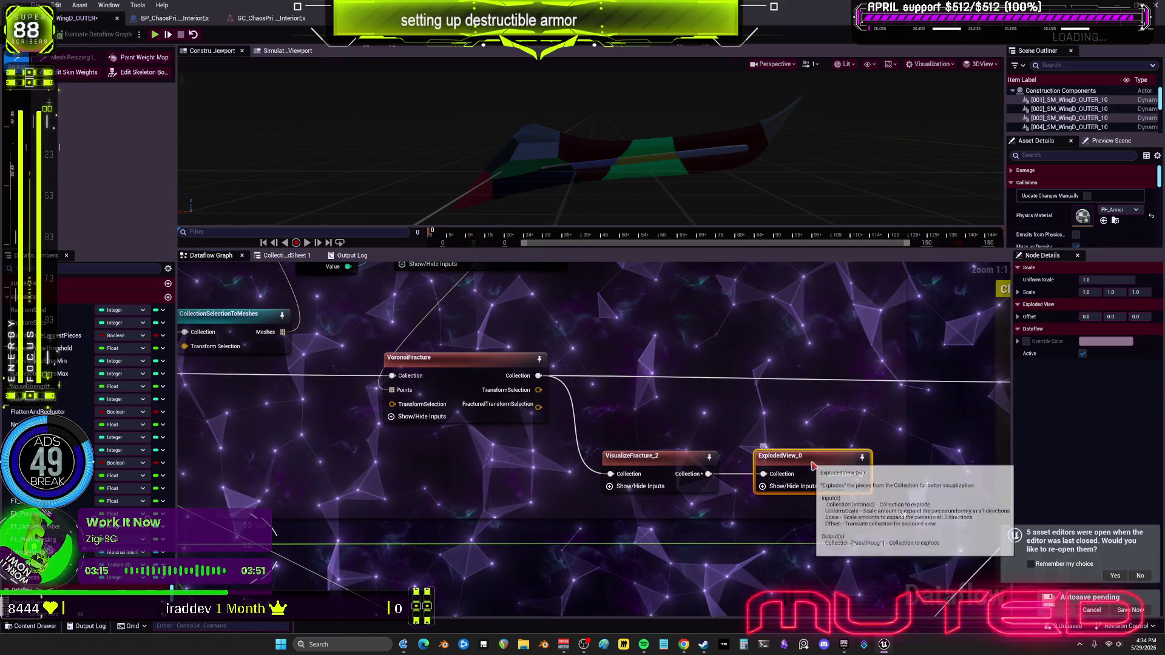
{"action": "left_click", "coordinate": [658, 467]}
{"action": "left_click", "coordinate": [455, 379]}
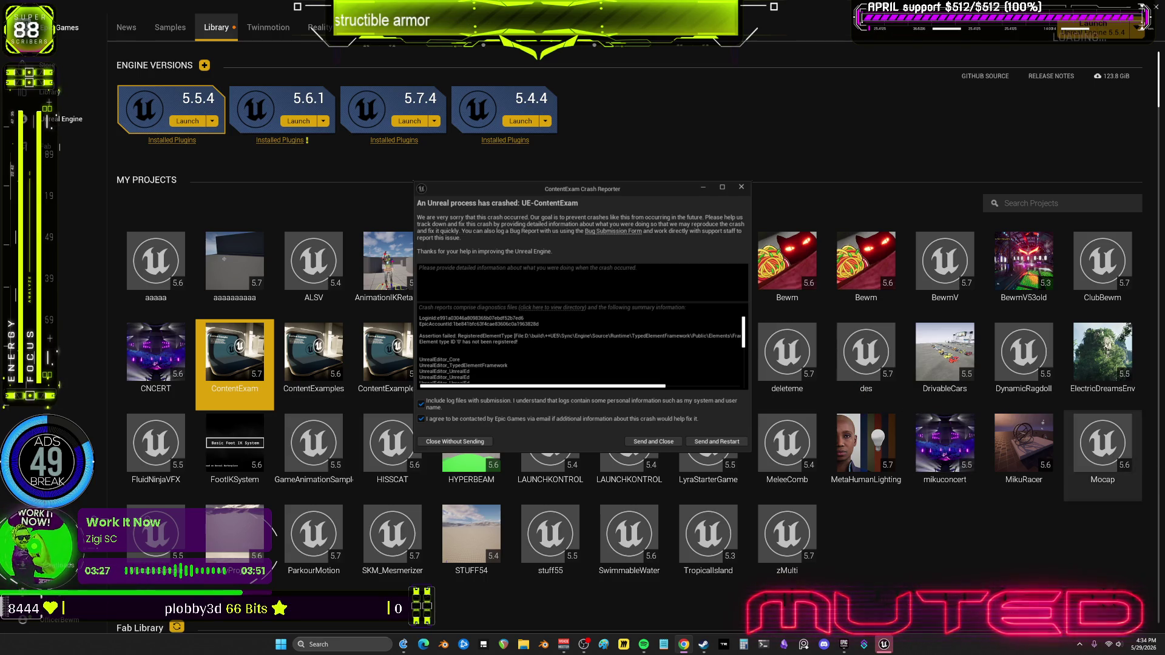
Close the crash report without sending and reopen the ContentExam project.
{"action": "mouse_move", "coordinate": [1091, 457]}
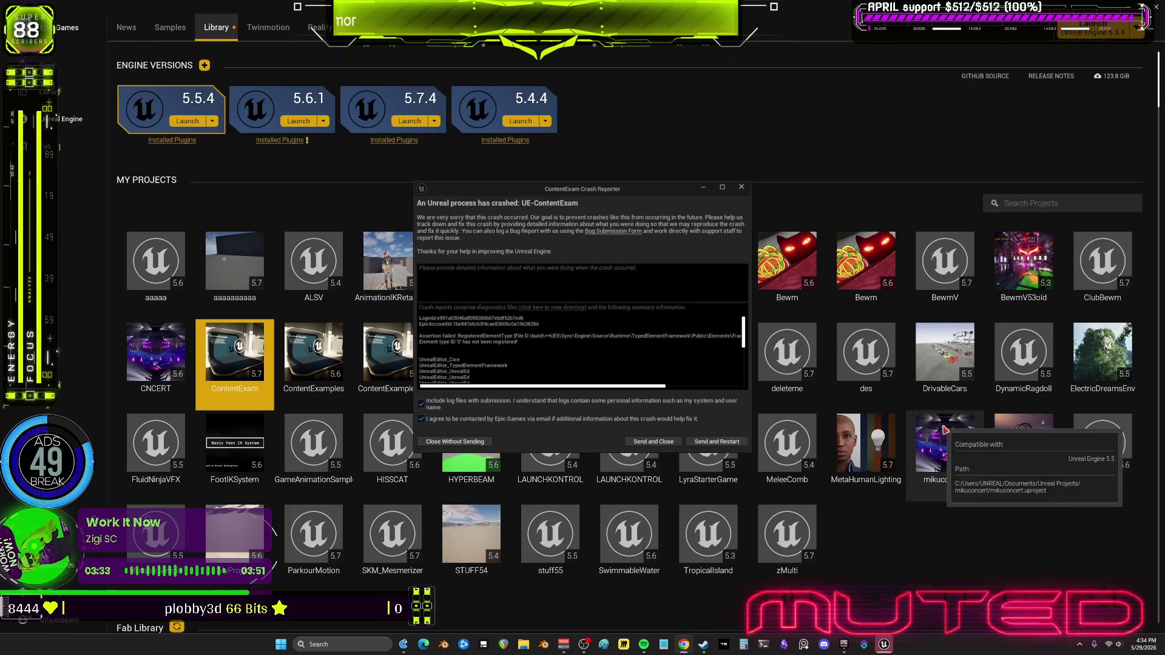
{"action": "left_click", "coordinate": [742, 188]}
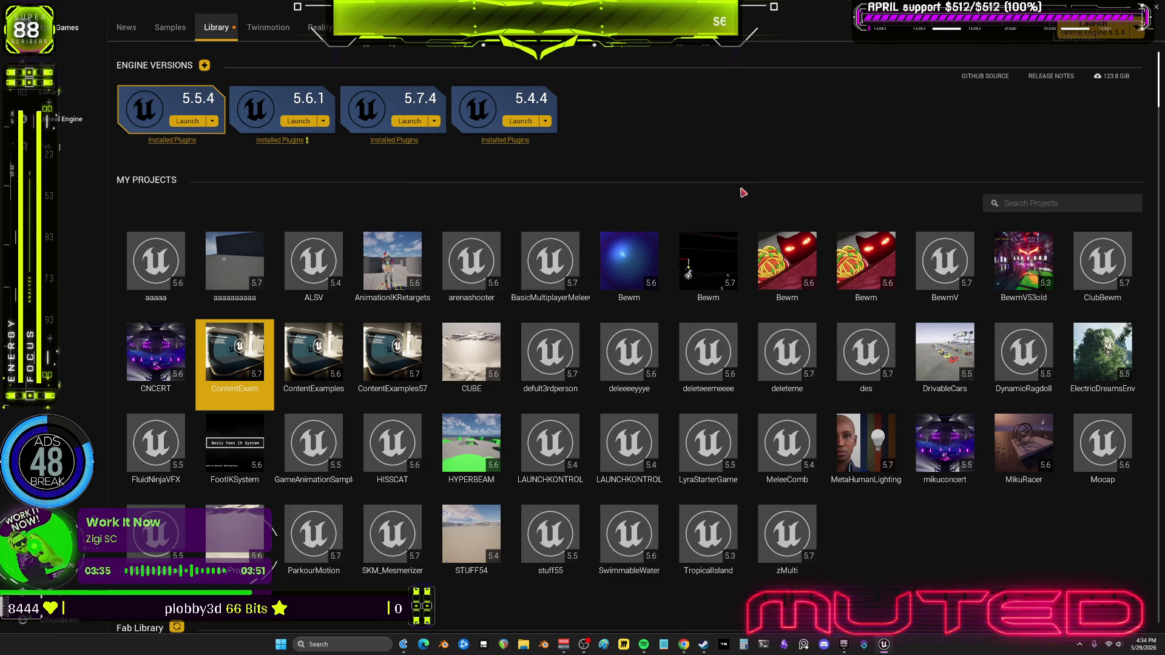
{"action": "double_click", "coordinate": [241, 332]}
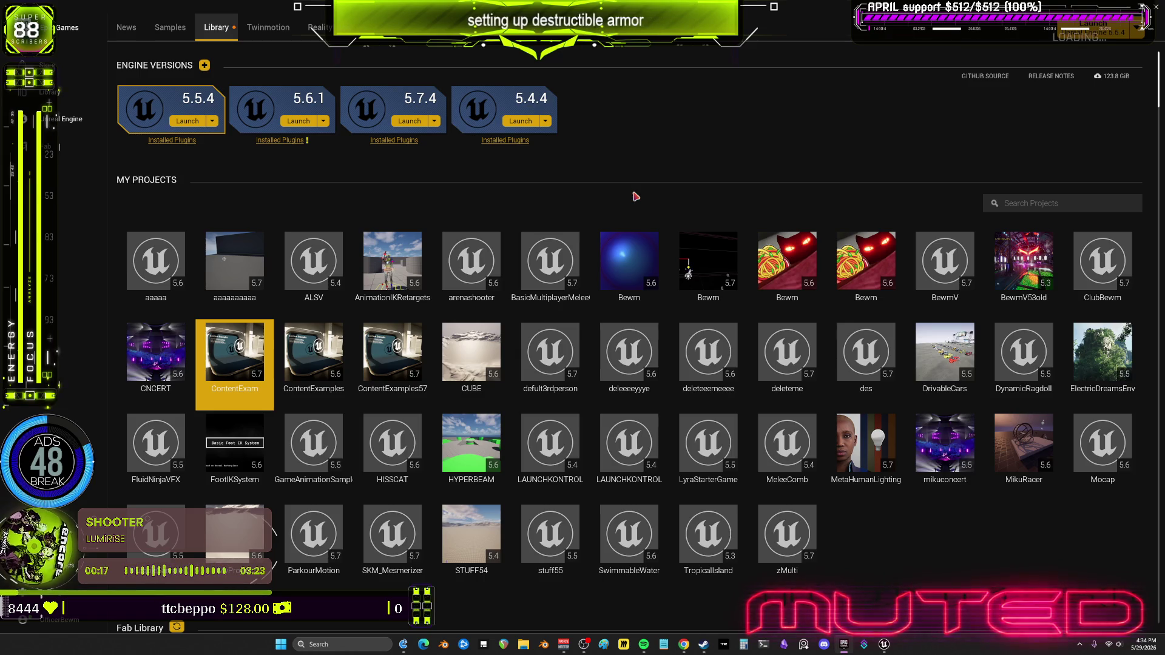
Skip restoring auto-saved packages, bring the ContentExam editor forward and close the floating viewport.
{"action": "left_click", "coordinate": [885, 646]}
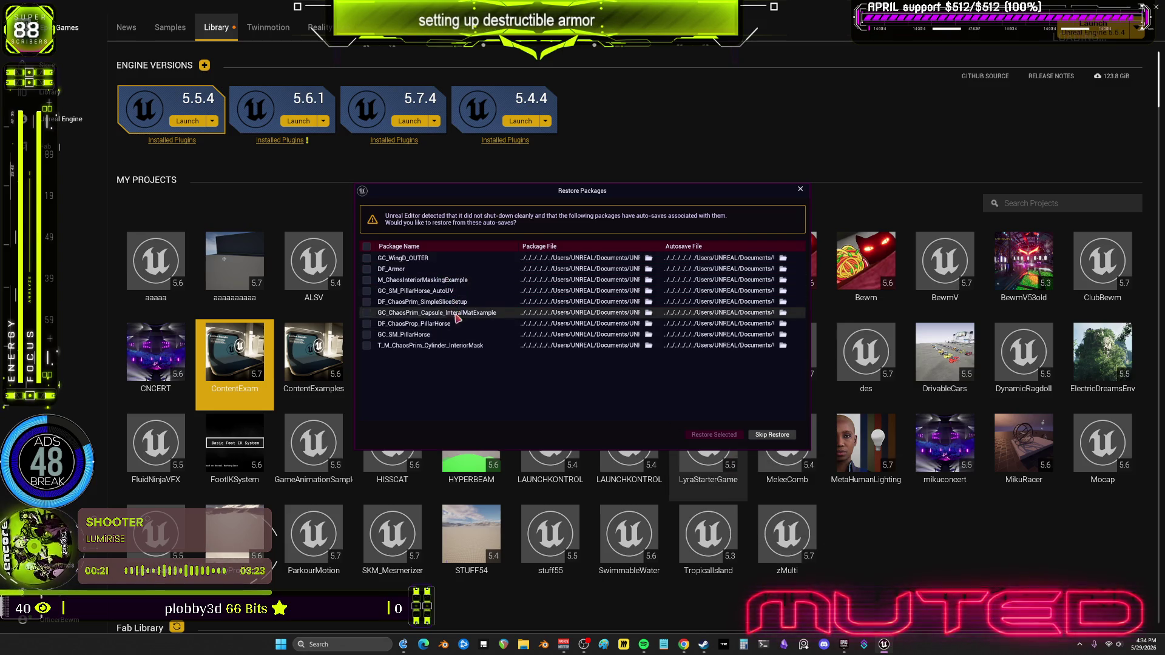
{"action": "left_click", "coordinate": [772, 434]}
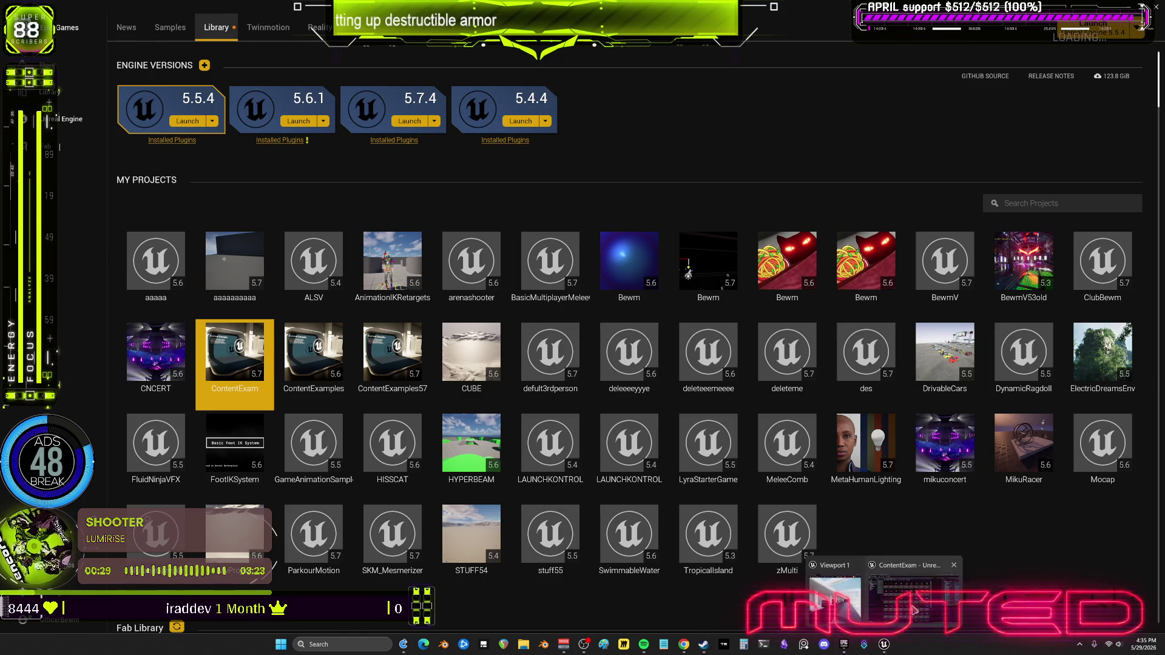
{"action": "left_click", "coordinate": [914, 616]}
{"action": "left_click", "coordinate": [732, 85]}
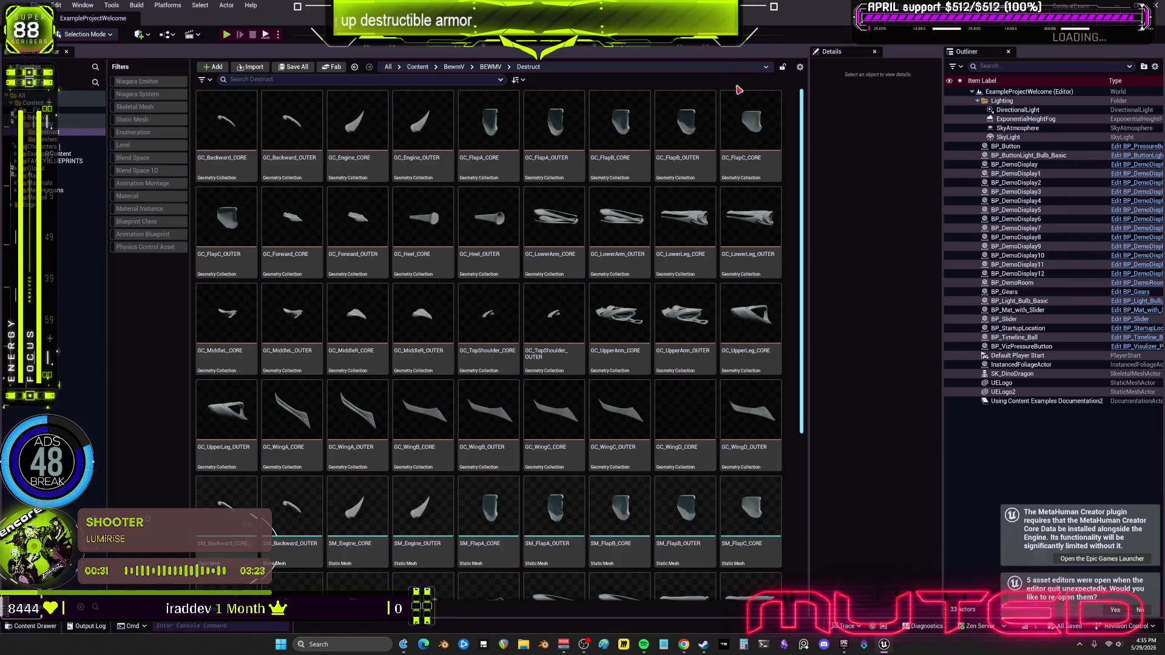
Open GC_WingD_CORE and GC_WingD_OUTER in the asset editor and maximize its window.
{"action": "double_click", "coordinate": [695, 426]}
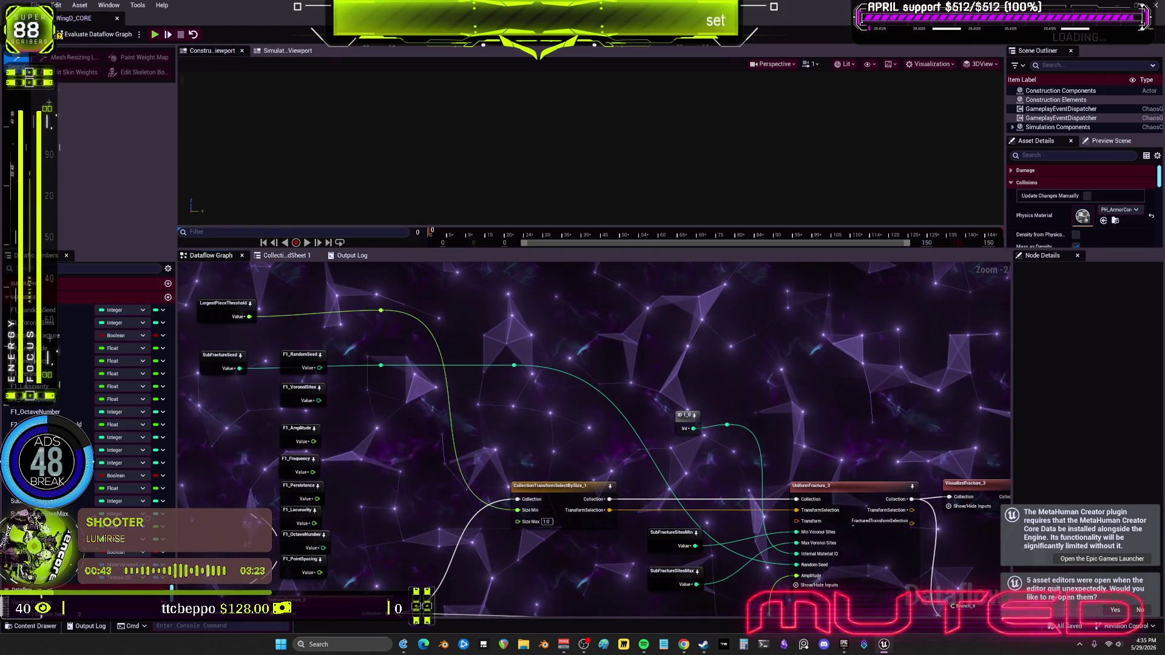
{"action": "key", "text": "alt+Tab"}
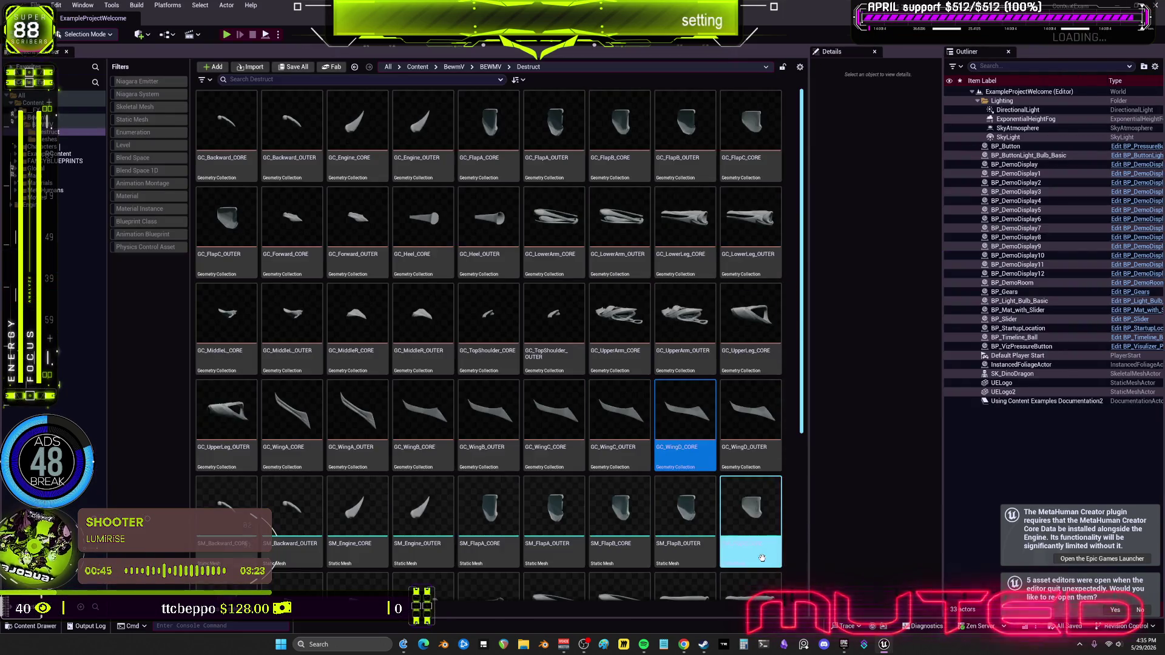
{"action": "double_click", "coordinate": [753, 414]}
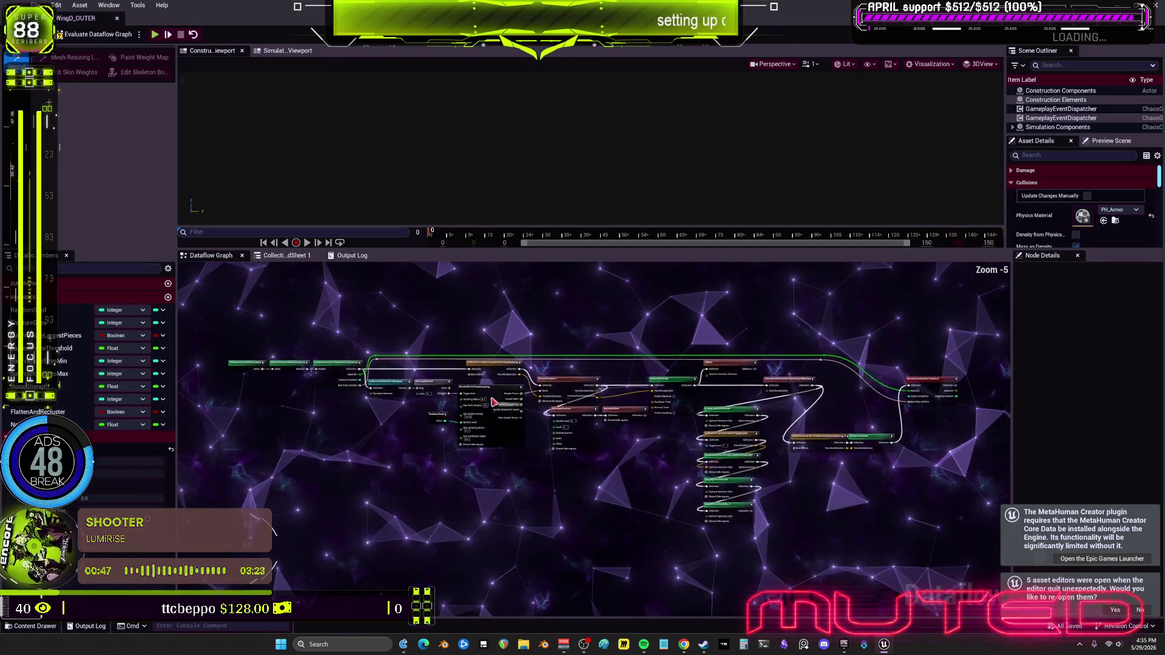
{"action": "scroll", "coordinate": [606, 391], "scroll_direction": "up", "scroll_amount": 4}
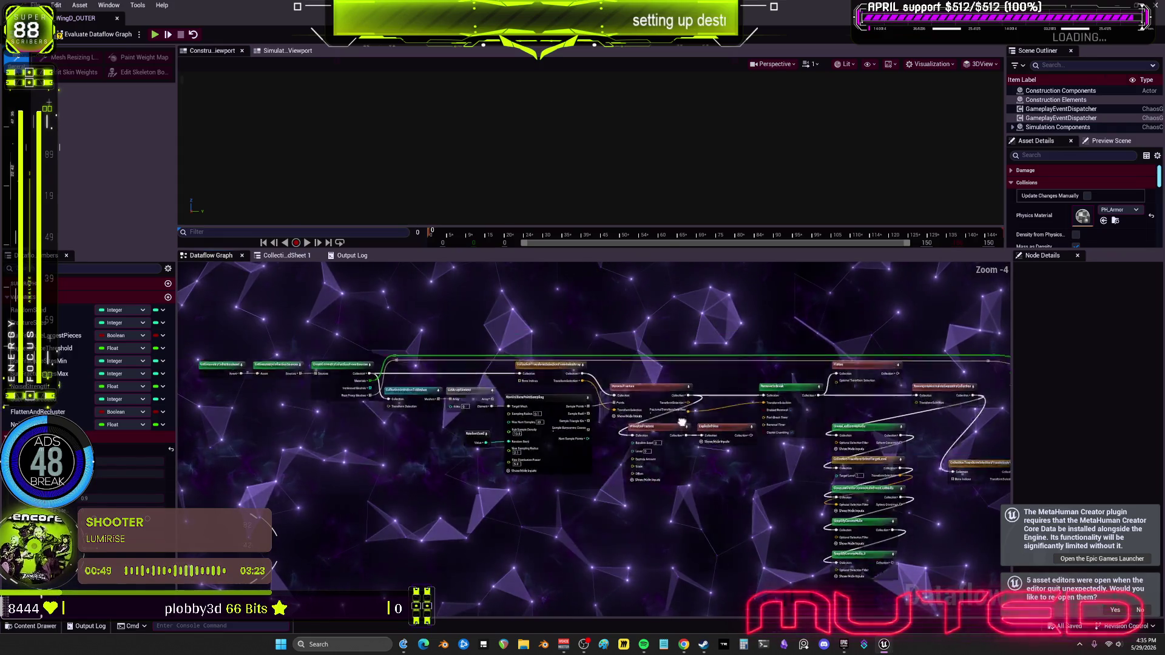
{"action": "left_click_drag", "start_coordinate": [404, 6], "coordinate": [492, 406]}
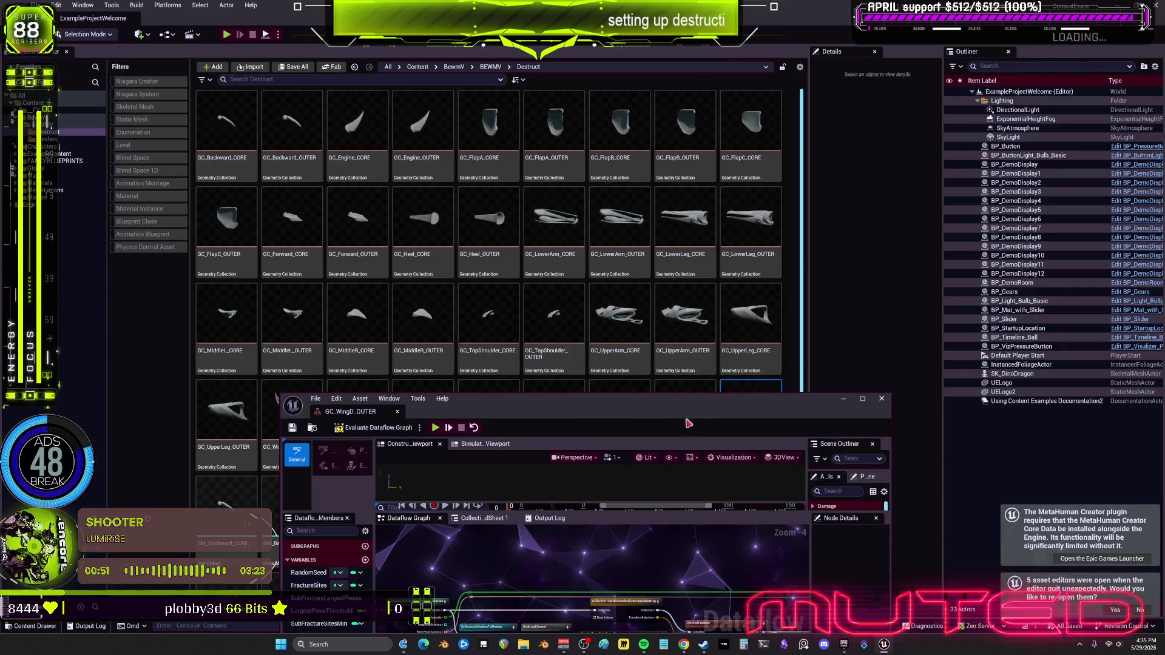
{"action": "left_click_drag", "start_coordinate": [688, 425], "coordinate": [703, 470]}
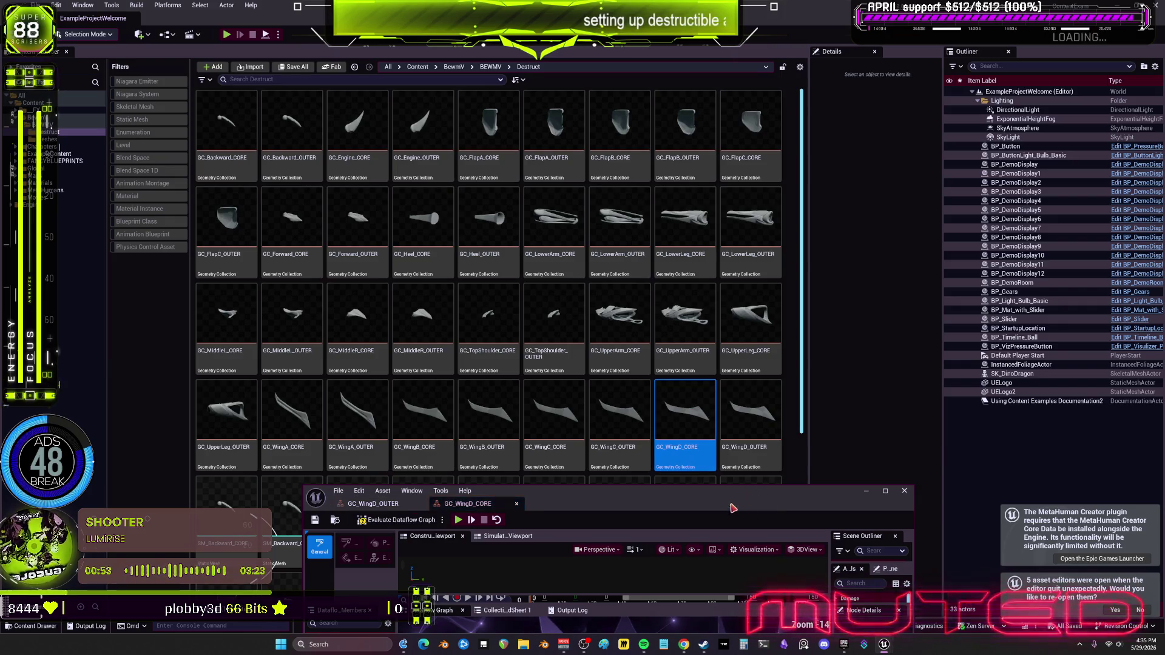
{"action": "double_click", "coordinate": [733, 508]}
Select and copy all nodes and comment boxes in GC_WingD_CORE's Dataflow graph.
{"action": "scroll", "coordinate": [711, 477], "scroll_direction": "up", "scroll_amount": 10}
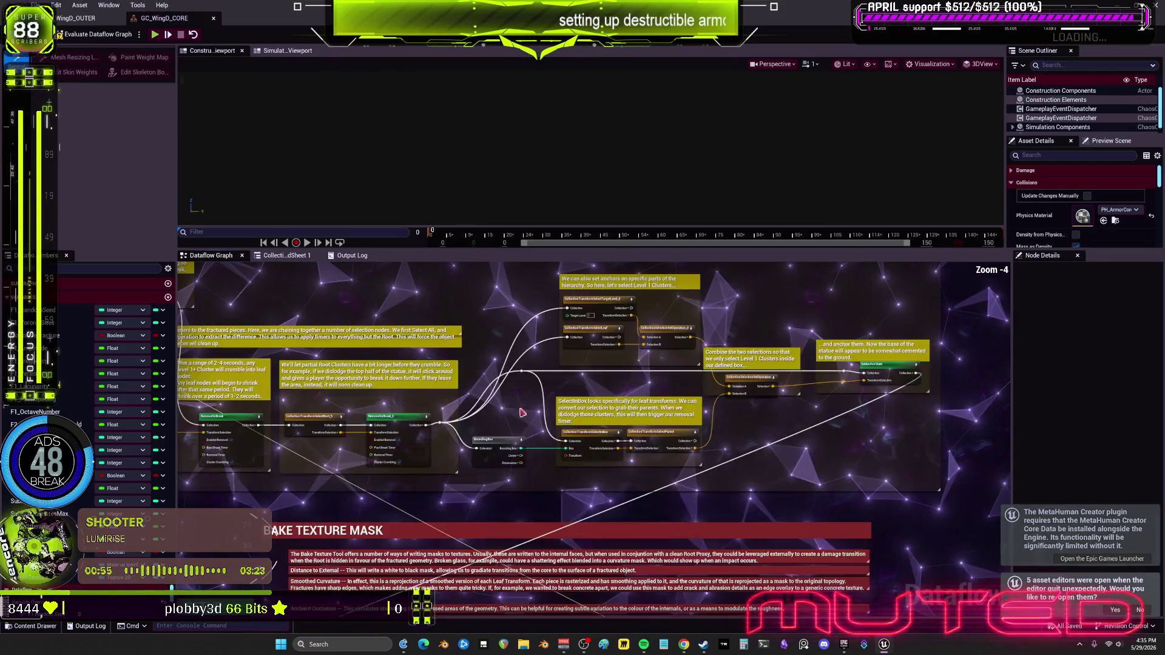
{"action": "left_click_drag", "start_coordinate": [440, 388], "coordinate": [584, 563]}
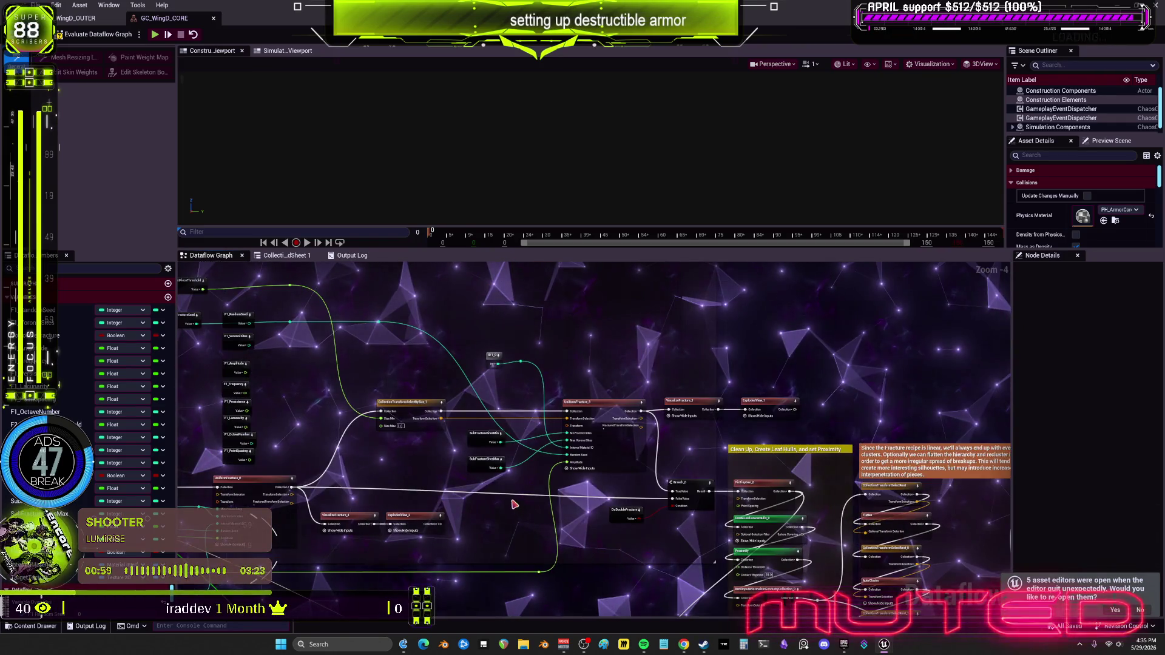
{"action": "scroll", "coordinate": [546, 404], "scroll_direction": "up", "scroll_amount": 5}
{"action": "left_click_drag", "start_coordinate": [589, 397], "coordinate": [560, 407]}
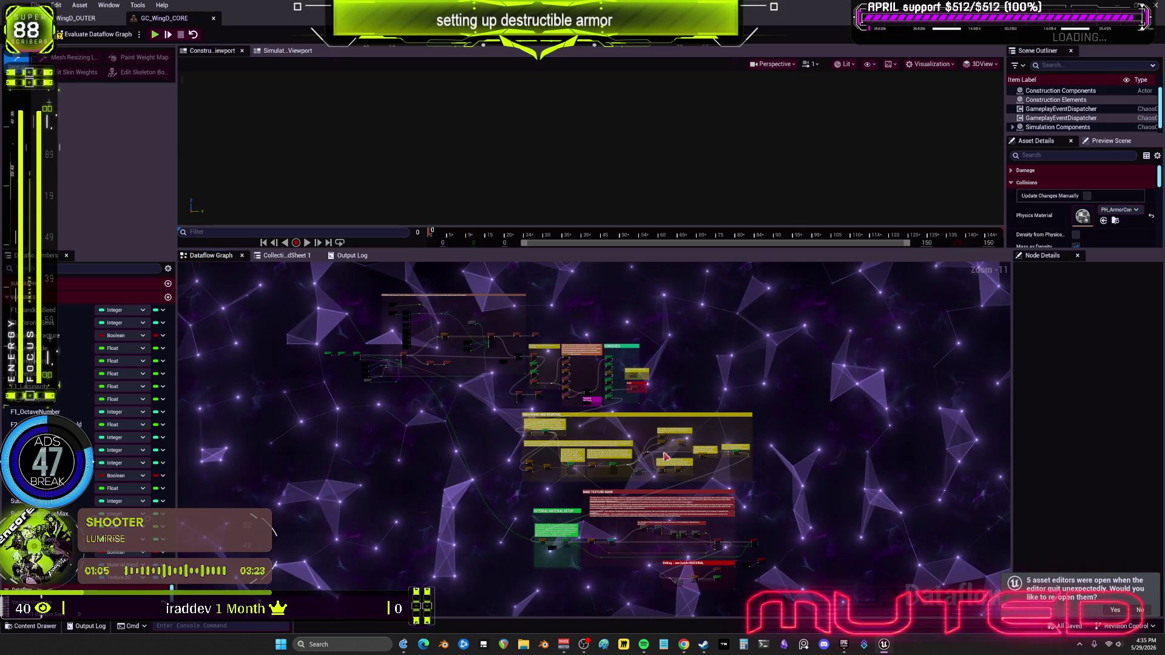
{"action": "left_click_drag", "start_coordinate": [764, 574], "coordinate": [387, 321]}
{"action": "left_click_drag", "start_coordinate": [481, 370], "coordinate": [481, 378]}
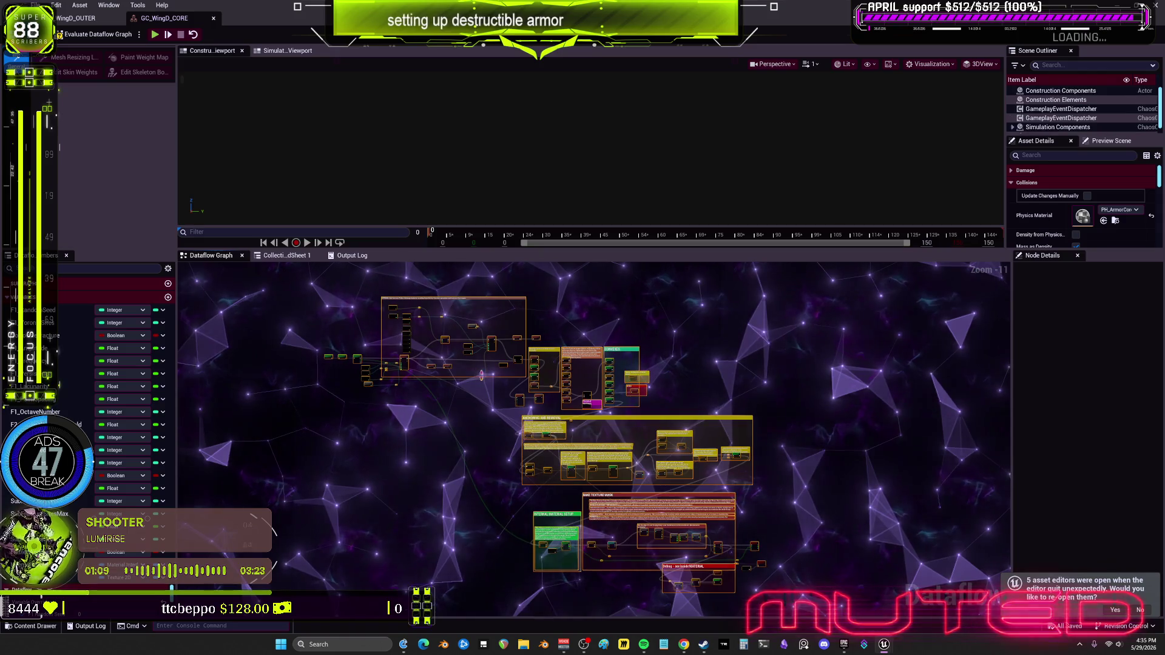
{"action": "key", "text": "ctrl+c"}
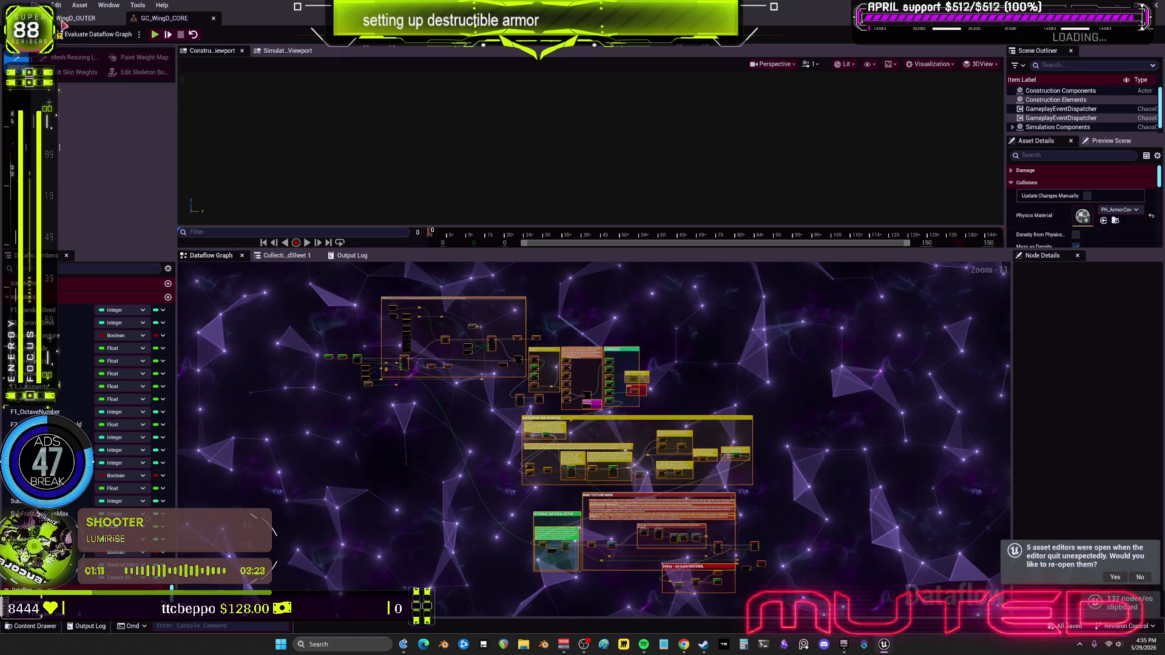
Paste the copied nodes into GC_WingD_OUTER's graph and center them.
{"action": "left_click", "coordinate": [76, 18]}
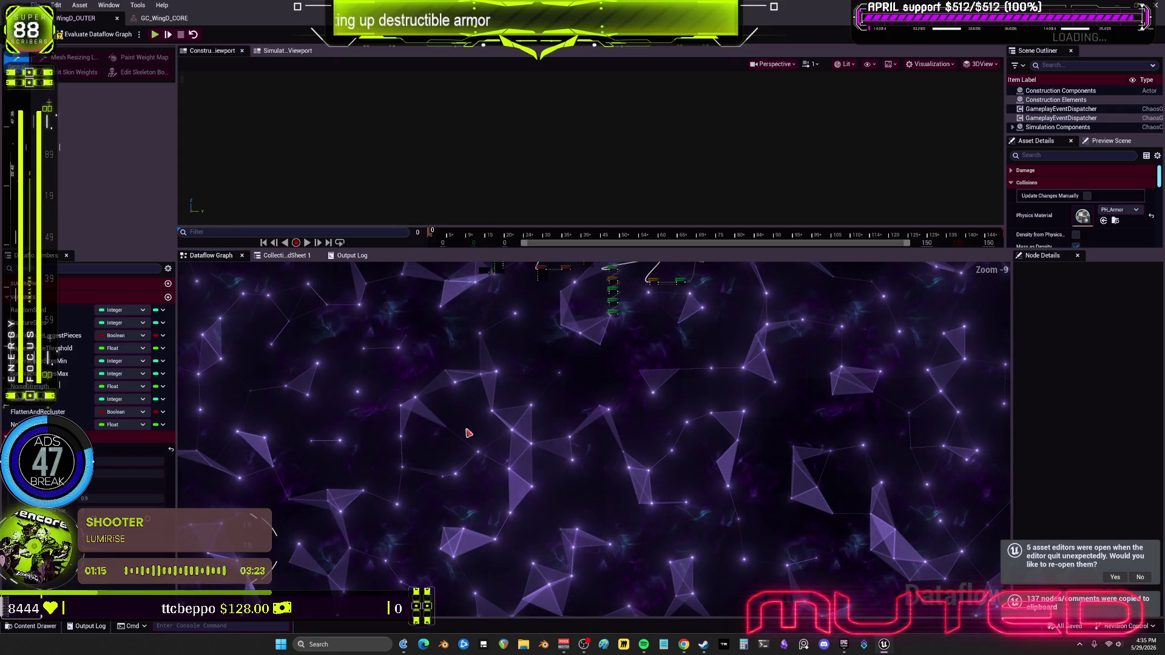
{"action": "key", "text": "ctrl+v"}
{"action": "mouse_move", "coordinate": [605, 508]}
{"action": "left_mouse_down"}
{"action": "mouse_move", "coordinate": [516, 370]}
{"action": "mouse_move", "coordinate": [565, 298]}
{"action": "left_mouse_up"}
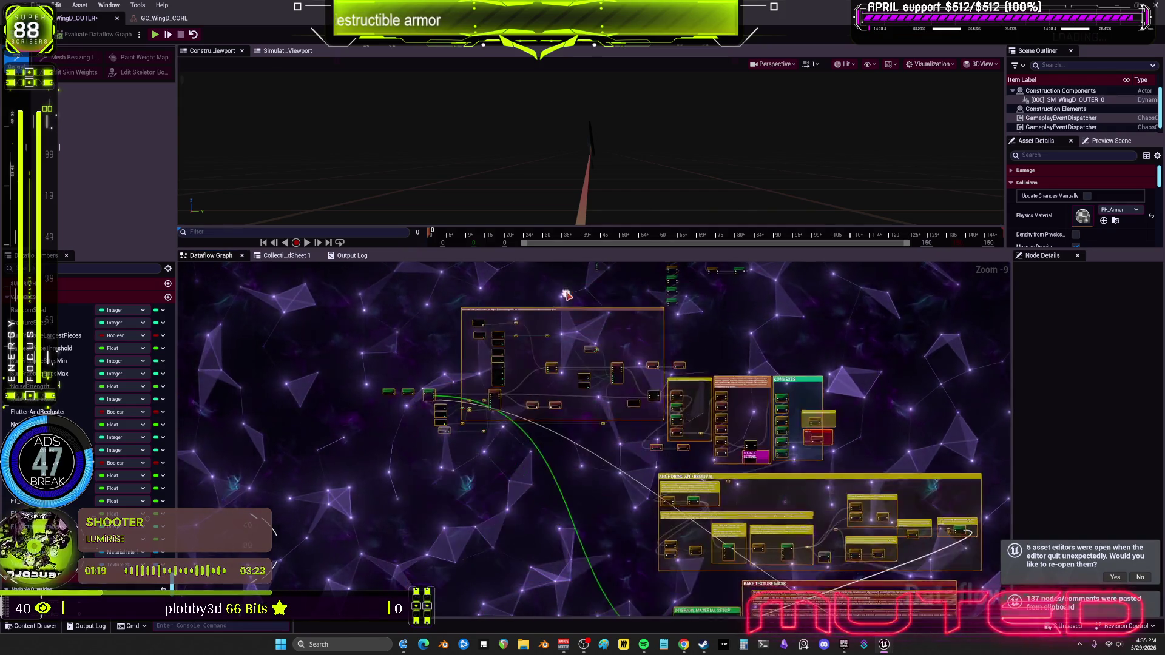
{"action": "scroll", "coordinate": [713, 530], "scroll_direction": "up", "scroll_amount": 8}
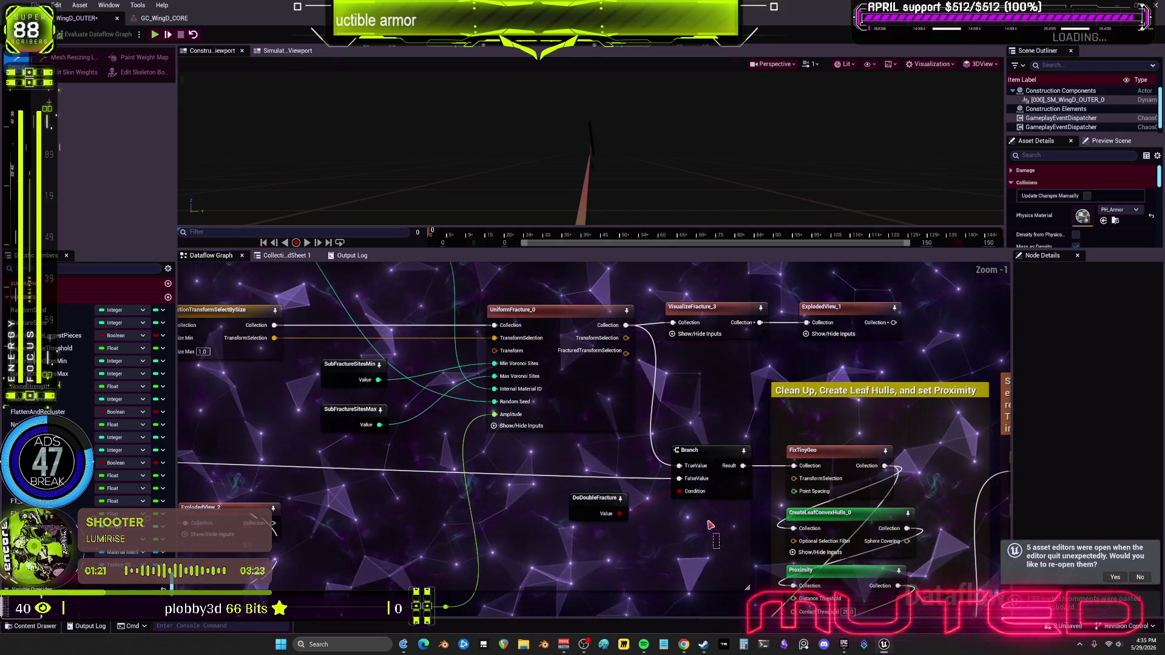
Delete the RemoveOnBreak node from the pasted fracture graph.
{"action": "left_click", "coordinate": [698, 452]}
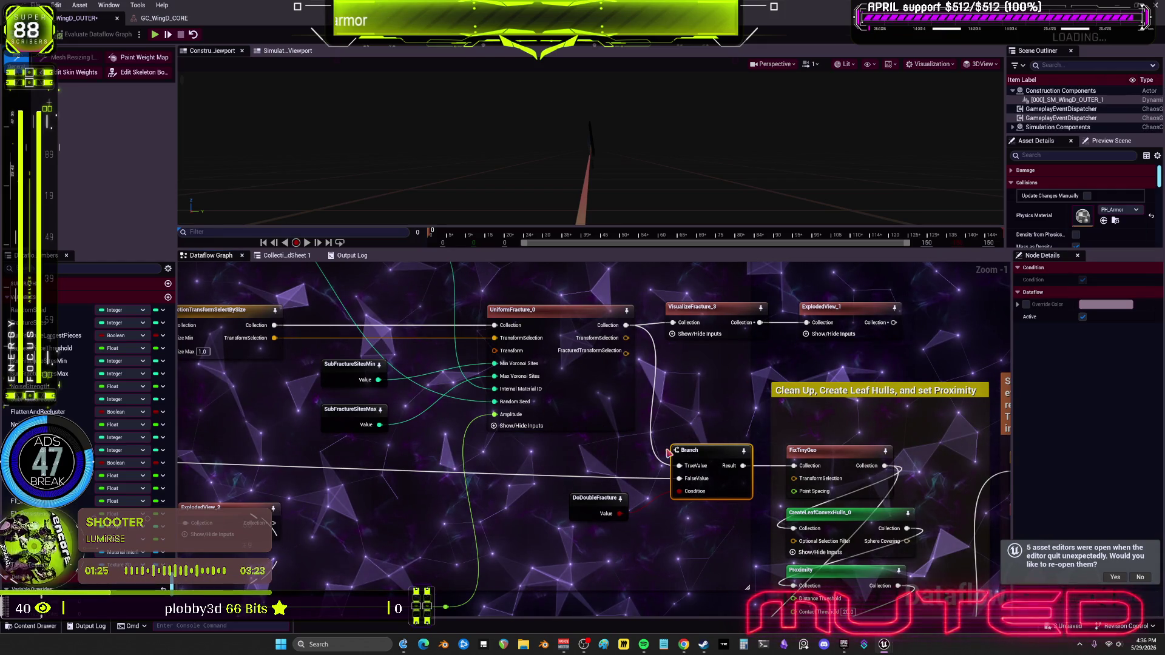
{"action": "left_click", "coordinate": [716, 534]}
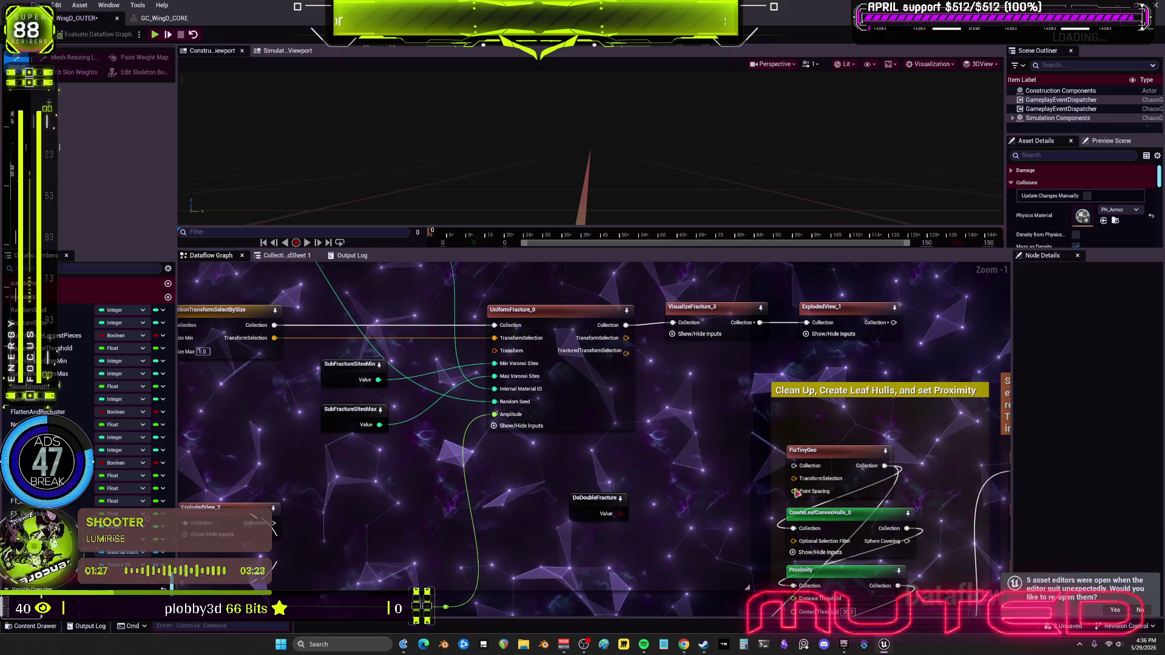
{"action": "scroll", "coordinate": [712, 478], "scroll_direction": "down", "scroll_amount": 5}
{"action": "mouse_move", "coordinate": [712, 478]}
{"action": "left_mouse_down"}
{"action": "mouse_move", "coordinate": [674, 424]}
{"action": "mouse_move", "coordinate": [636, 533]}
{"action": "left_mouse_up"}
{"action": "scroll", "coordinate": [642, 546], "scroll_direction": "up", "scroll_amount": 4}
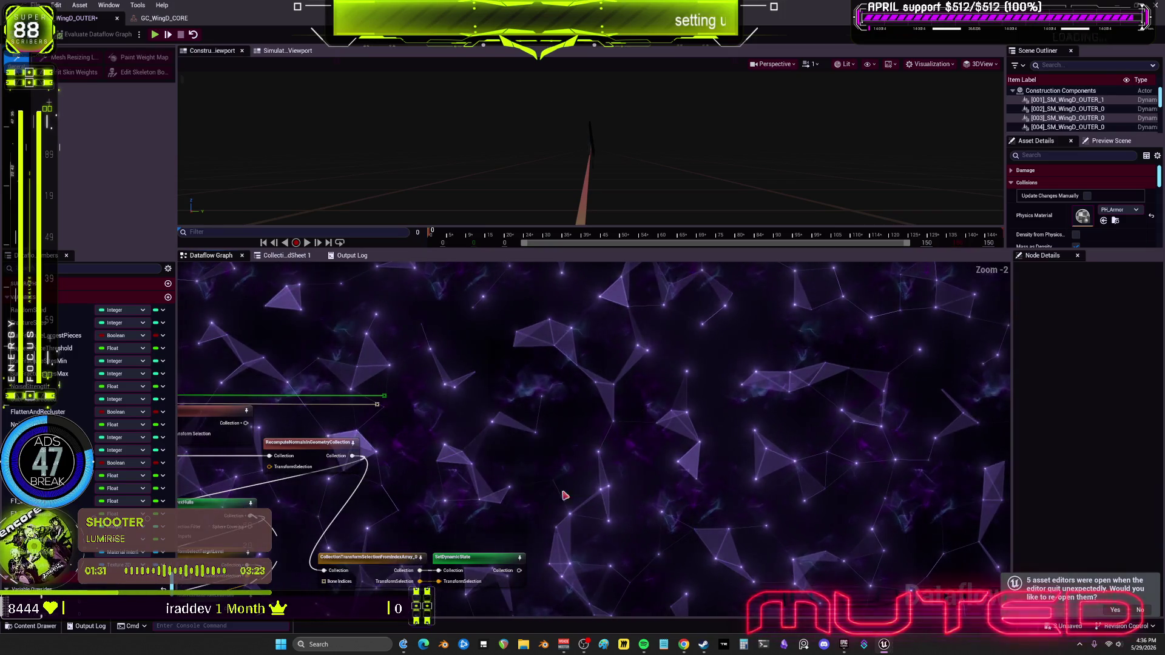
{"action": "left_click_drag", "start_coordinate": [456, 499], "coordinate": [677, 532]}
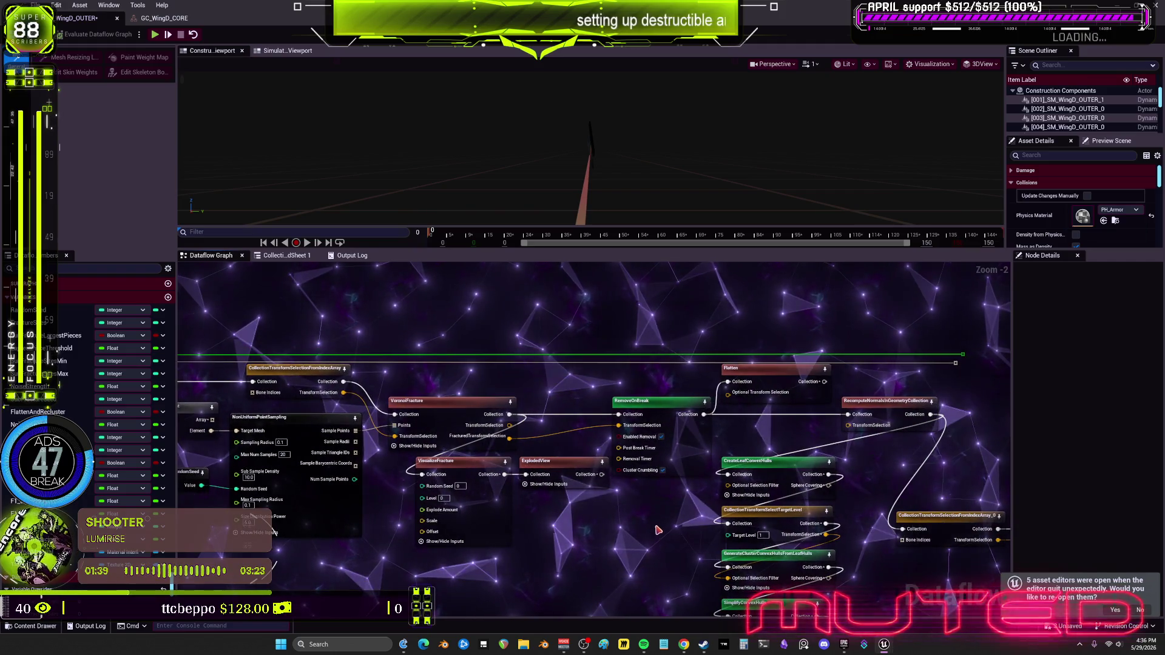
{"action": "left_click", "coordinate": [655, 401]}
{"action": "key", "text": "Delete"}
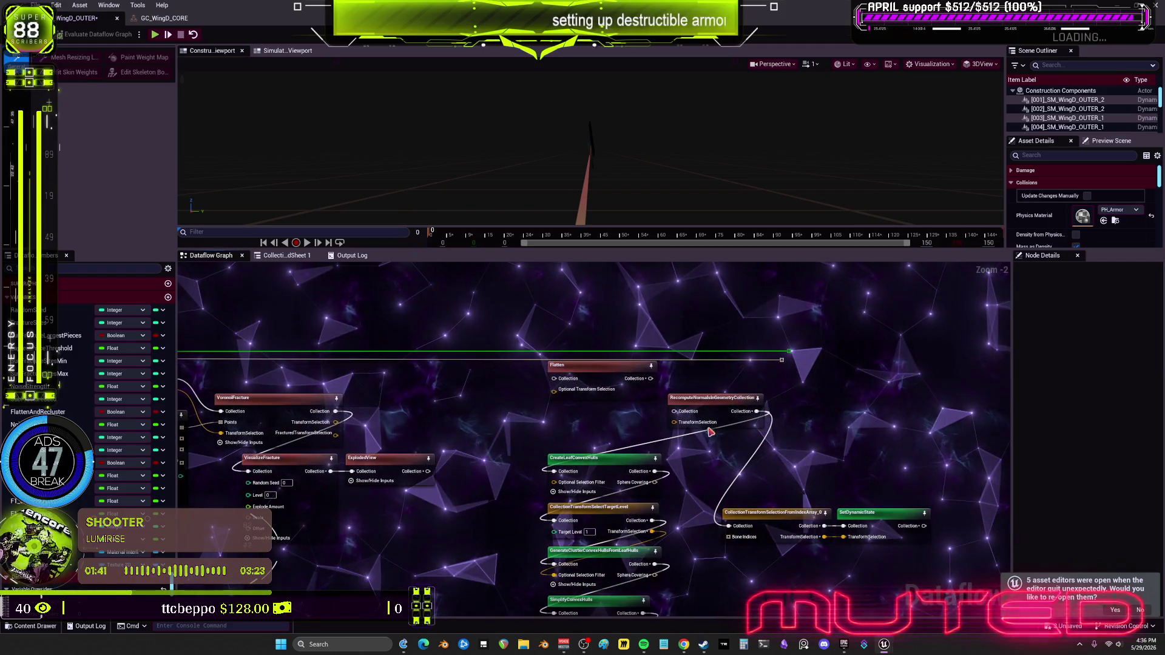
{"action": "scroll", "coordinate": [695, 431], "scroll_direction": "down", "scroll_amount": 2}
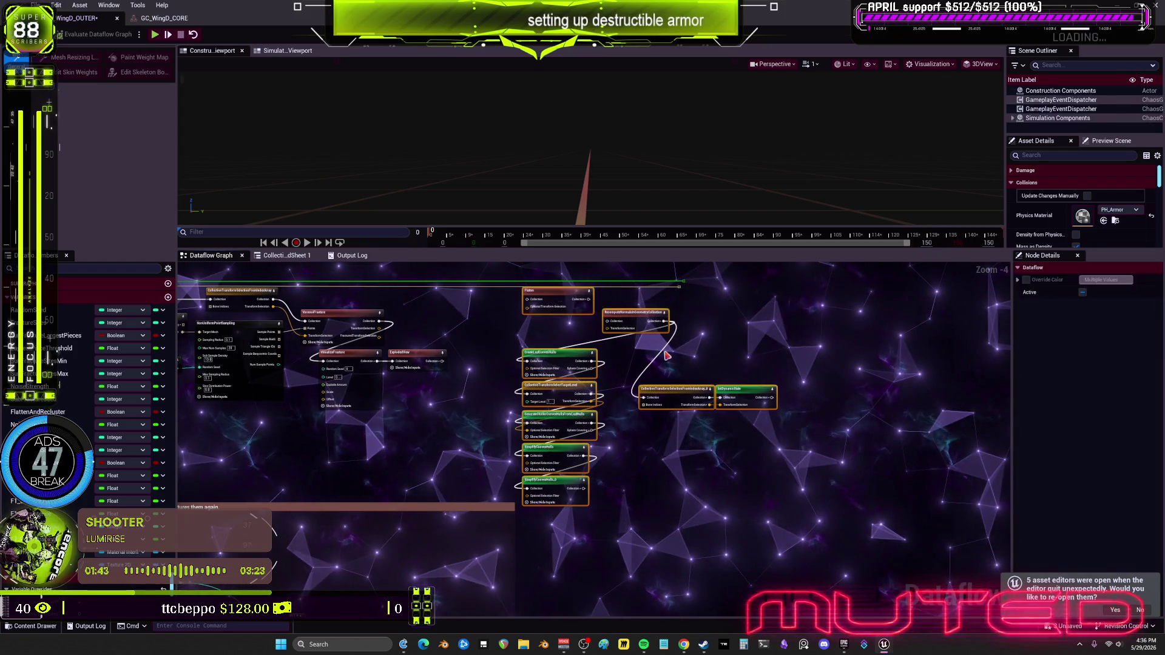
{"action": "scroll", "coordinate": [552, 340], "scroll_direction": "down", "scroll_amount": 2}
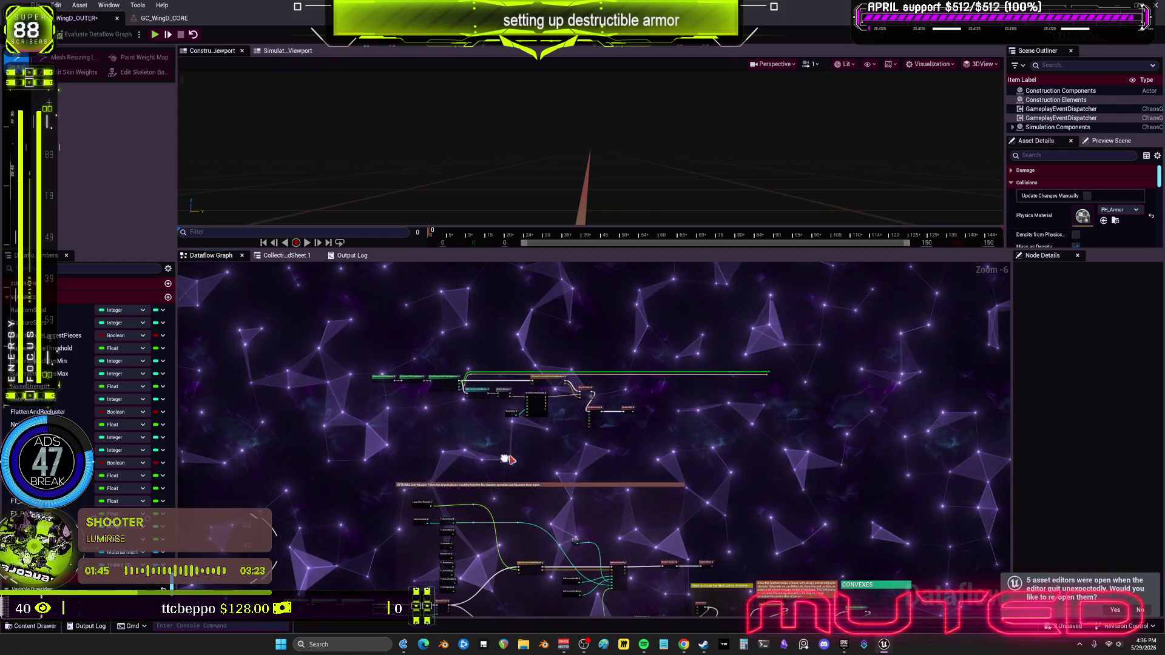
Pan through the fracture graph and check the LargestPieceThreshold node's value.
{"action": "mouse_move", "coordinate": [670, 457]}
{"action": "left_mouse_down"}
{"action": "mouse_move", "coordinate": [485, 370]}
{"action": "mouse_move", "coordinate": [309, 346]}
{"action": "left_mouse_up"}
{"action": "left_click_drag", "start_coordinate": [399, 417], "coordinate": [500, 353]}
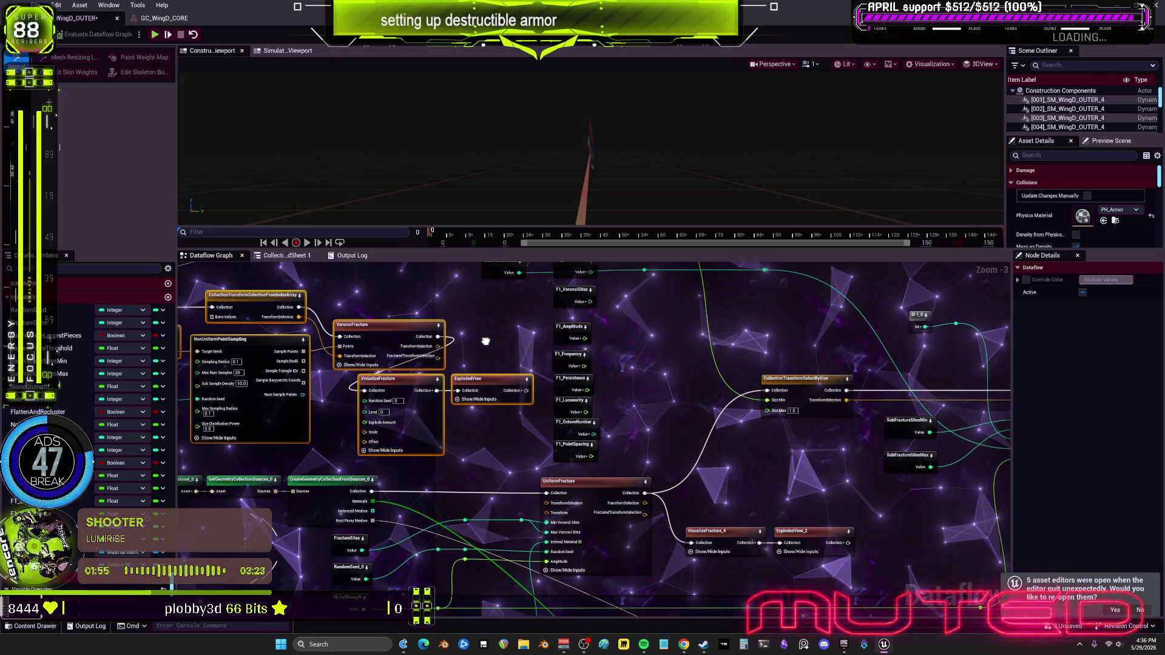
{"action": "left_click_drag", "start_coordinate": [485, 341], "coordinate": [564, 397]}
{"action": "left_click_drag", "start_coordinate": [754, 398], "coordinate": [917, 400]}
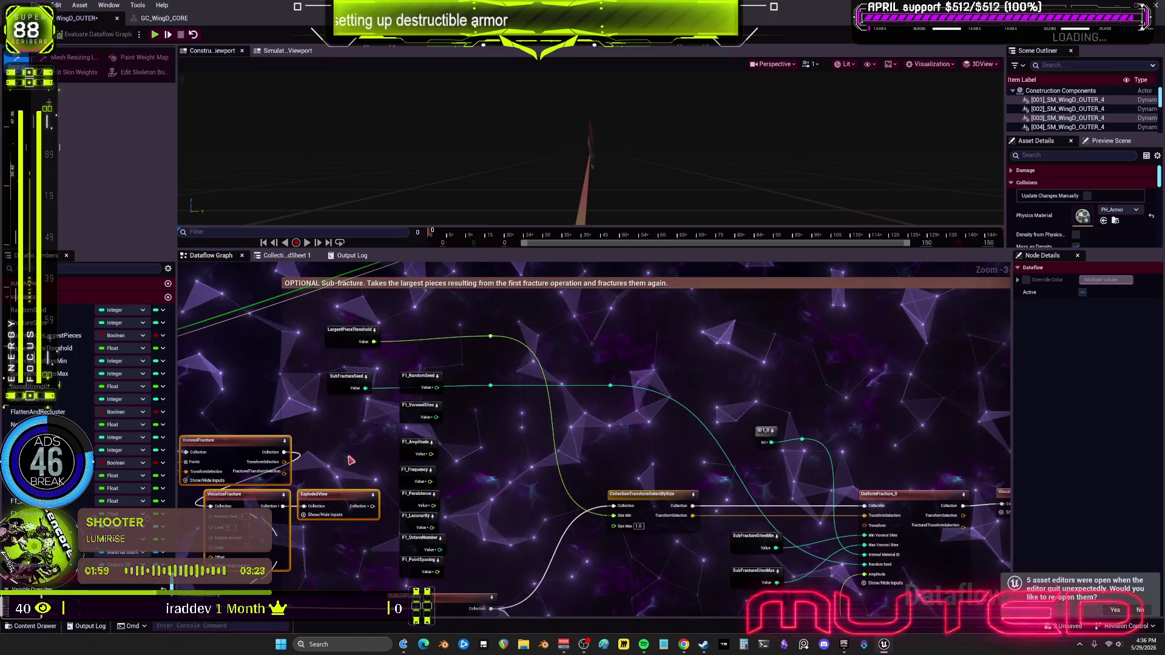
{"action": "left_click_drag", "start_coordinate": [415, 347], "coordinate": [415, 347]}
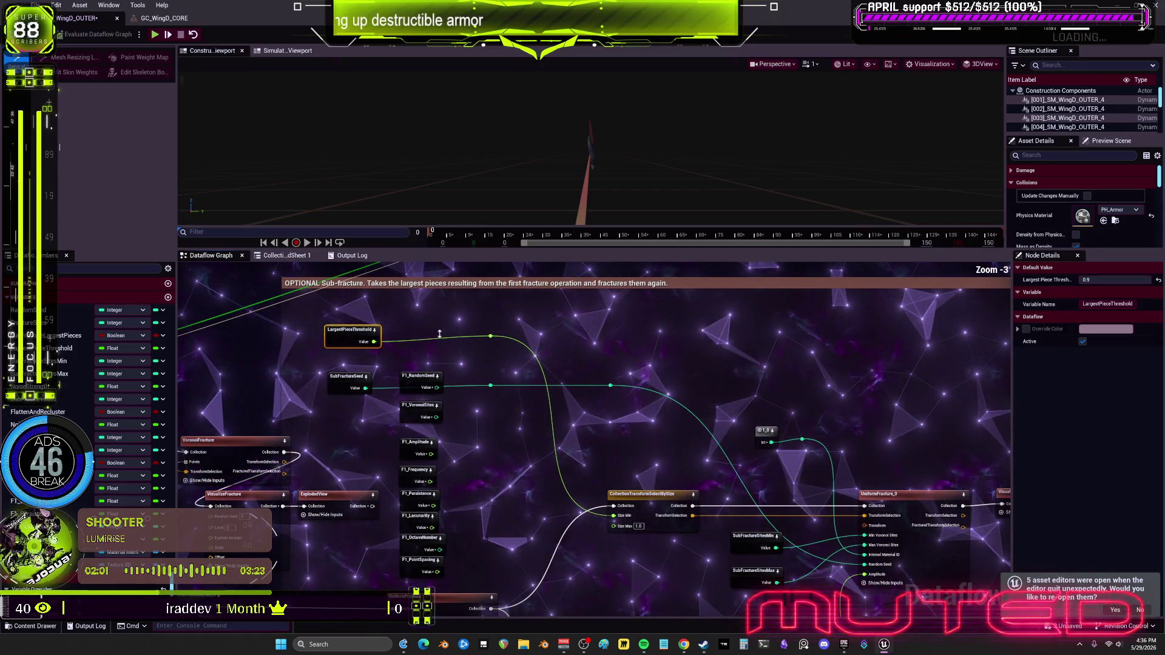
{"action": "mouse_move", "coordinate": [849, 485]}
{"action": "left_mouse_down"}
{"action": "mouse_move", "coordinate": [627, 467]}
{"action": "mouse_move", "coordinate": [496, 435]}
{"action": "left_mouse_up"}
{"action": "left_click_drag", "start_coordinate": [809, 465], "coordinate": [851, 401]}
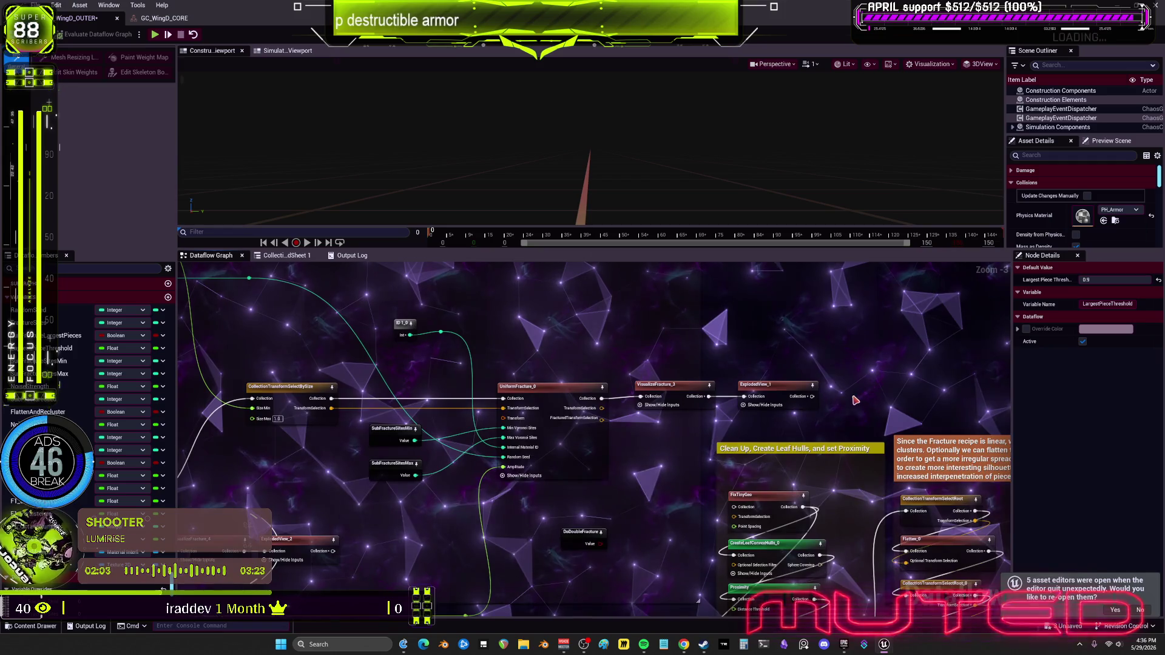
{"action": "left_click_drag", "start_coordinate": [706, 455], "coordinate": [696, 408]}
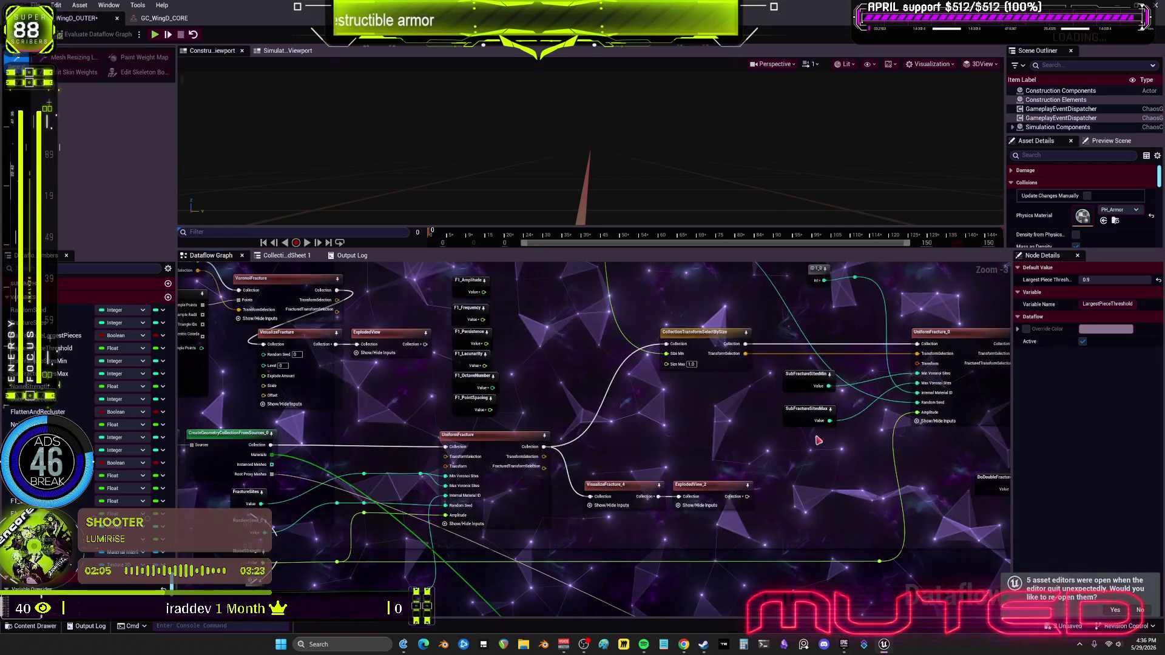
{"action": "left_click", "coordinate": [830, 441]}
{"action": "left_click_drag", "start_coordinate": [831, 441], "coordinate": [898, 417]}
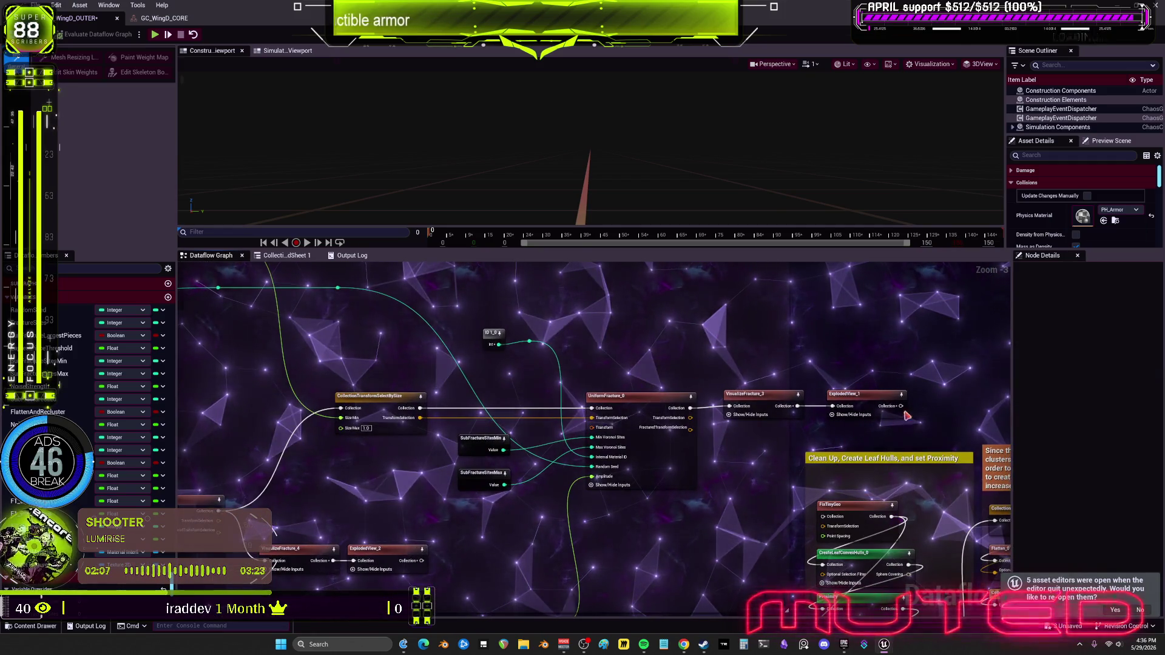
Delete the UniformFracture node from the Clean Up section.
{"action": "left_click", "coordinate": [643, 449]}
{"action": "left_click_drag", "start_coordinate": [502, 568], "coordinate": [535, 556]}
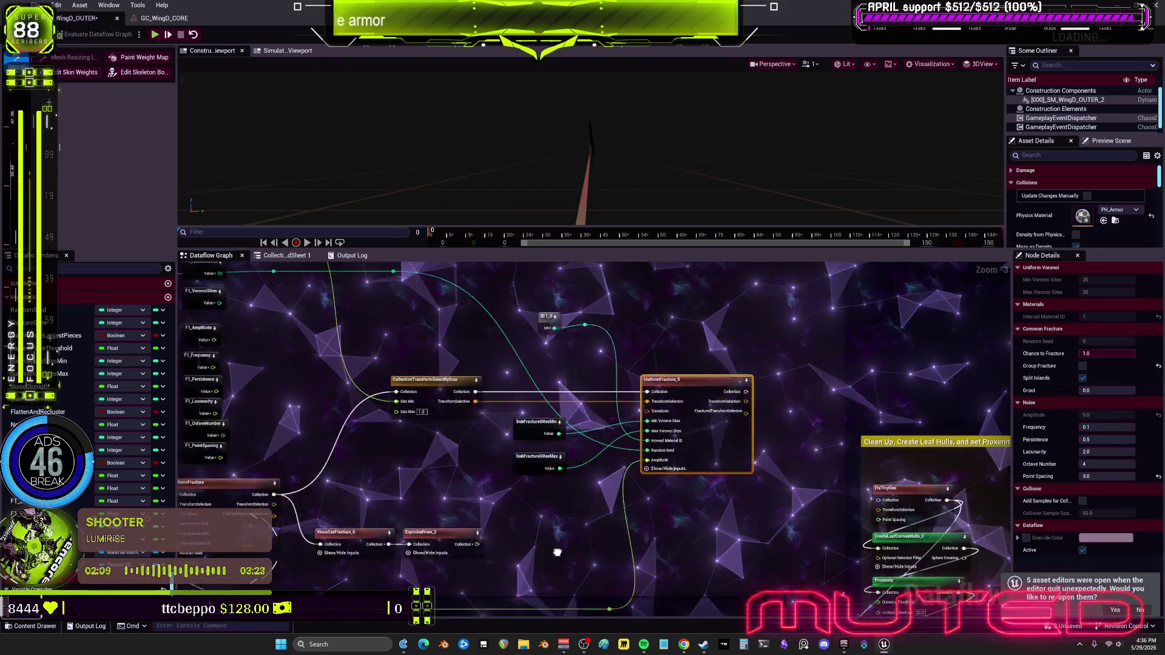
{"action": "left_click", "coordinate": [536, 556]}
{"action": "left_click_drag", "start_coordinate": [231, 567], "coordinate": [557, 528]}
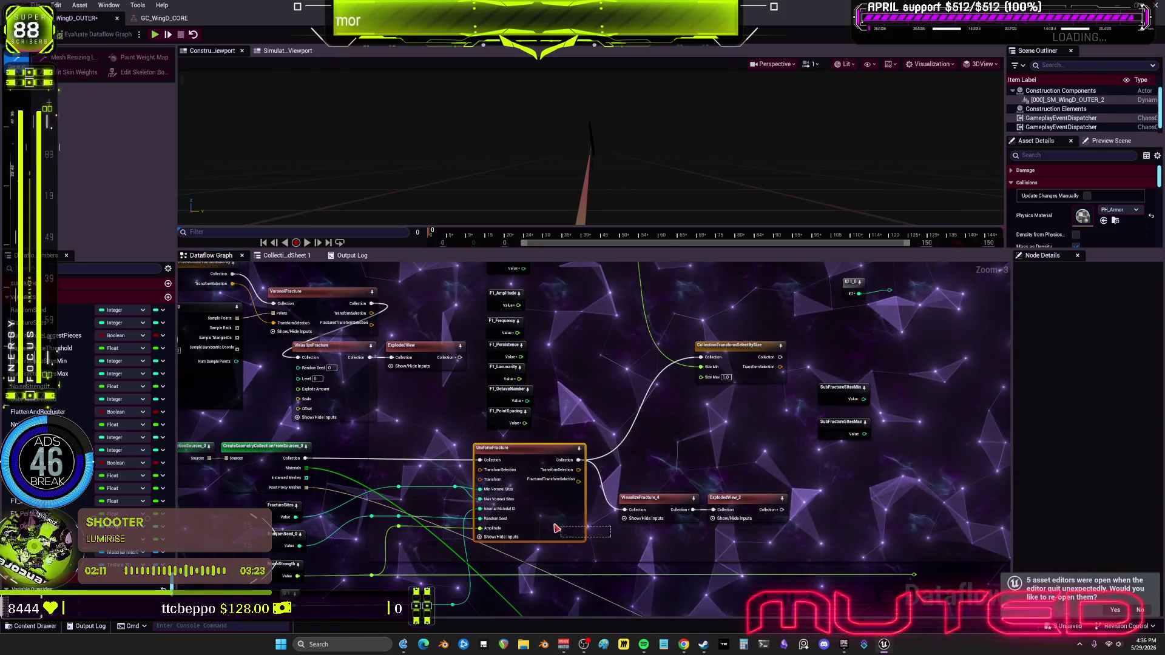
{"action": "key", "text": "Delete"}
Wire a collection into FixTinyGeo's Collection input and survey the Bake Texture Mask nodes.
{"action": "mouse_move", "coordinate": [372, 303]}
{"action": "left_mouse_down"}
{"action": "mouse_move", "coordinate": [606, 364]}
{"action": "mouse_move", "coordinate": [995, 413]}
{"action": "mouse_move", "coordinate": [631, 413]}
{"action": "mouse_move", "coordinate": [702, 470]}
{"action": "left_mouse_up"}
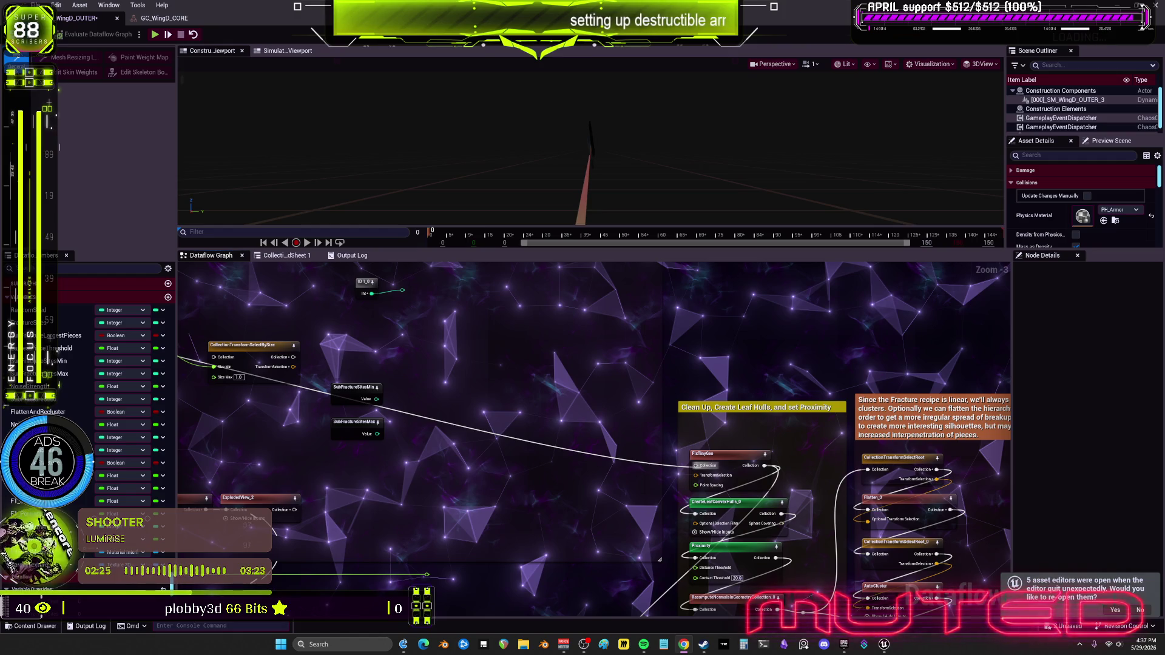
{"action": "left_click_drag", "start_coordinate": [455, 483], "coordinate": [618, 357]}
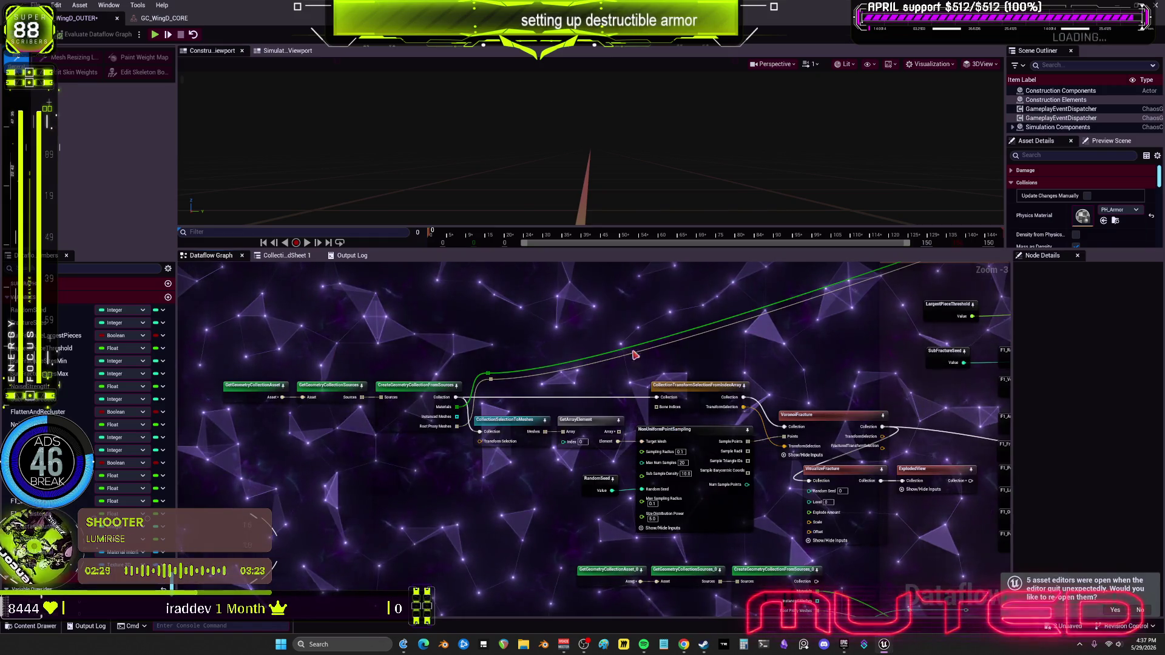
{"action": "scroll", "coordinate": [734, 384], "scroll_direction": "down", "scroll_amount": 4}
{"action": "mouse_move", "coordinate": [734, 385]}
{"action": "left_mouse_down"}
{"action": "mouse_move", "coordinate": [534, 417]}
{"action": "mouse_move", "coordinate": [491, 312]}
{"action": "left_mouse_up"}
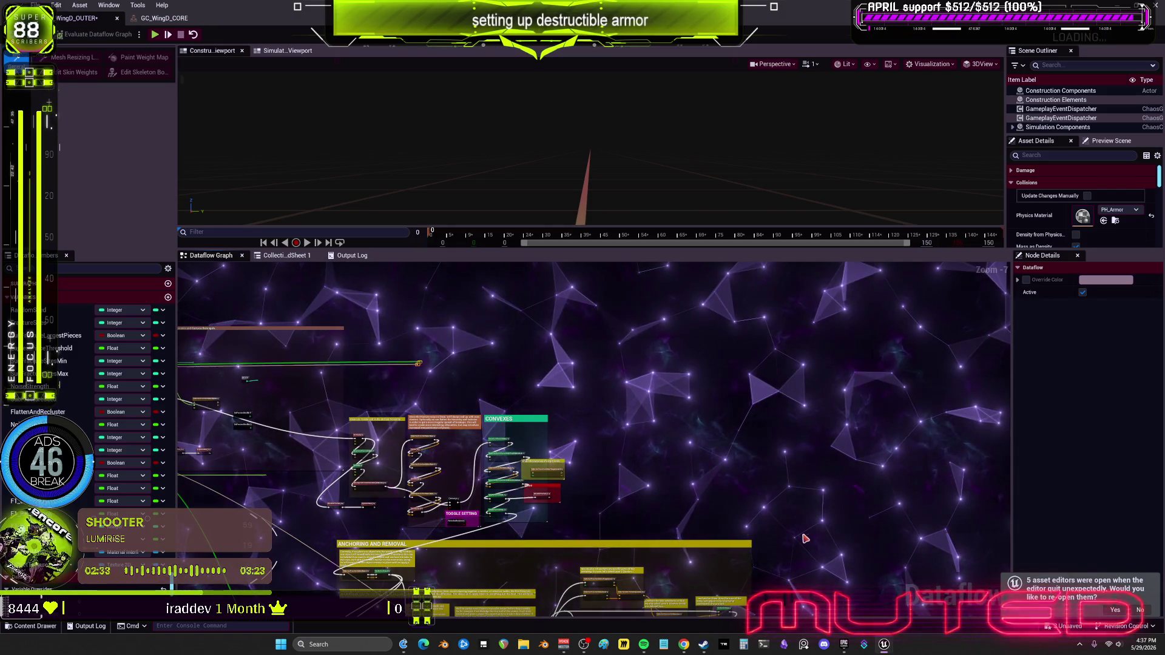
{"action": "left_click_drag", "start_coordinate": [788, 555], "coordinate": [645, 346]}
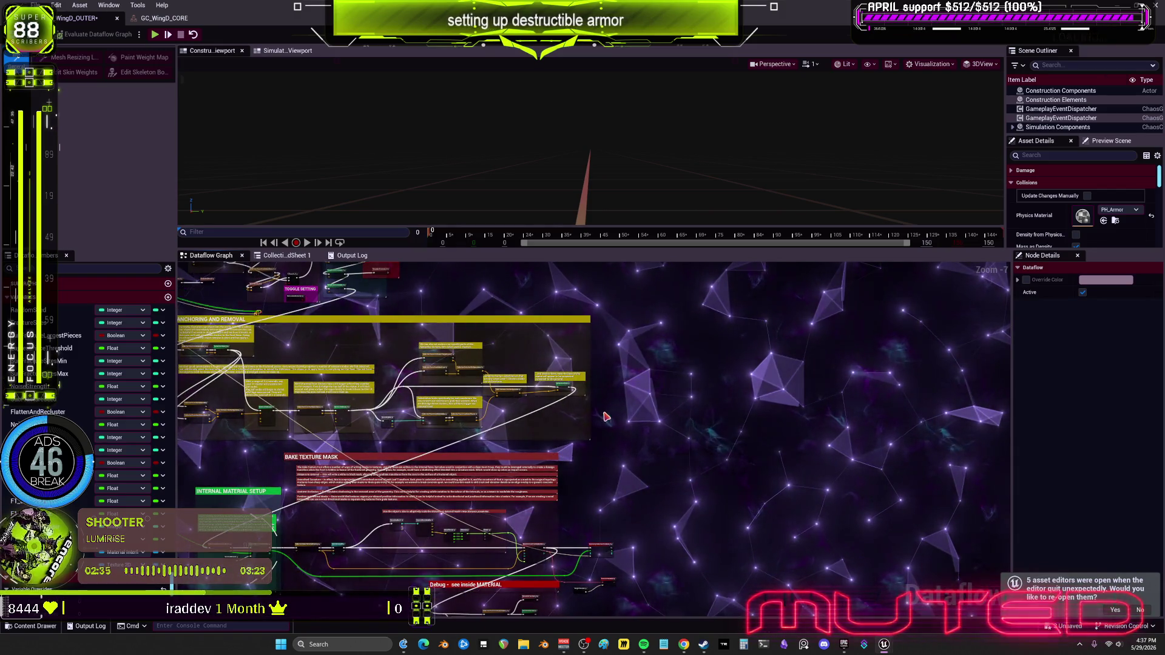
{"action": "left_click_drag", "start_coordinate": [666, 586], "coordinate": [670, 451]}
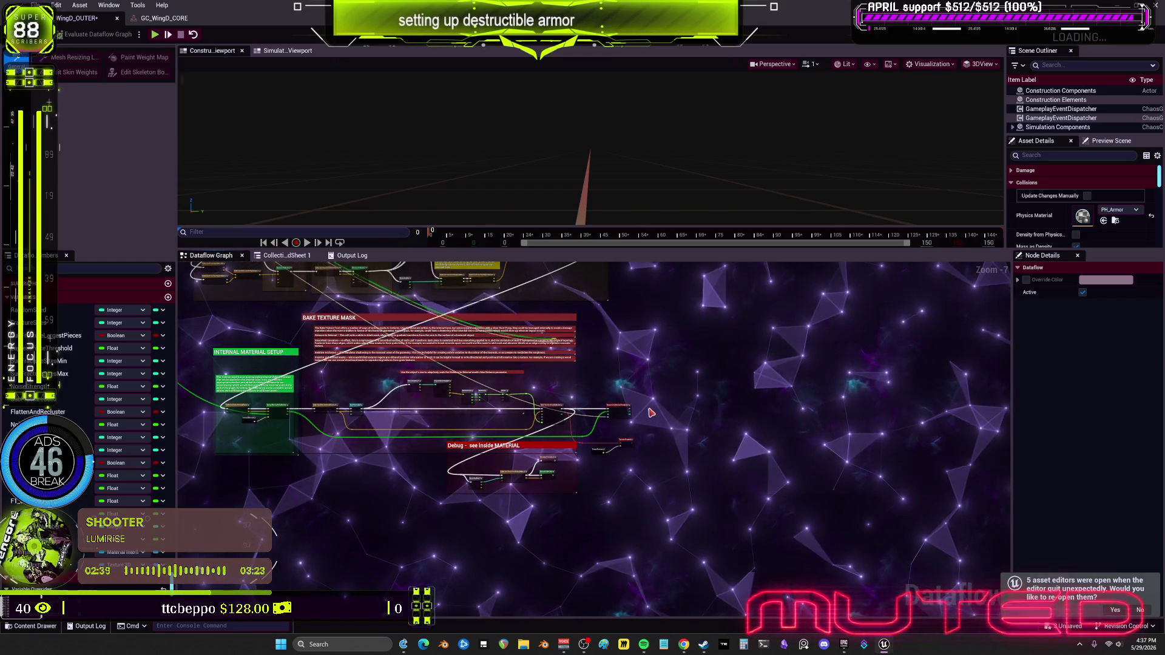
Undo to restore the deleted reroute node and slide it left along the green wire.
{"action": "scroll", "coordinate": [635, 387], "scroll_direction": "up", "scroll_amount": 4}
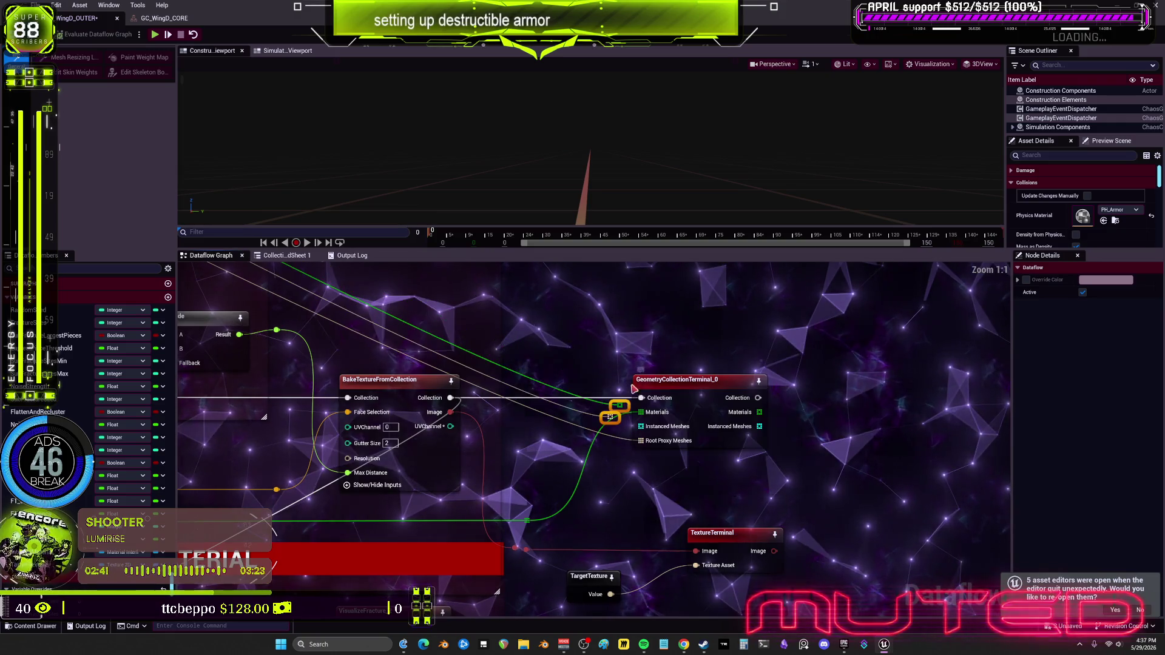
{"action": "left_click", "coordinate": [639, 471]}
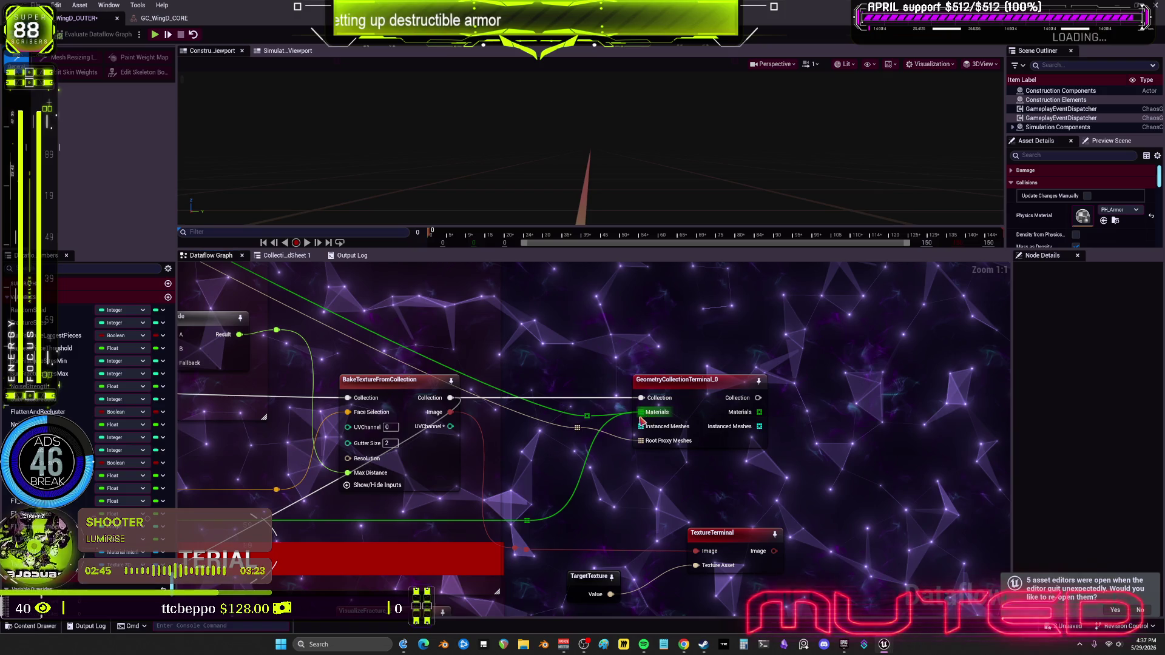
{"action": "scroll", "coordinate": [619, 443], "scroll_direction": "down", "scroll_amount": 5}
{"action": "left_click_drag", "start_coordinate": [556, 473], "coordinate": [507, 466]}
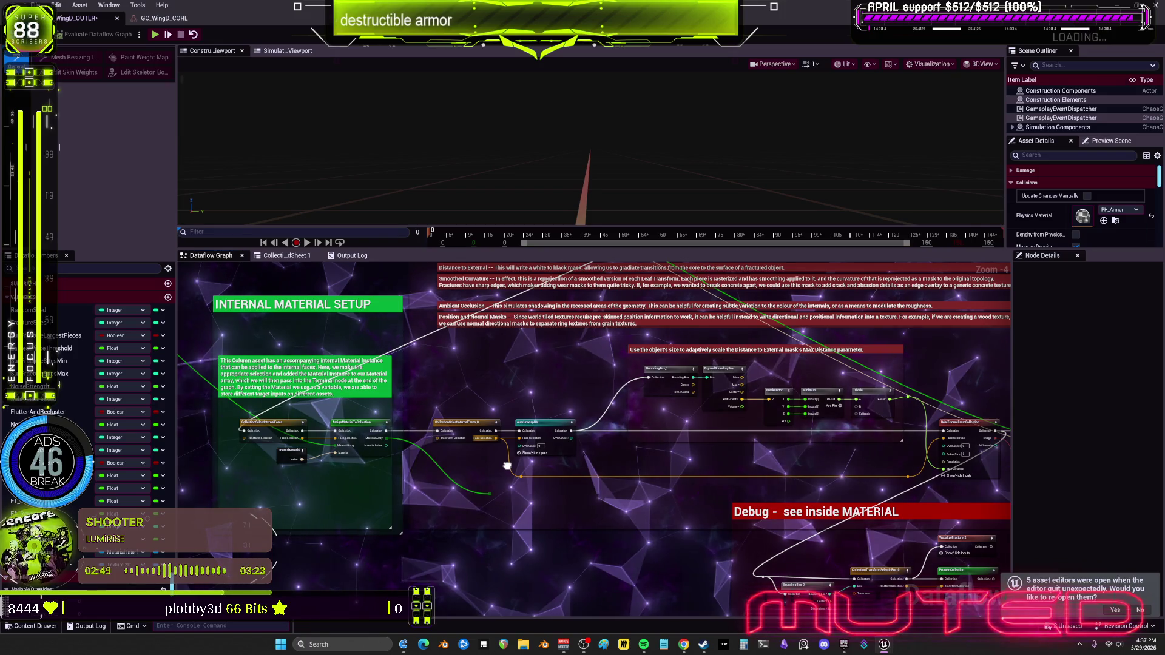
{"action": "left_click_drag", "start_coordinate": [688, 486], "coordinate": [344, 483]}
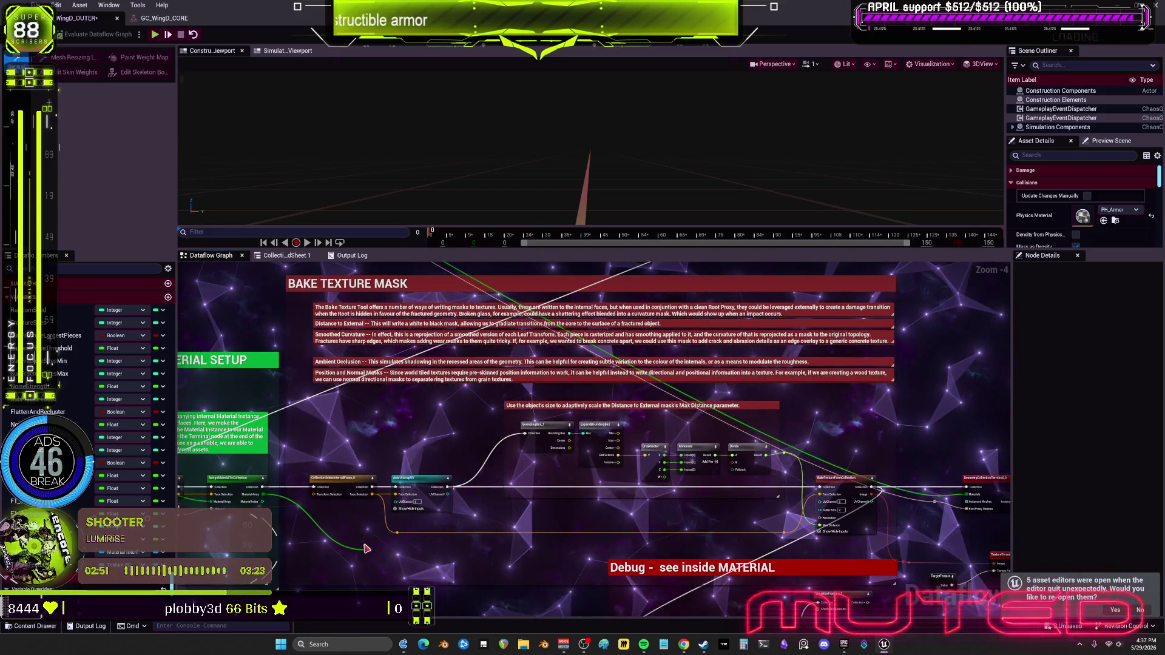
{"action": "key", "text": "ctrl+z"}
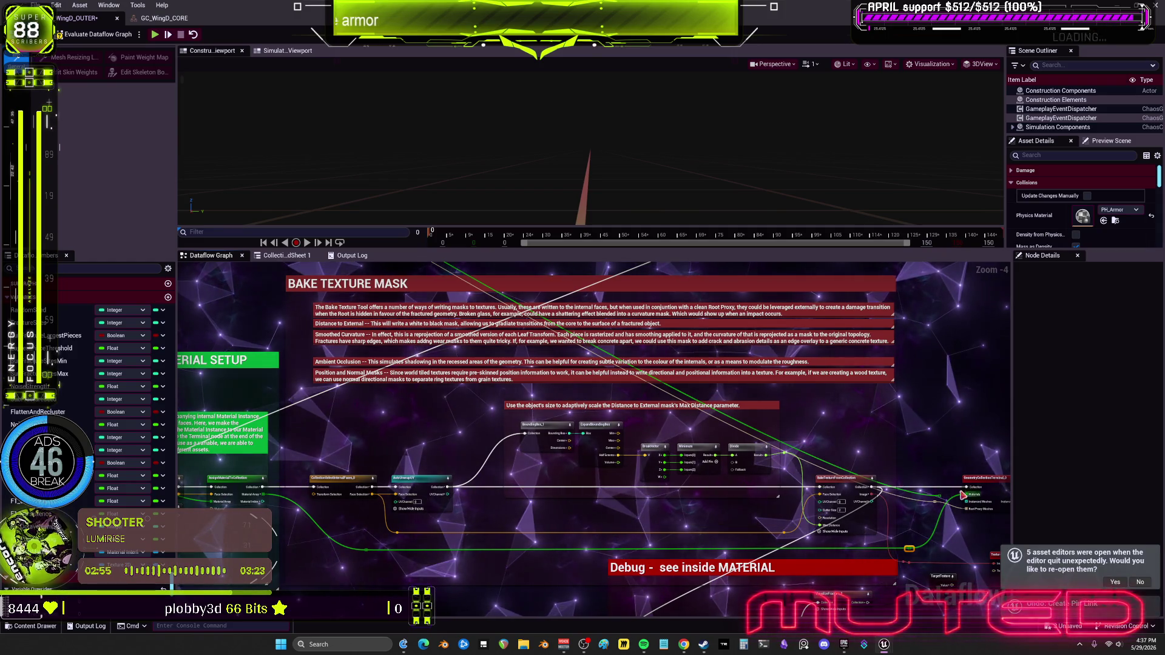
{"action": "left_click_drag", "start_coordinate": [943, 501], "coordinate": [790, 501]}
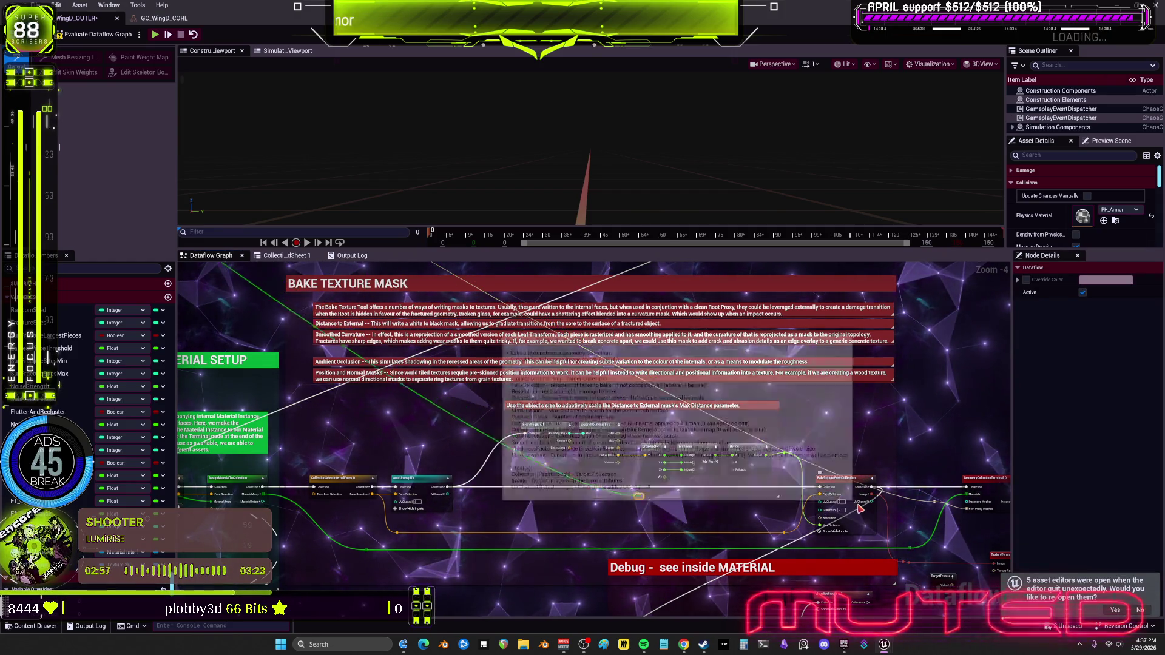
Connect InternalMaterial's Value to AssignMaterialToCollection's Material input.
{"action": "mouse_move", "coordinate": [234, 505]}
{"action": "left_mouse_down"}
{"action": "mouse_move", "coordinate": [603, 505]}
{"action": "mouse_move", "coordinate": [526, 499]}
{"action": "mouse_move", "coordinate": [686, 599]}
{"action": "mouse_move", "coordinate": [850, 607]}
{"action": "mouse_move", "coordinate": [610, 460]}
{"action": "mouse_move", "coordinate": [998, 519]}
{"action": "mouse_move", "coordinate": [472, 271]}
{"action": "left_mouse_up"}
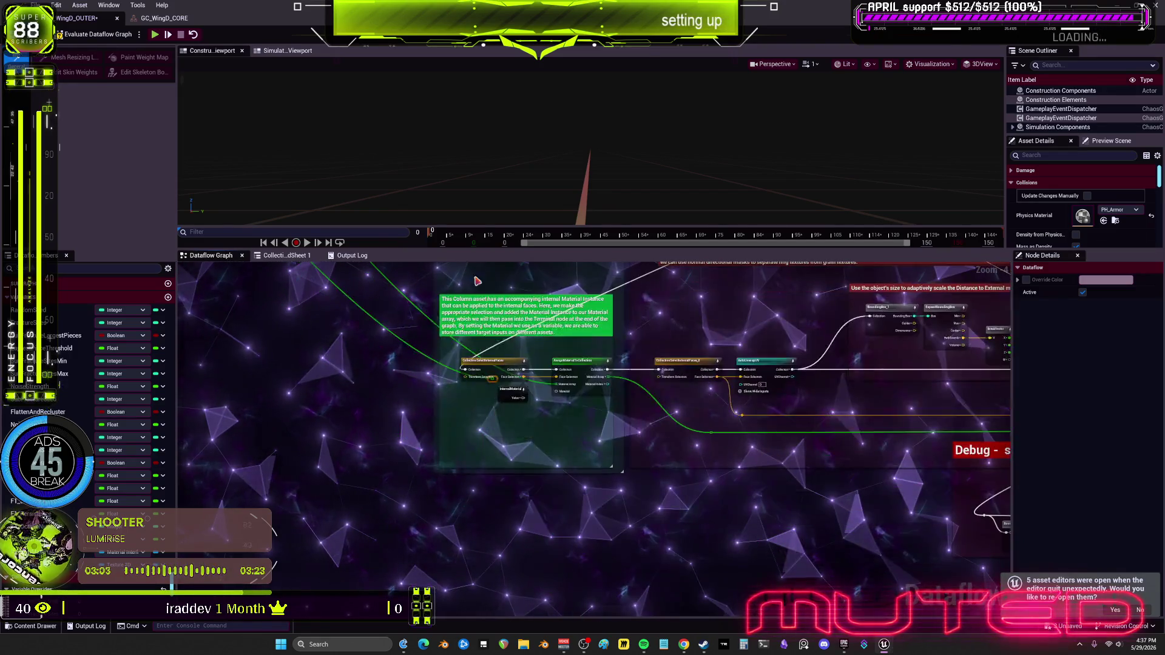
{"action": "scroll", "coordinate": [587, 416], "scroll_direction": "up", "scroll_amount": 4}
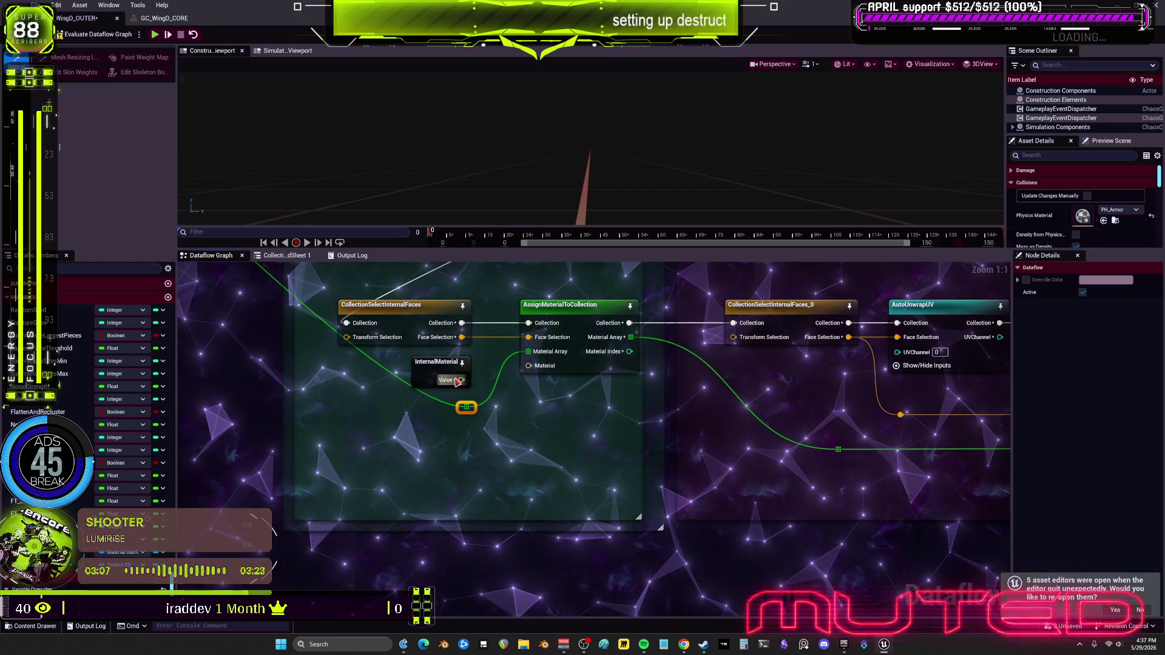
{"action": "left_click_drag", "start_coordinate": [530, 370], "coordinate": [528, 366]}
{"action": "scroll", "coordinate": [745, 444], "scroll_direction": "down", "scroll_amount": 4}
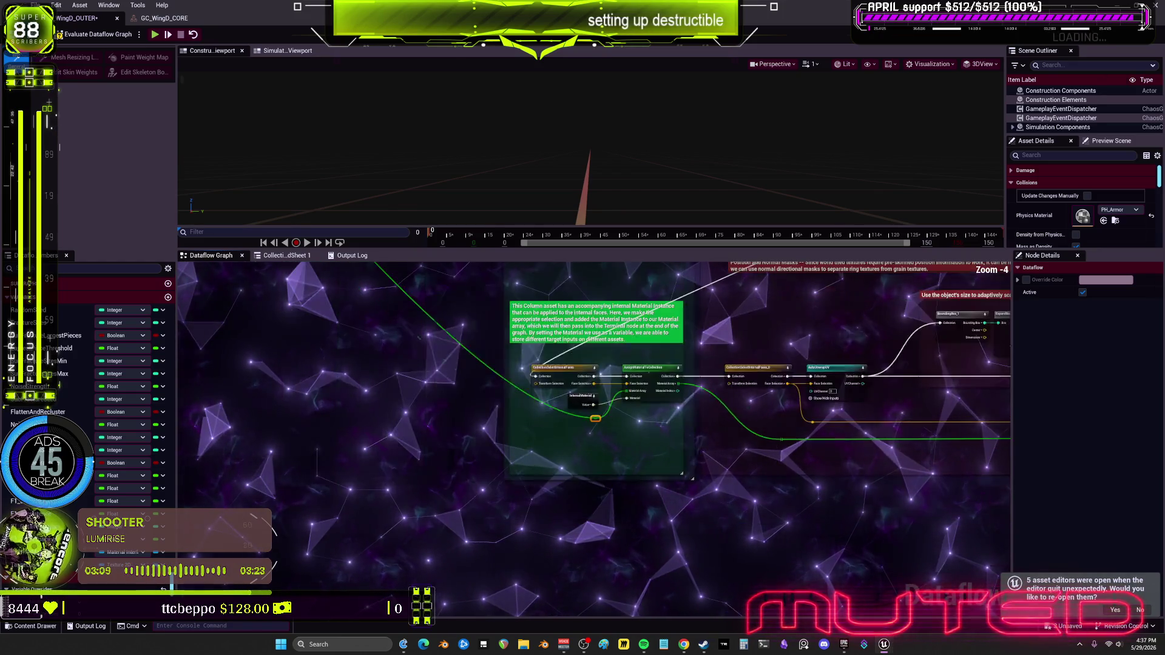
{"action": "mouse_move", "coordinate": [633, 419]}
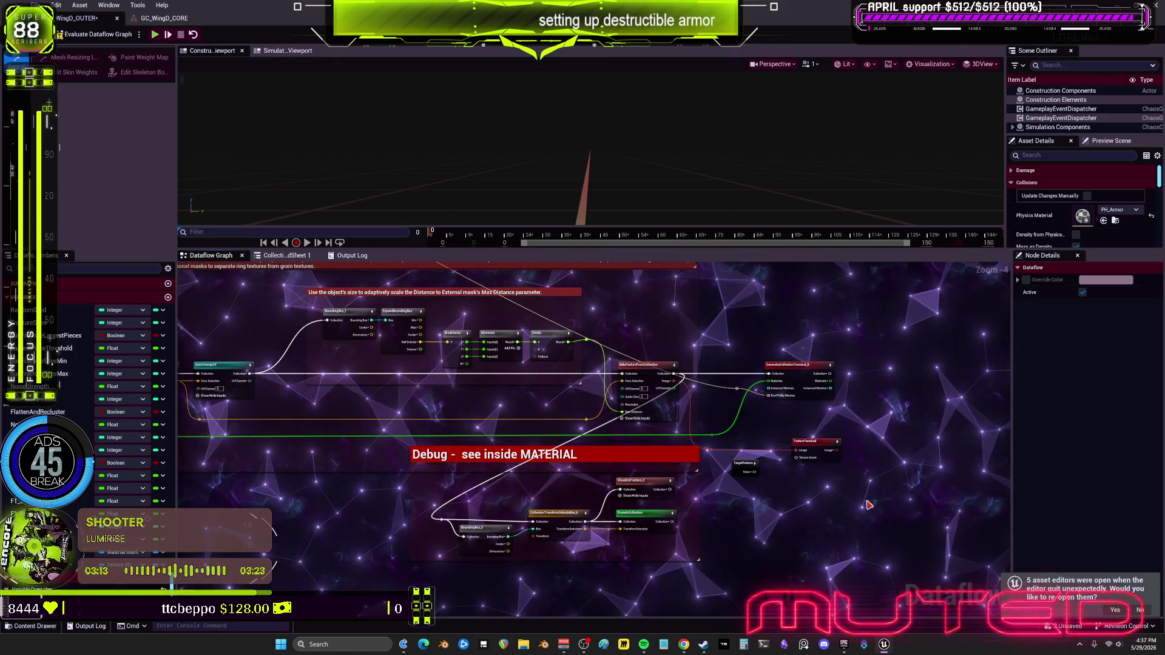
{"action": "scroll", "coordinate": [868, 494], "scroll_direction": "up", "scroll_amount": 3}
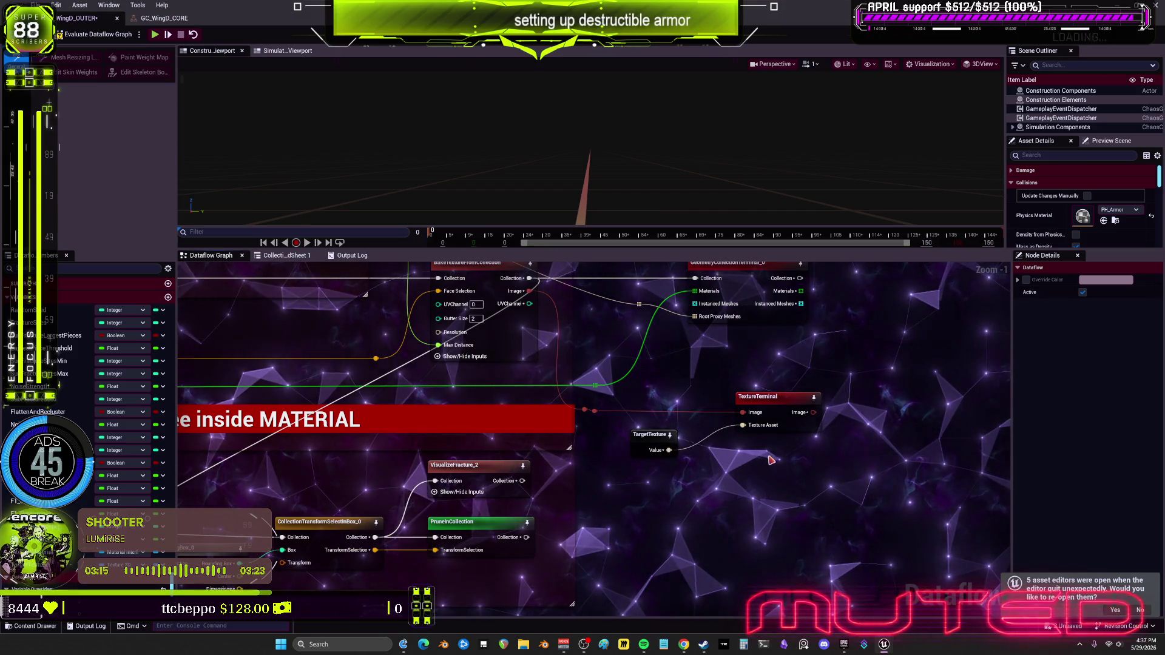
{"action": "scroll", "coordinate": [767, 466], "scroll_direction": "down", "scroll_amount": 4}
{"action": "left_click_drag", "start_coordinate": [520, 429], "coordinate": [571, 398]}
{"action": "scroll", "coordinate": [512, 350], "scroll_direction": "up", "scroll_amount": 4}
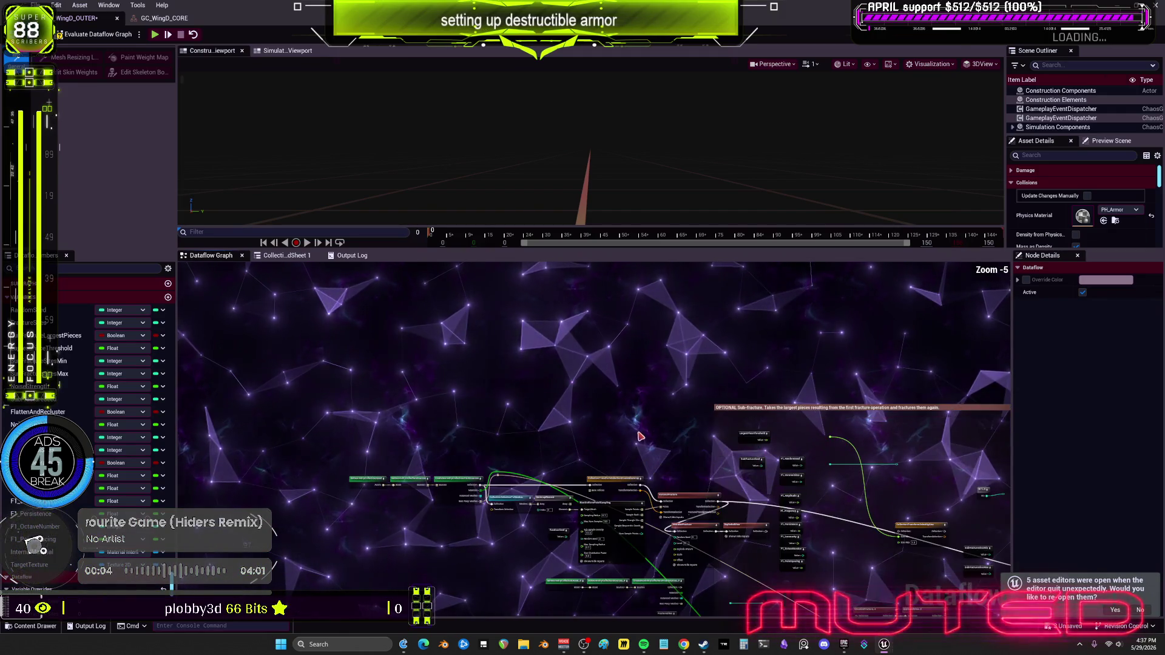
{"action": "scroll", "coordinate": [486, 385], "scroll_direction": "up", "scroll_amount": 2}
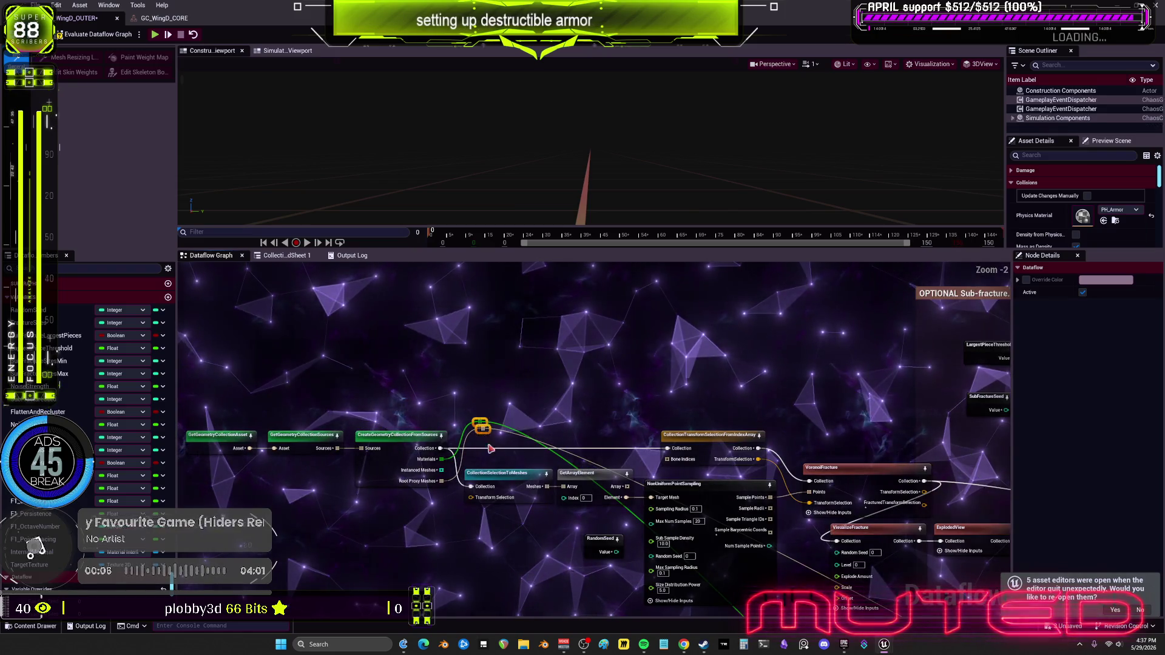
{"action": "left_click_drag", "start_coordinate": [482, 425], "coordinate": [480, 523]}
{"action": "left_click_drag", "start_coordinate": [562, 516], "coordinate": [547, 383]}
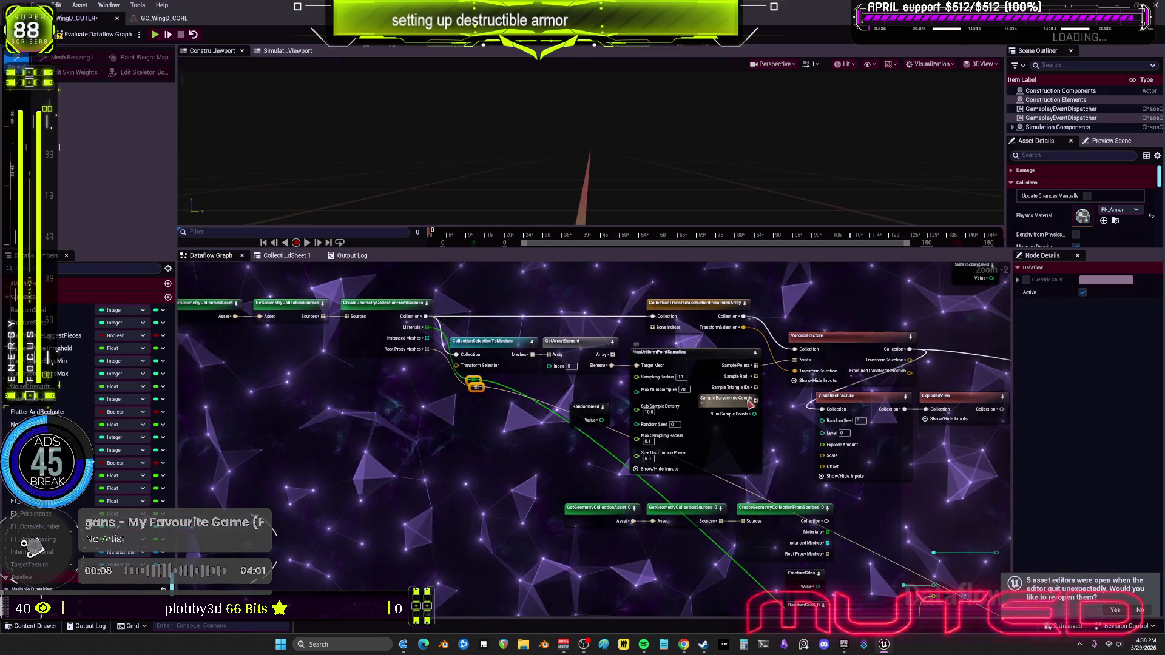
{"action": "left_click_drag", "start_coordinate": [812, 418], "coordinate": [798, 436]}
{"action": "left_click_drag", "start_coordinate": [791, 491], "coordinate": [804, 429]}
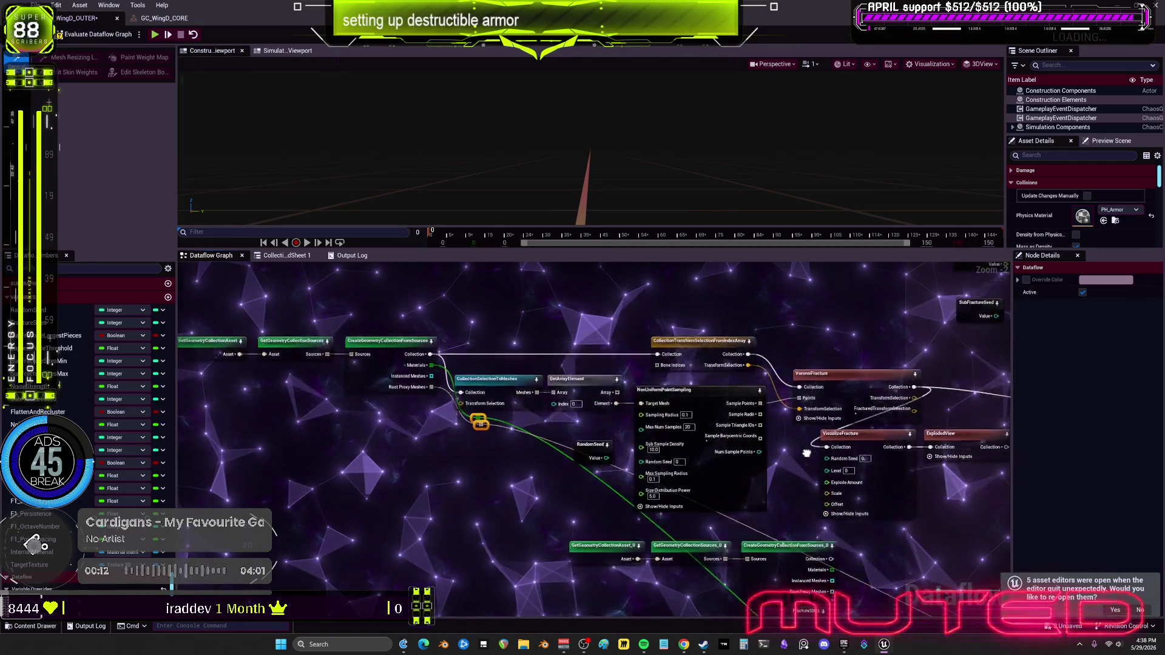
{"action": "mouse_move", "coordinate": [838, 450]}
{"action": "left_mouse_down"}
{"action": "mouse_move", "coordinate": [729, 419]}
{"action": "mouse_move", "coordinate": [637, 334]}
{"action": "mouse_move", "coordinate": [703, 351]}
{"action": "left_mouse_up"}
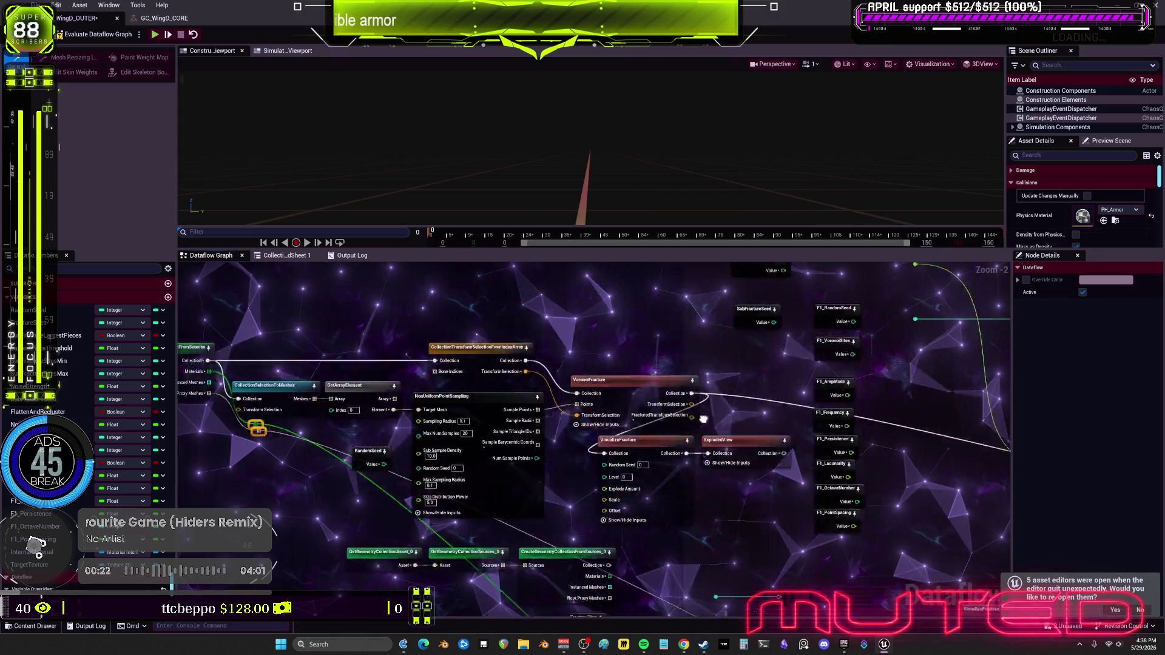
{"action": "mouse_move", "coordinate": [835, 300]}
{"action": "left_mouse_down"}
{"action": "mouse_move", "coordinate": [746, 312]}
{"action": "mouse_move", "coordinate": [860, 283]}
{"action": "mouse_move", "coordinate": [668, 343]}
{"action": "left_mouse_up"}
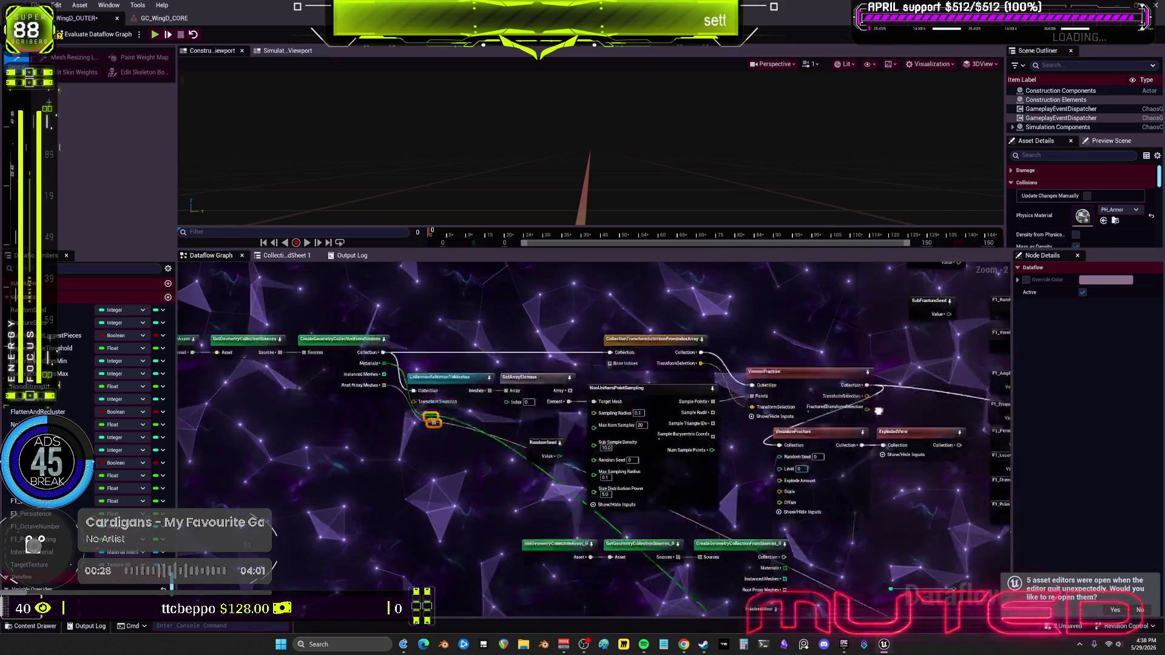
{"action": "left_click_drag", "start_coordinate": [746, 328], "coordinate": [871, 420]}
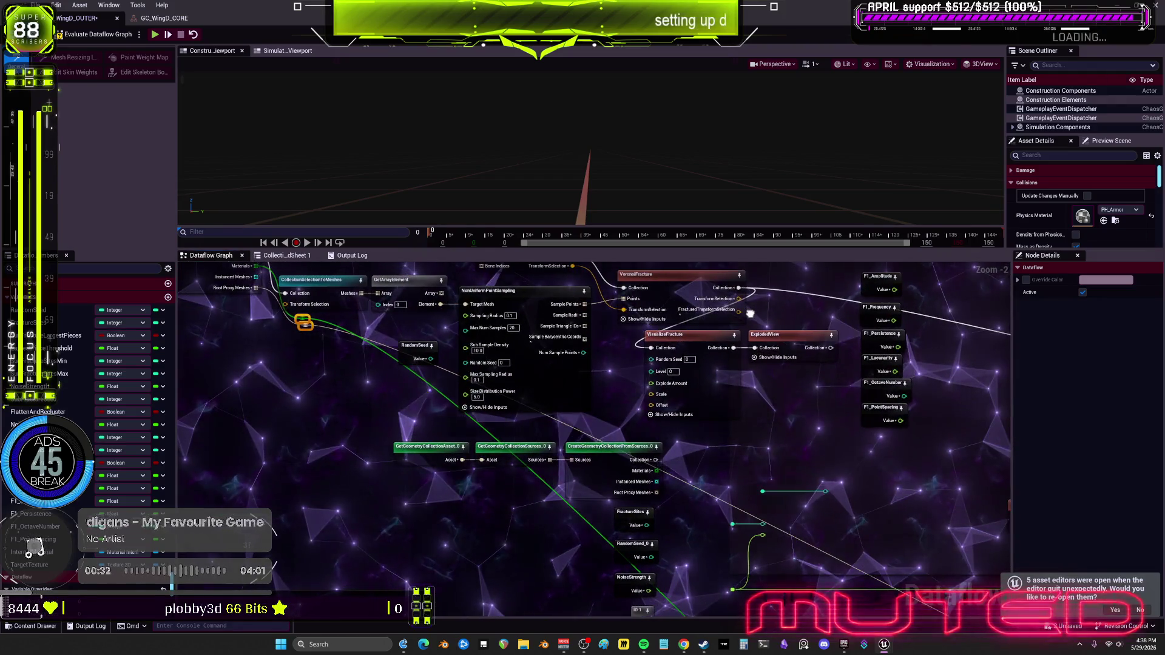
{"action": "mouse_move", "coordinate": [713, 303]}
{"action": "left_mouse_down"}
{"action": "mouse_move", "coordinate": [818, 276]}
{"action": "mouse_move", "coordinate": [738, 328]}
{"action": "mouse_move", "coordinate": [646, 360]}
{"action": "mouse_move", "coordinate": [702, 281]}
{"action": "left_mouse_up"}
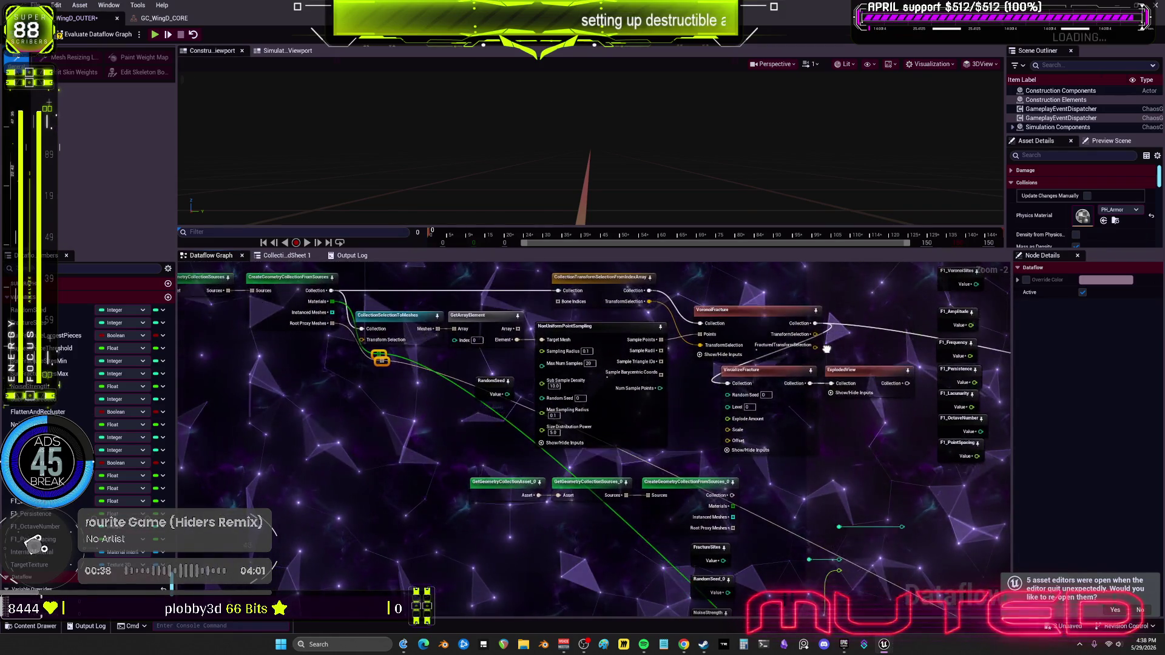
{"action": "mouse_move", "coordinate": [824, 350]}
{"action": "left_mouse_down"}
{"action": "mouse_move", "coordinate": [737, 358]}
{"action": "mouse_move", "coordinate": [734, 383]}
{"action": "mouse_move", "coordinate": [824, 385]}
{"action": "left_mouse_up"}
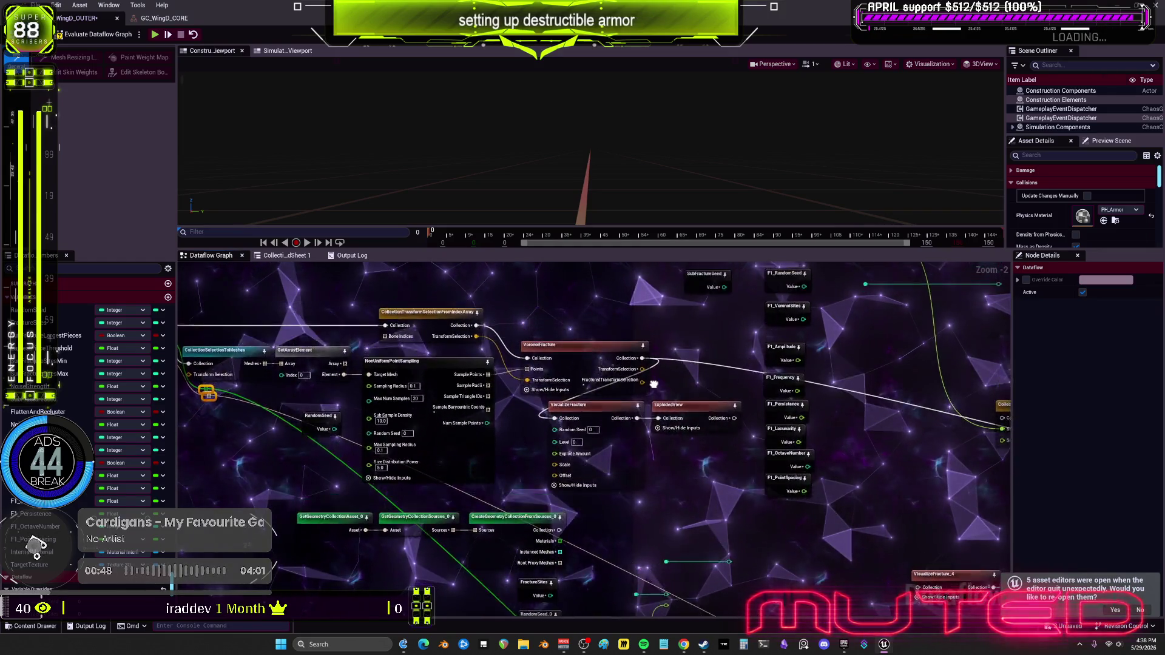
{"action": "mouse_move", "coordinate": [835, 304]}
{"action": "left_mouse_down"}
{"action": "mouse_move", "coordinate": [741, 374]}
{"action": "mouse_move", "coordinate": [710, 356]}
{"action": "left_mouse_up"}
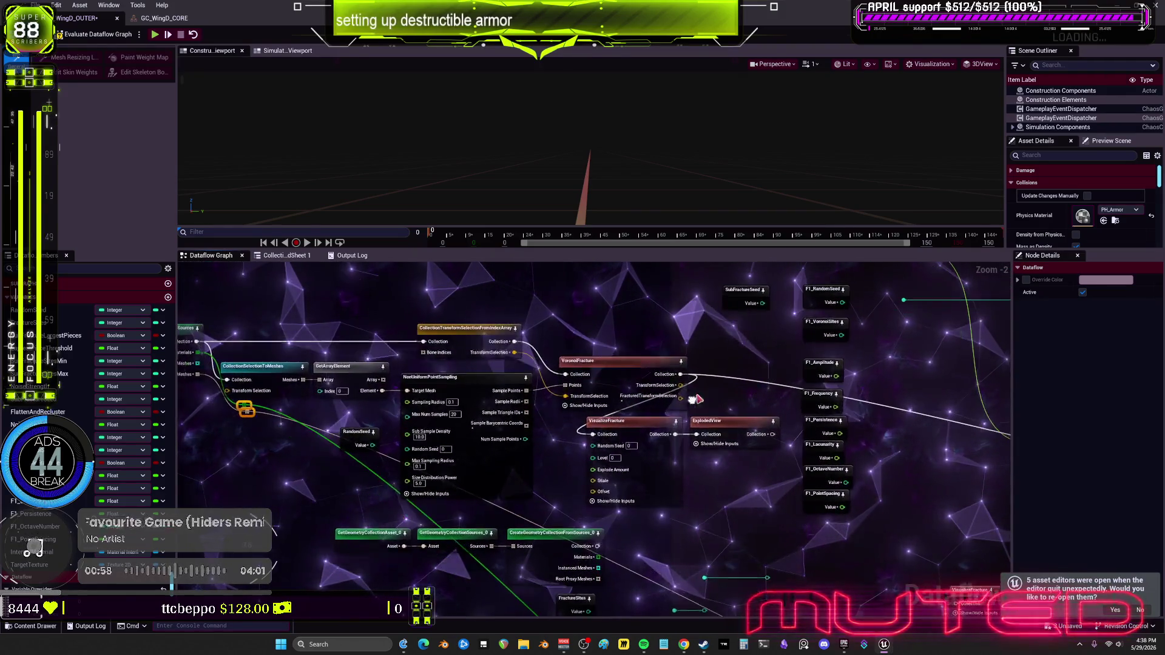
{"action": "left_click_drag", "start_coordinate": [771, 368], "coordinate": [1019, 403]}
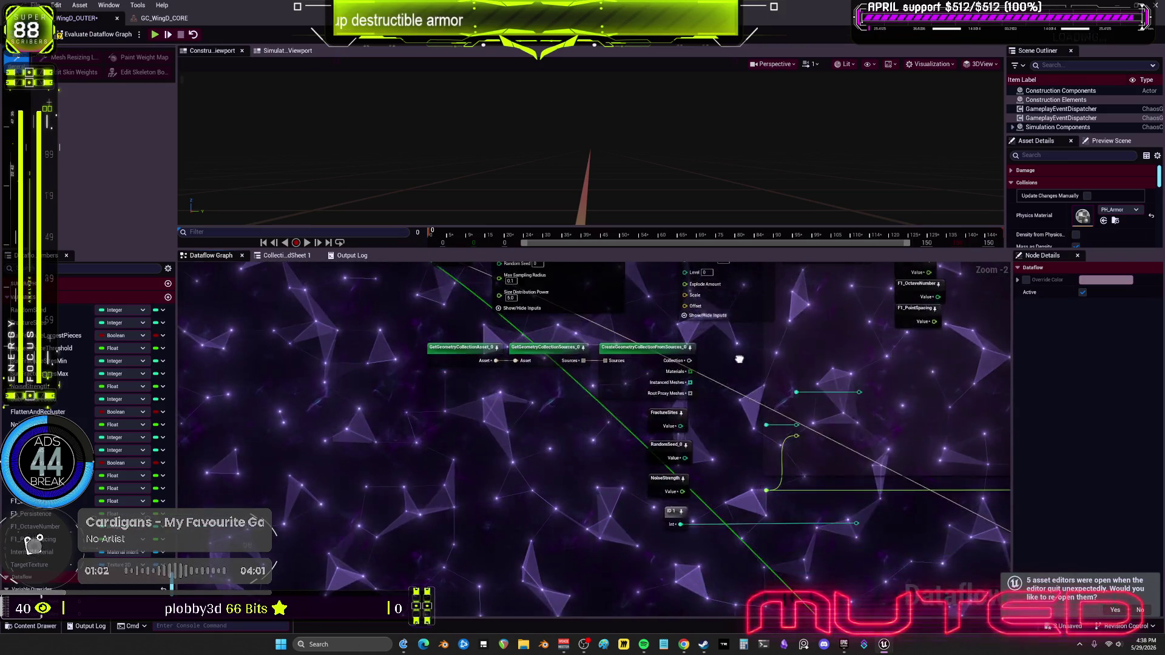
{"action": "key", "text": "Delete"}
{"action": "scroll", "coordinate": [747, 403], "scroll_direction": "down", "scroll_amount": 1}
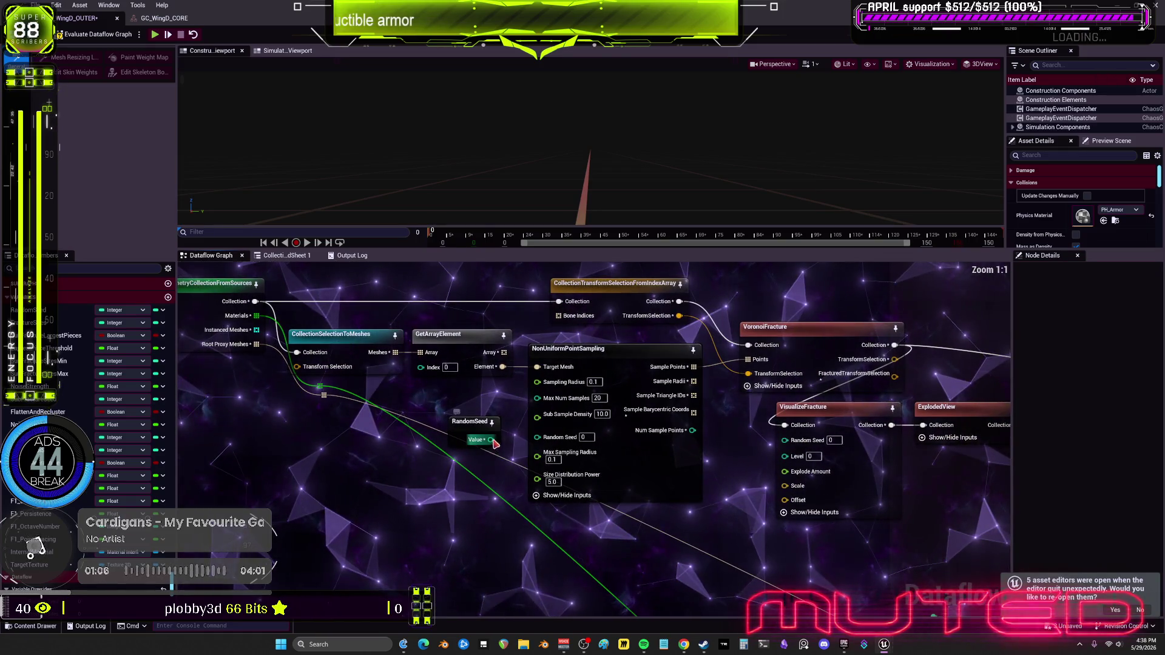
Nudge the RandomSeed node and check its seed value.
{"action": "left_click_drag", "start_coordinate": [480, 423], "coordinate": [483, 415]}
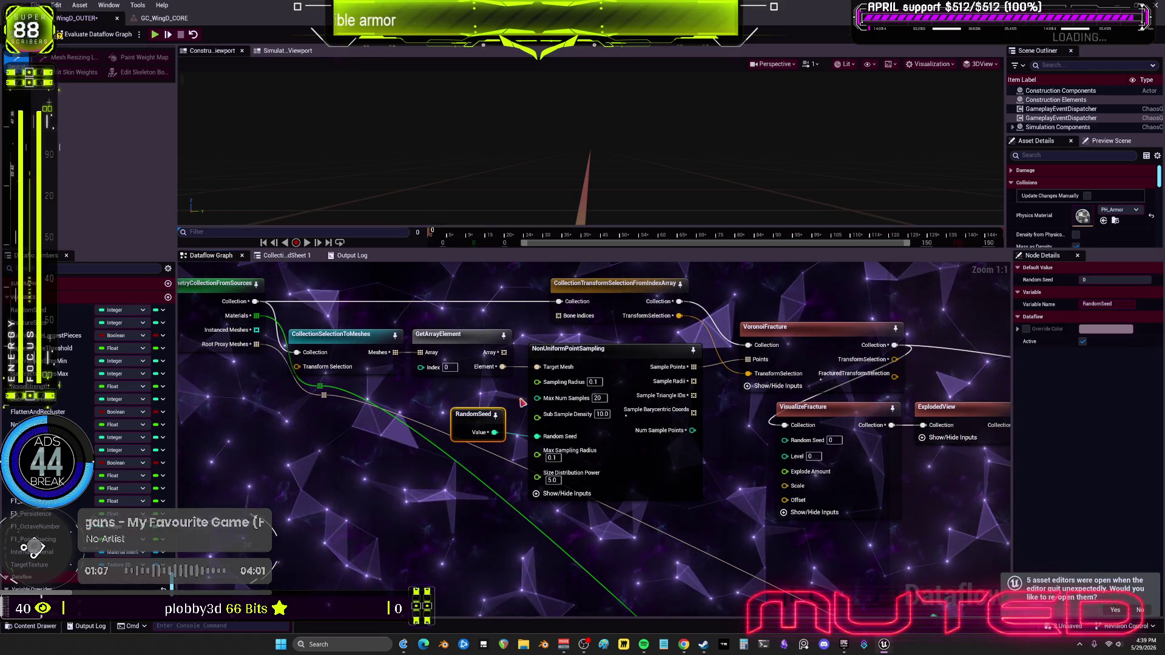
{"action": "left_click", "coordinate": [1091, 279]}
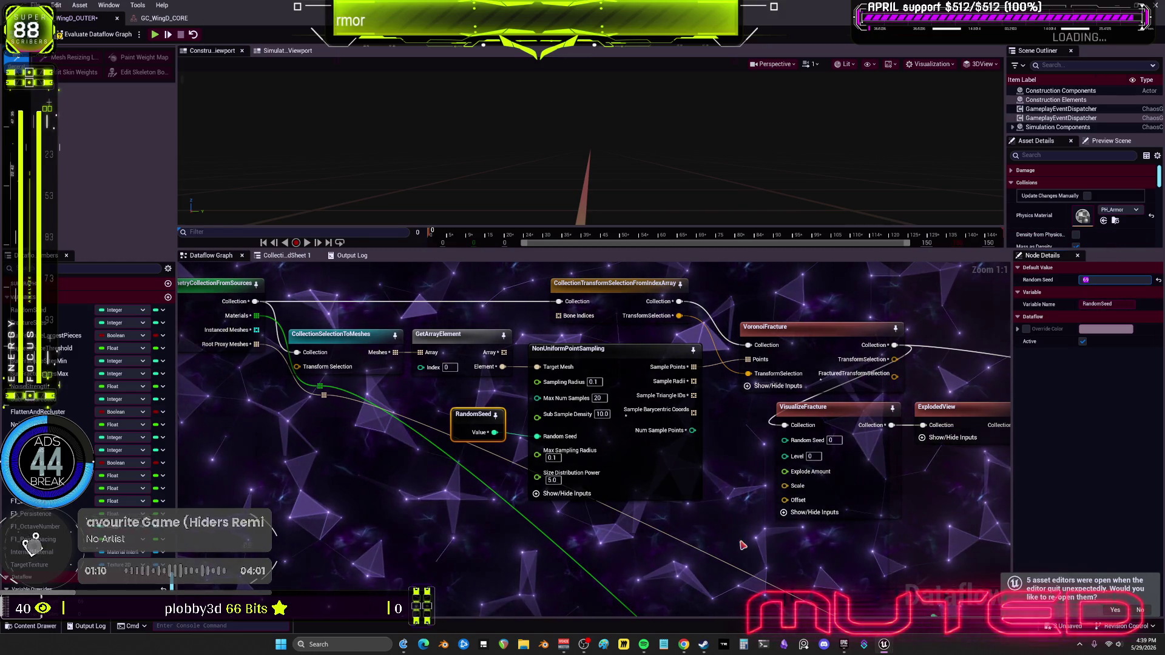
{"action": "left_click", "coordinate": [731, 557]}
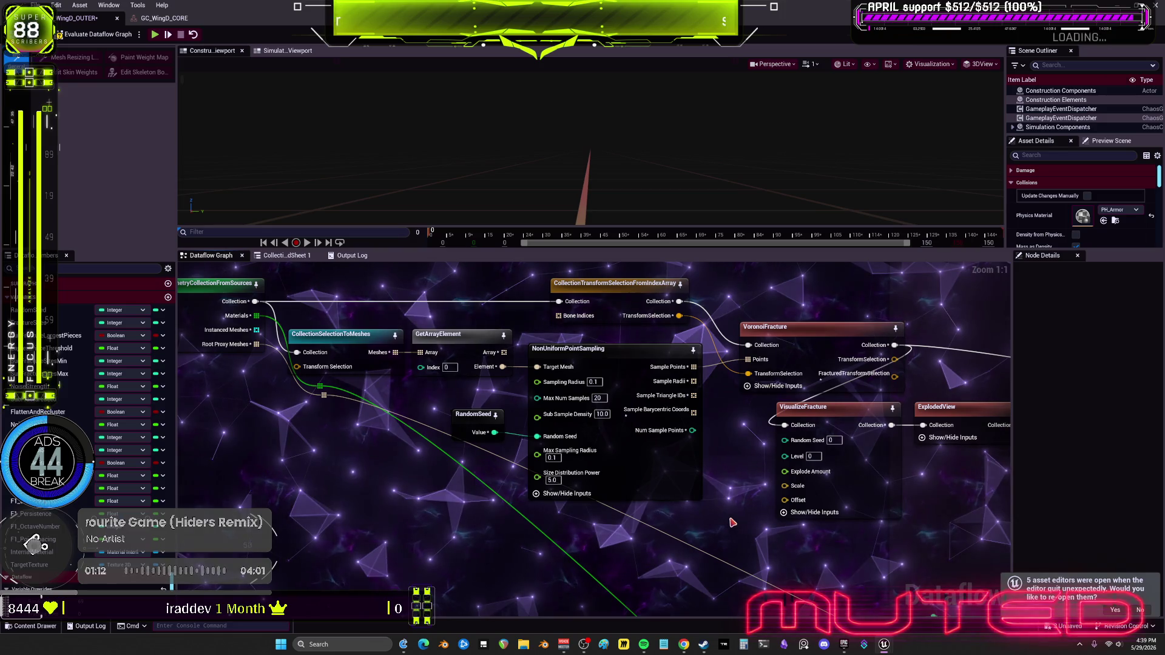
Inspect VoronoiFracture and preview the sample points, VisualizeFracture and exploded view.
{"action": "left_click_drag", "start_coordinate": [750, 473], "coordinate": [620, 462]}
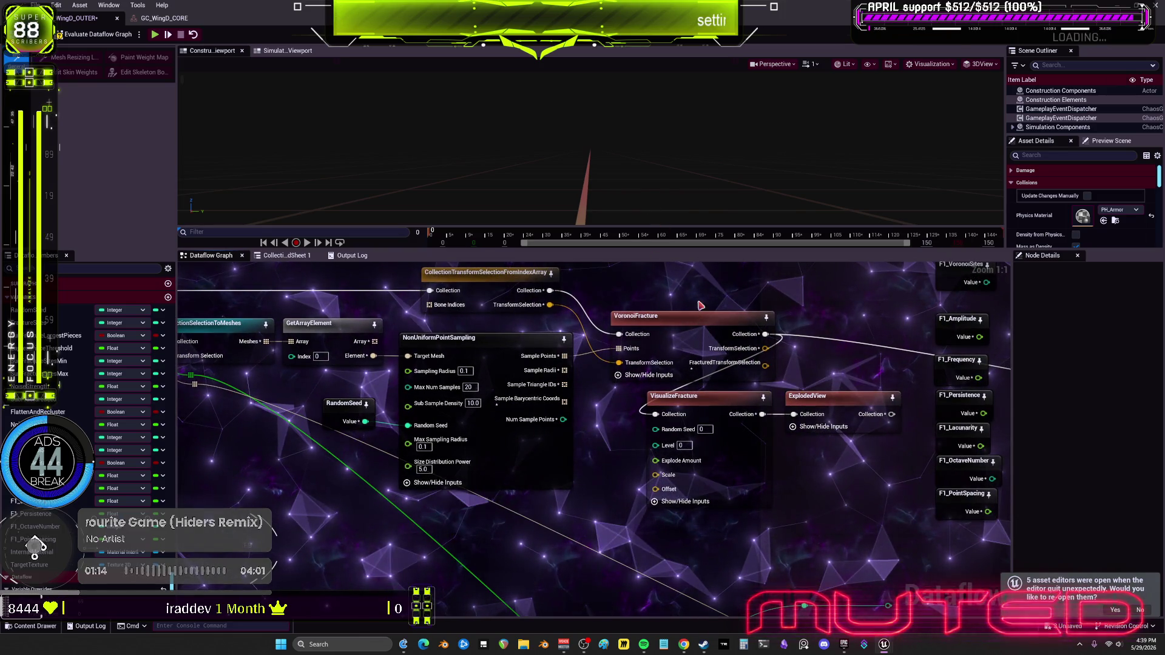
{"action": "left_click", "coordinate": [686, 317]}
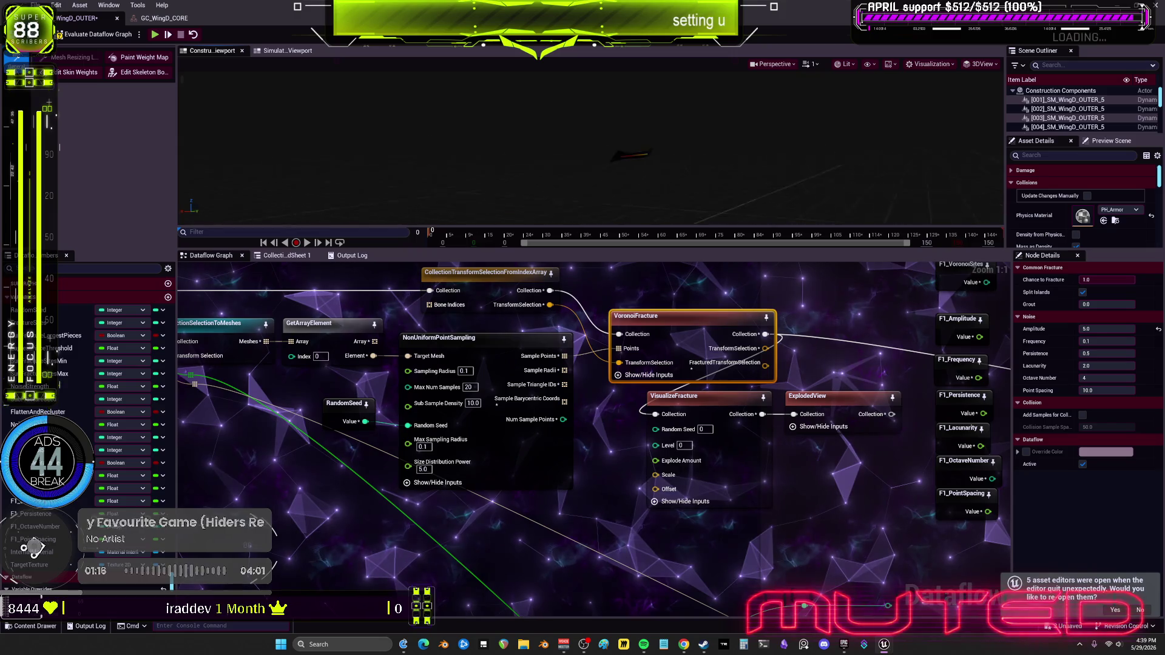
{"action": "left_click", "coordinate": [704, 396]}
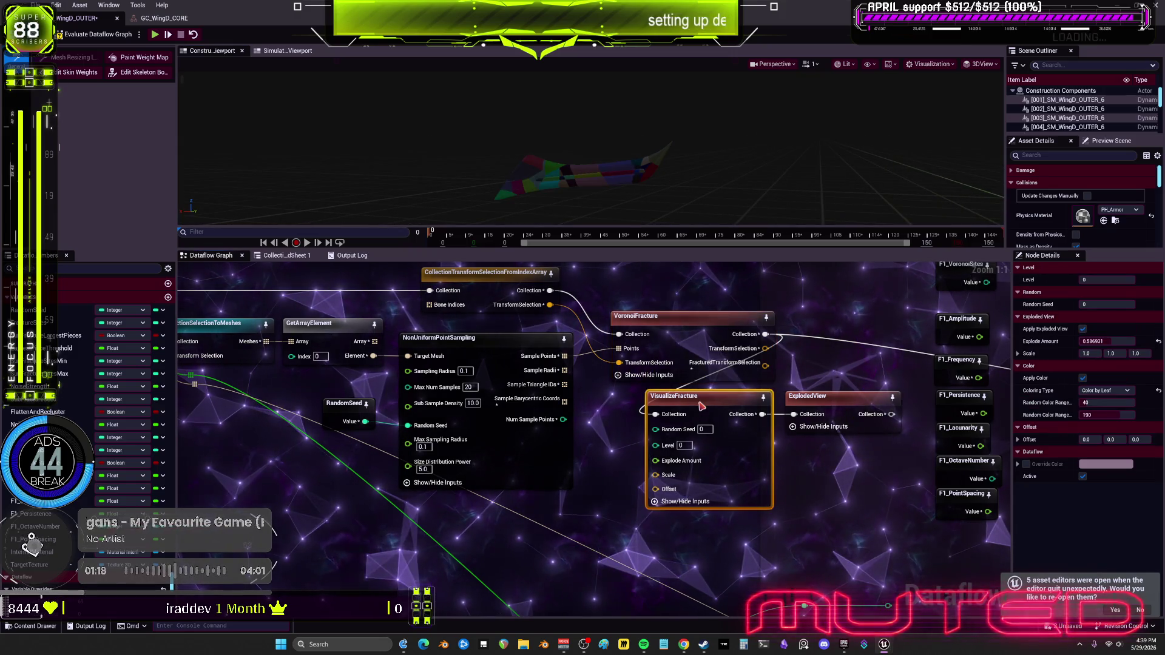
{"action": "left_click", "coordinate": [825, 388]}
{"action": "left_click", "coordinate": [826, 391]}
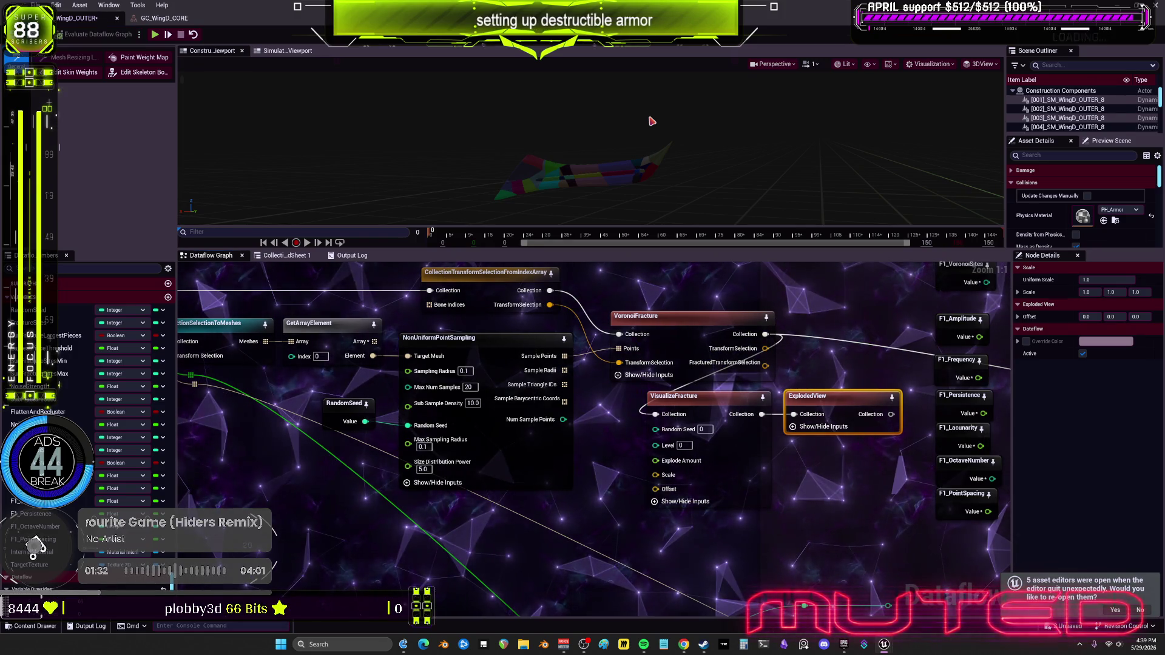
{"action": "left_click", "coordinate": [719, 407]}
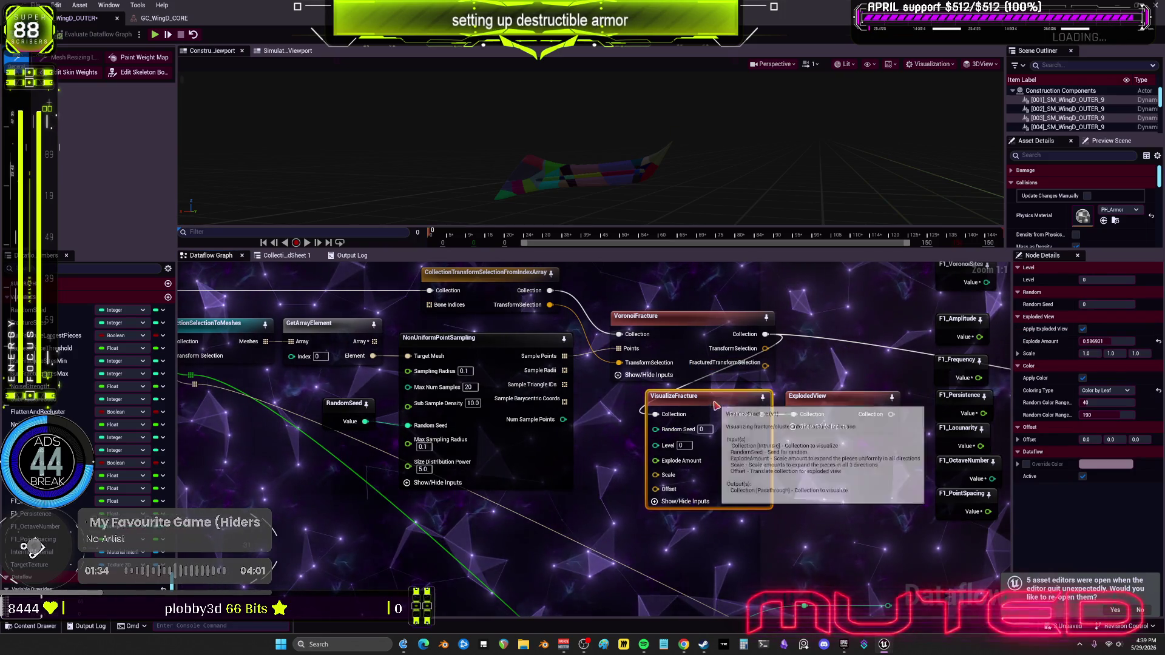
{"action": "left_click", "coordinate": [443, 338]}
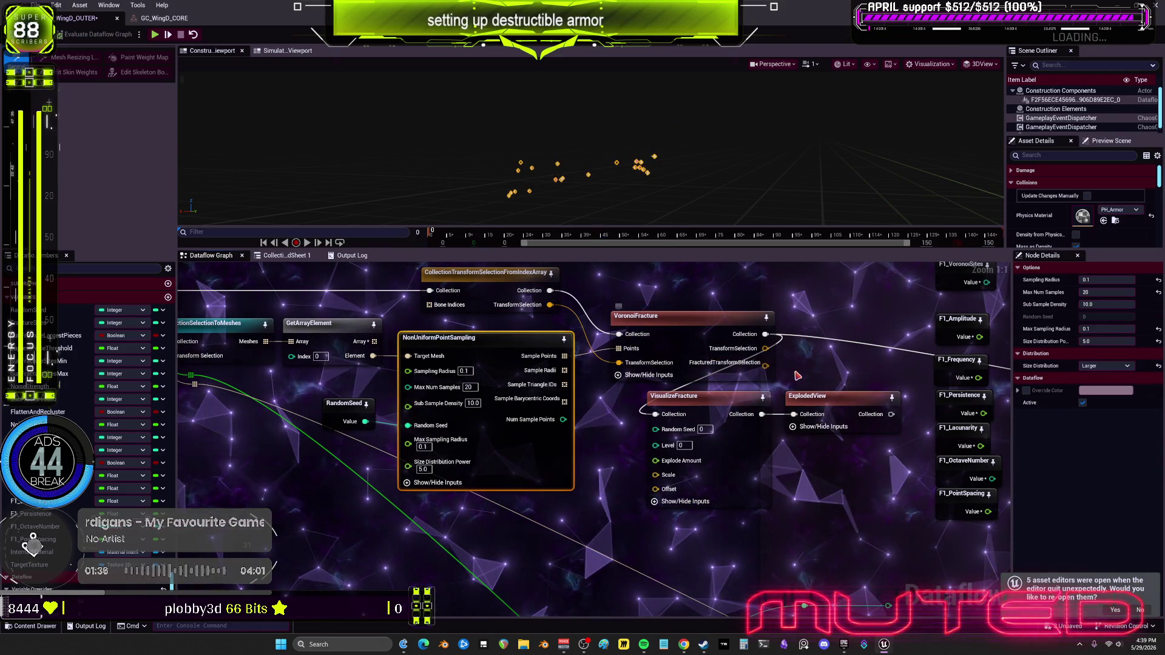
{"action": "left_click", "coordinate": [807, 397]}
Delete the CollectionTransformSelectBySize node from the sub-fracture section.
{"action": "left_click_drag", "start_coordinate": [949, 364], "coordinate": [625, 382]}
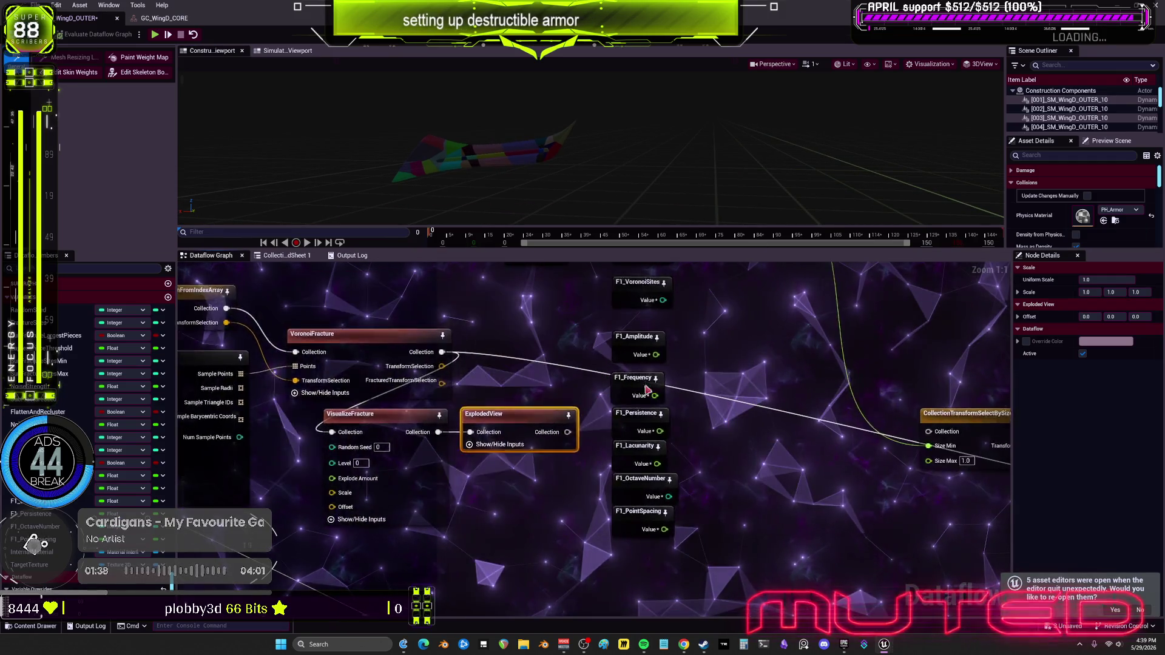
{"action": "scroll", "coordinate": [625, 382], "scroll_direction": "down", "scroll_amount": 5}
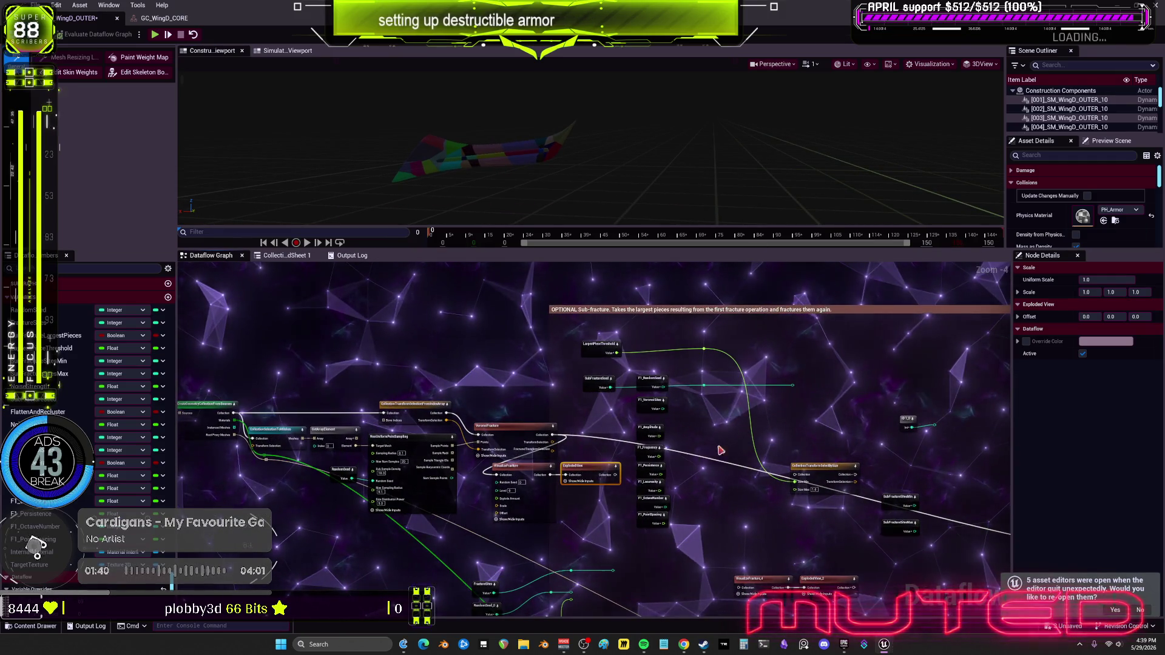
{"action": "left_click_drag", "start_coordinate": [723, 446], "coordinate": [715, 331]}
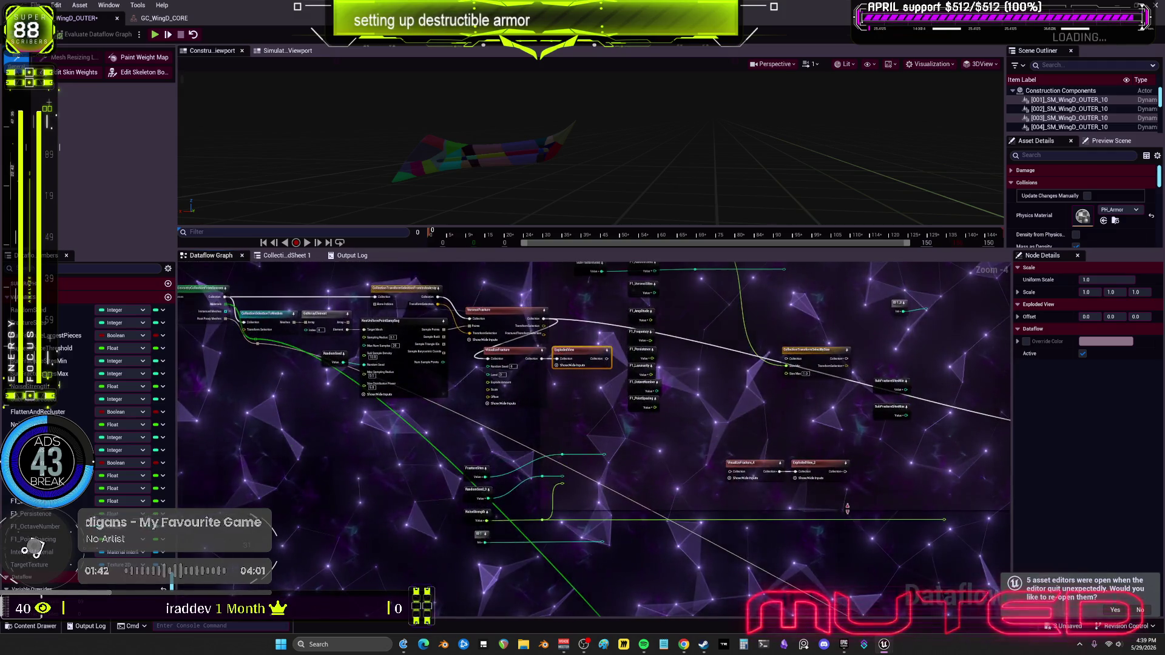
{"action": "scroll", "coordinate": [839, 510], "scroll_direction": "up", "scroll_amount": 3}
{"action": "left_click", "coordinate": [612, 494]}
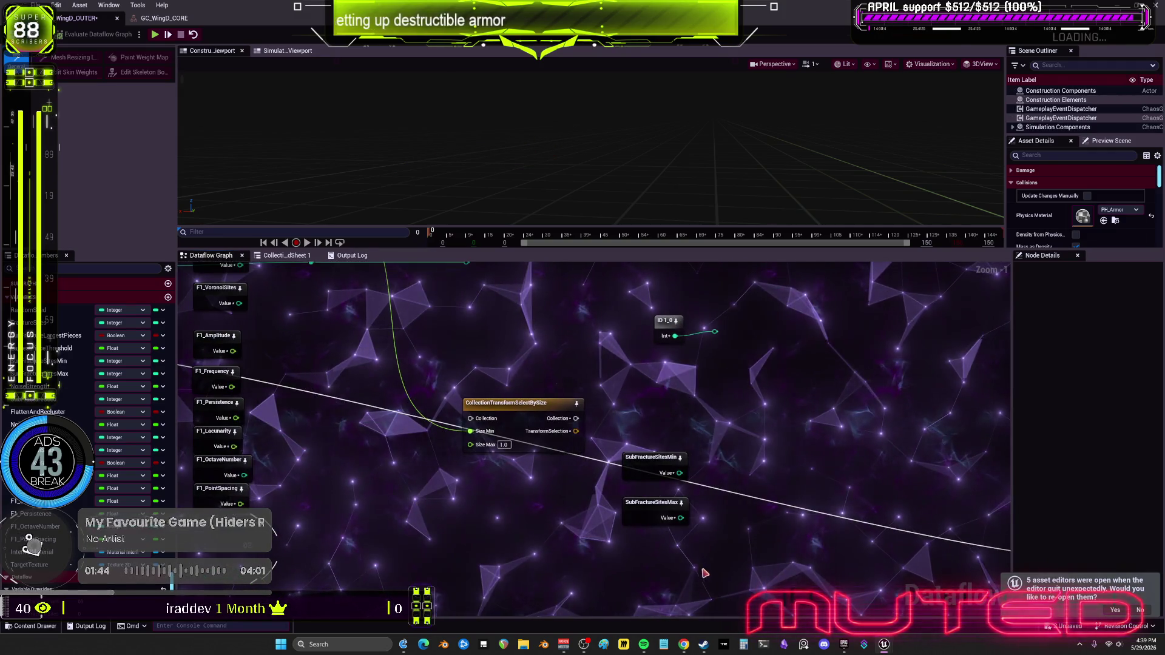
{"action": "mouse_move", "coordinate": [522, 422]}
{"action": "left_mouse_down"}
{"action": "mouse_move", "coordinate": [541, 465]}
{"action": "mouse_move", "coordinate": [607, 540]}
{"action": "mouse_move", "coordinate": [663, 571]}
{"action": "left_mouse_up"}
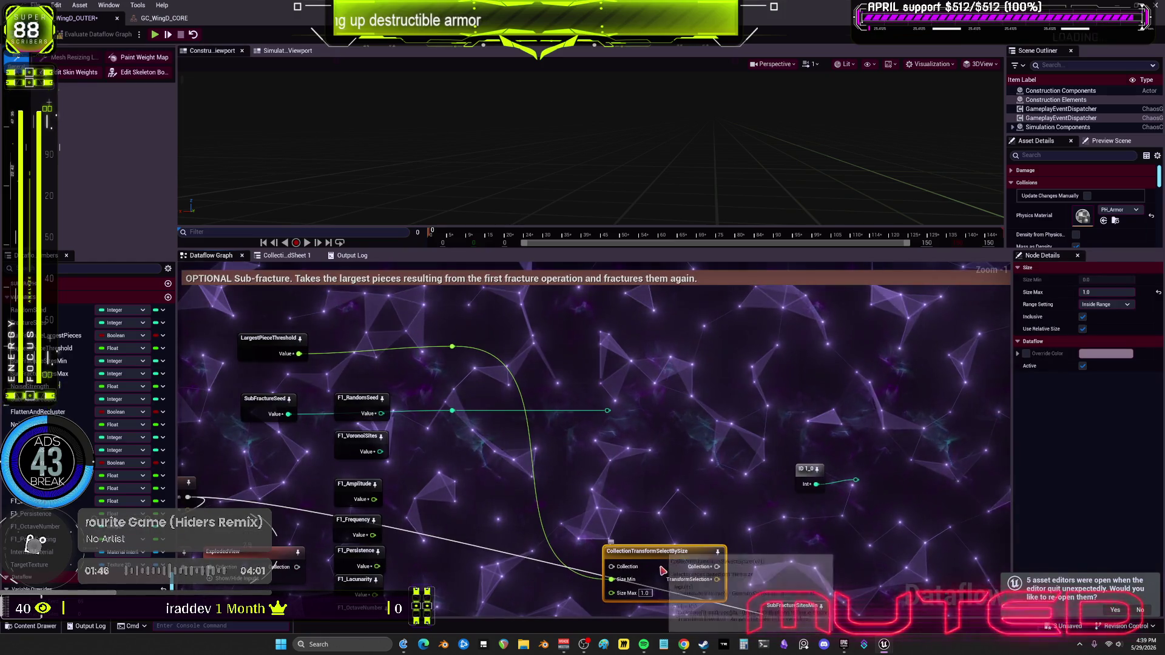
{"action": "key", "text": "Delete"}
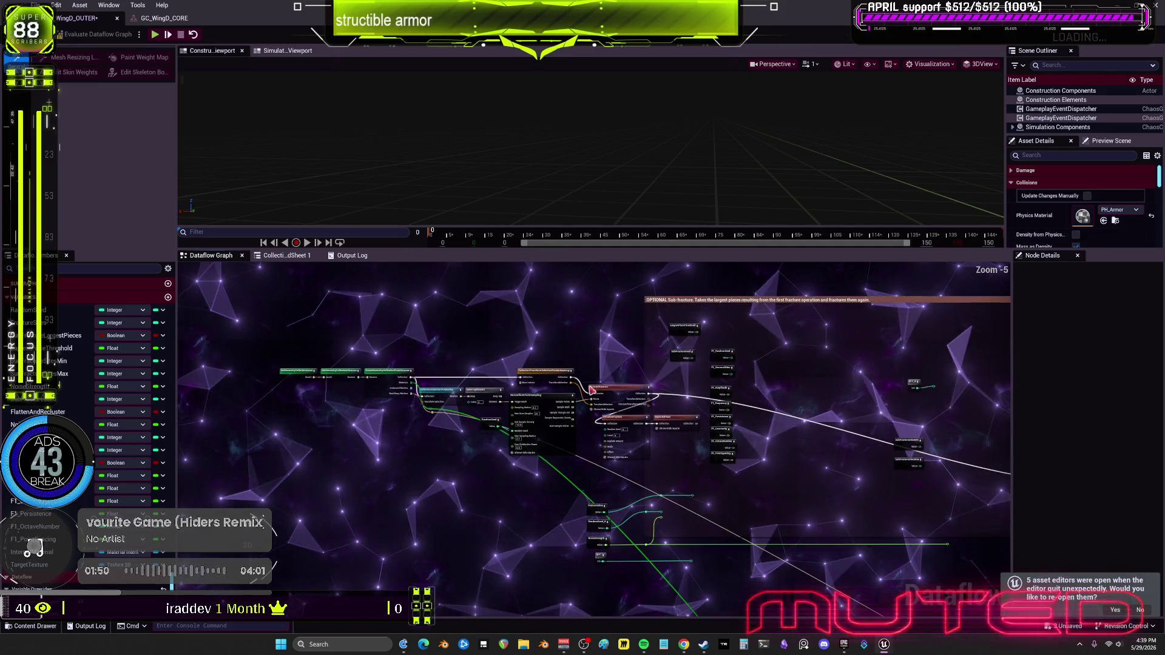
Stack FractureSites, RandomSeed_0, NoiseStrength and SubFractureSitesMin; place LargestPieceThreshold and SubFractureSeed by the F1 nodes.
{"action": "left_click_drag", "start_coordinate": [261, 338], "coordinate": [653, 504]}
{"action": "mouse_move", "coordinate": [673, 428]}
{"action": "left_mouse_down"}
{"action": "mouse_move", "coordinate": [736, 447]}
{"action": "mouse_move", "coordinate": [879, 447]}
{"action": "mouse_move", "coordinate": [618, 310]}
{"action": "left_mouse_up"}
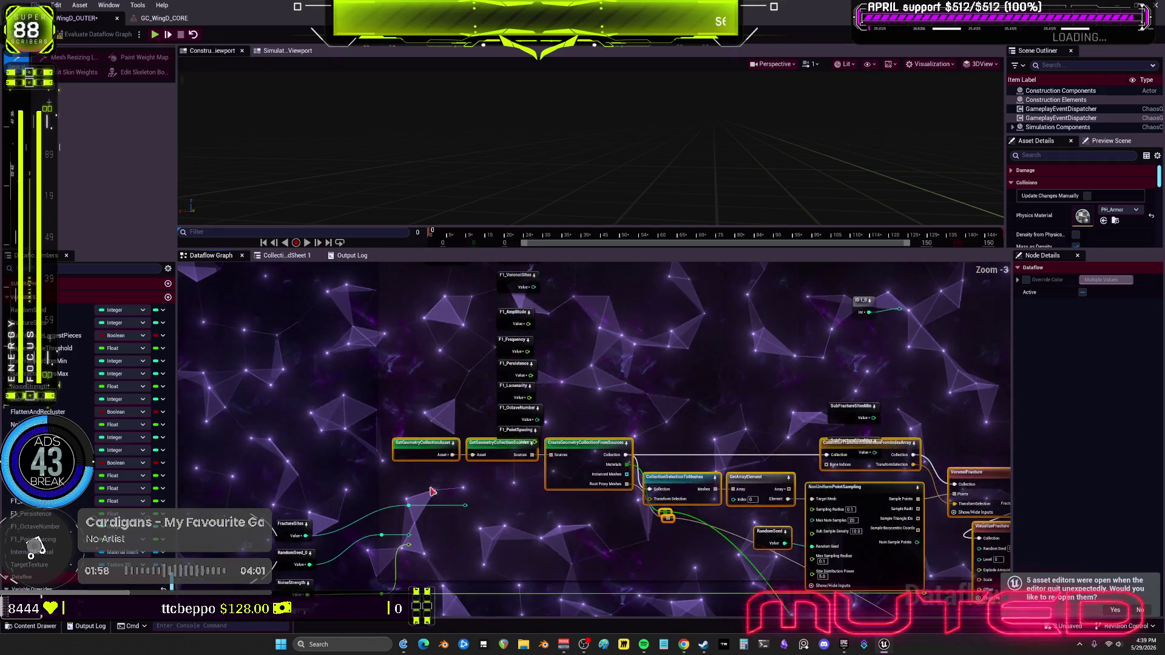
{"action": "left_click", "coordinate": [574, 557]}
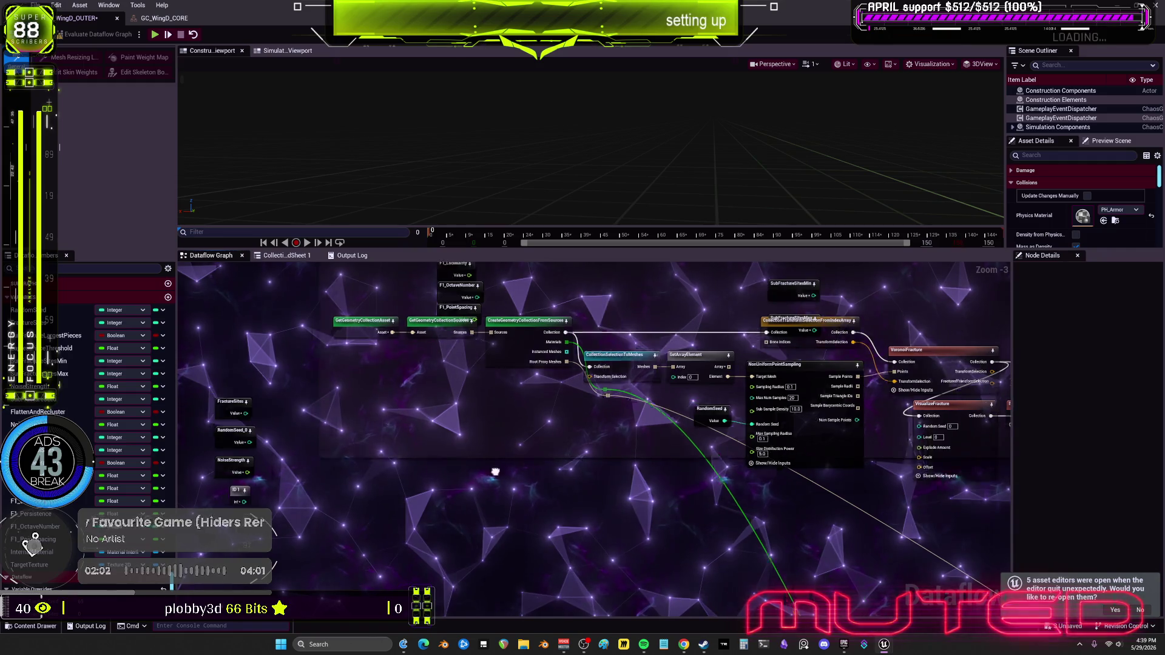
{"action": "left_click_drag", "start_coordinate": [404, 541], "coordinate": [370, 431]}
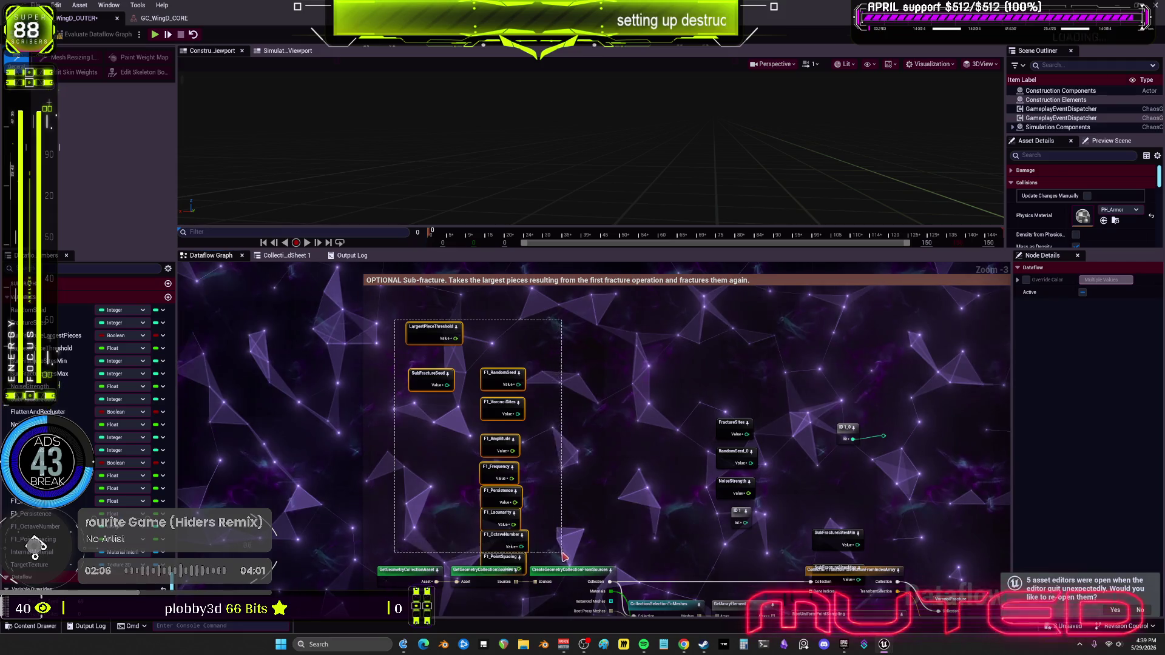
{"action": "left_click_drag", "start_coordinate": [564, 557], "coordinate": [623, 537]}
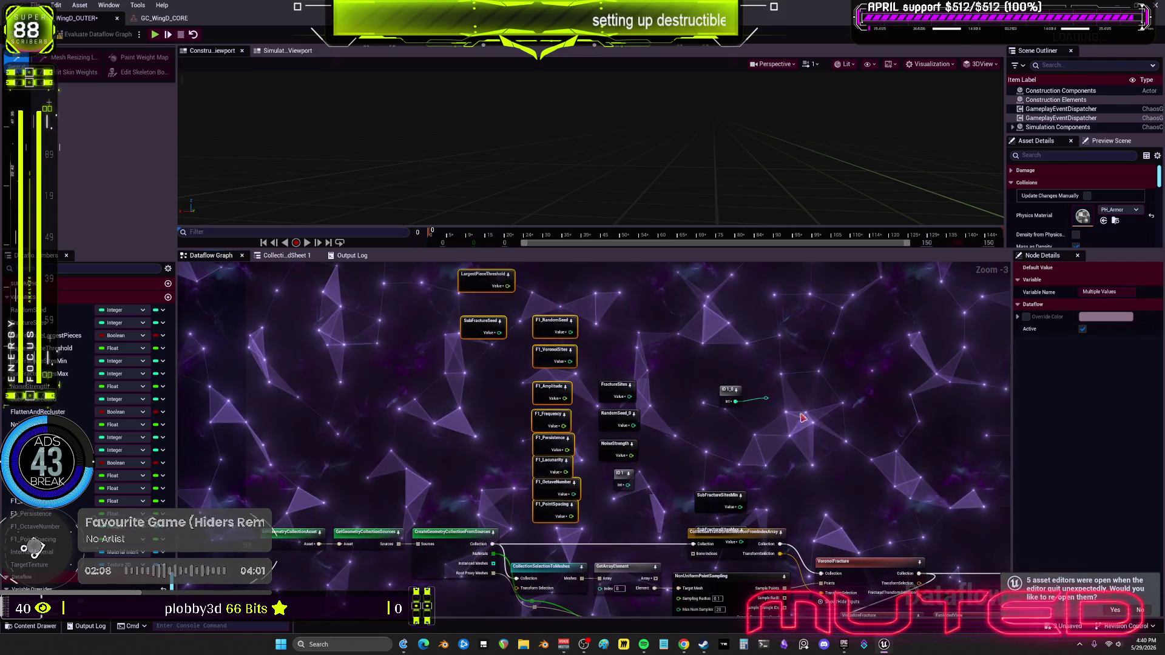
{"action": "left_click_drag", "start_coordinate": [736, 392], "coordinate": [684, 400]}
{"action": "mouse_move", "coordinate": [723, 503]}
{"action": "left_mouse_down"}
{"action": "mouse_move", "coordinate": [686, 473]}
{"action": "mouse_move", "coordinate": [683, 533]}
{"action": "left_mouse_up"}
{"action": "mouse_move", "coordinate": [515, 345]}
{"action": "left_mouse_down"}
{"action": "mouse_move", "coordinate": [507, 419]}
{"action": "mouse_move", "coordinate": [724, 440]}
{"action": "left_mouse_up"}
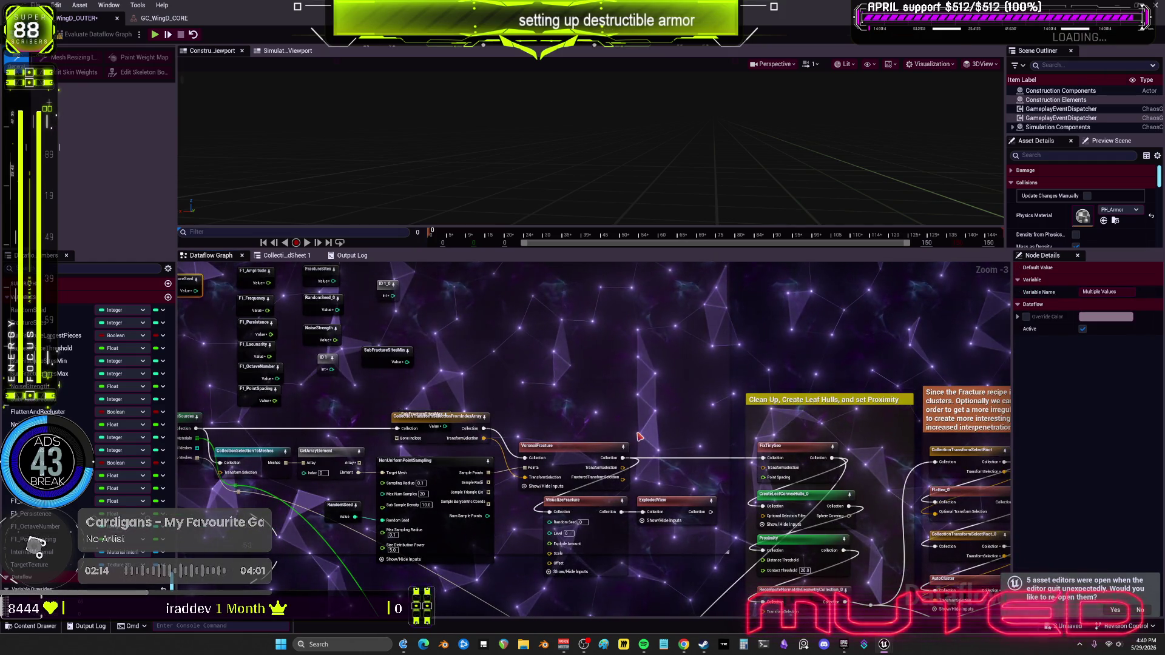
Save the Dataflow graph changes with Ctrl+S.
{"action": "scroll", "coordinate": [624, 421], "scroll_direction": "up", "scroll_amount": 1}
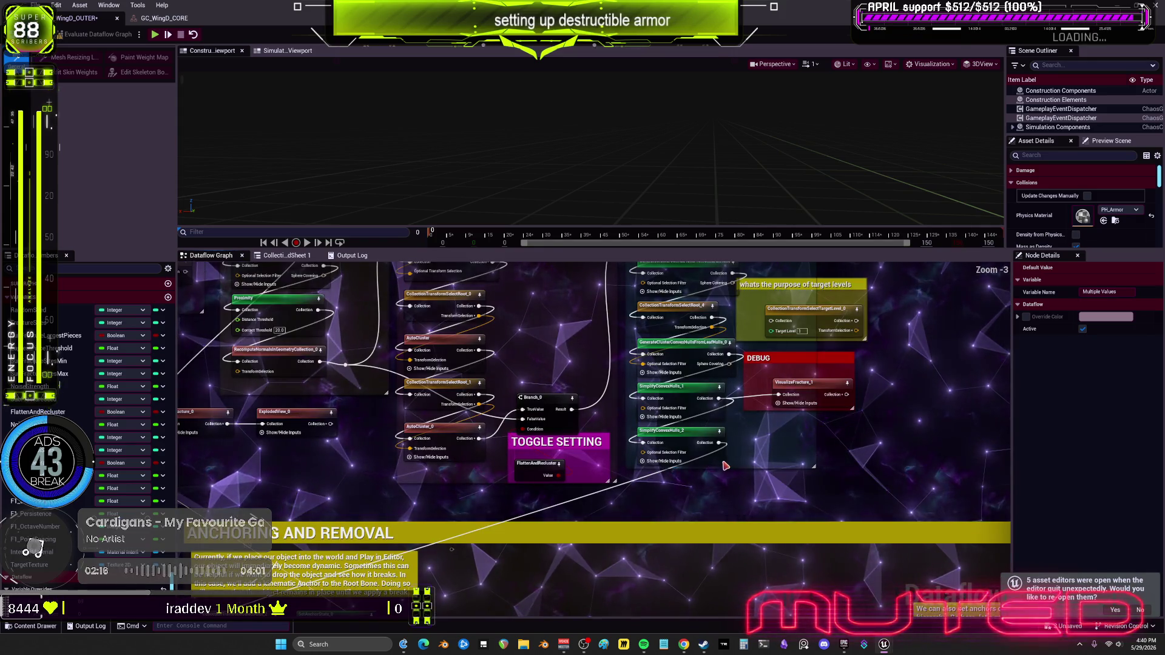
{"action": "scroll", "coordinate": [725, 466], "scroll_direction": "up", "scroll_amount": 3}
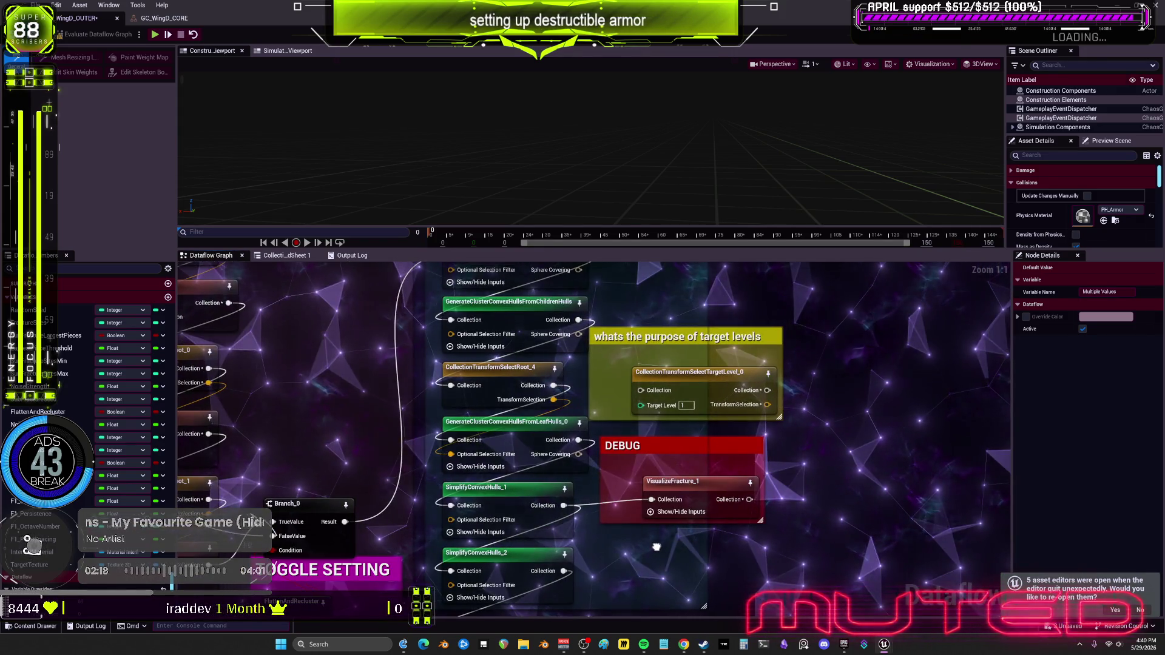
{"action": "scroll", "coordinate": [731, 328], "scroll_direction": "down", "scroll_amount": 8}
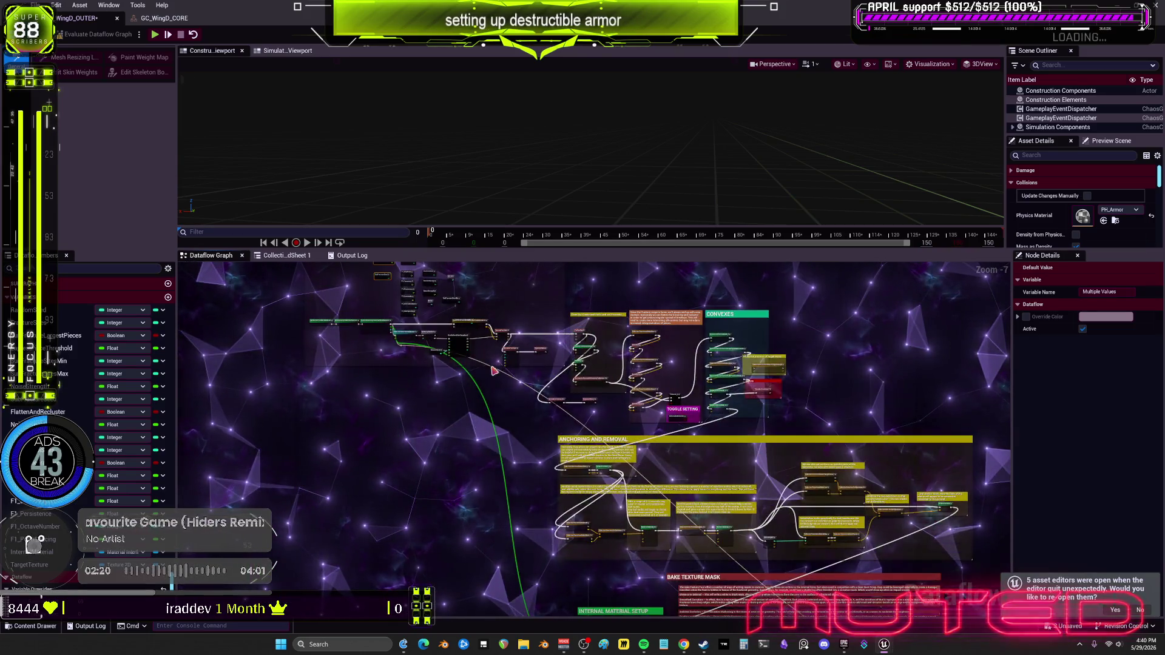
{"action": "scroll", "coordinate": [578, 440], "scroll_direction": "up", "scroll_amount": 4}
{"action": "key", "text": "ctrl+s"}
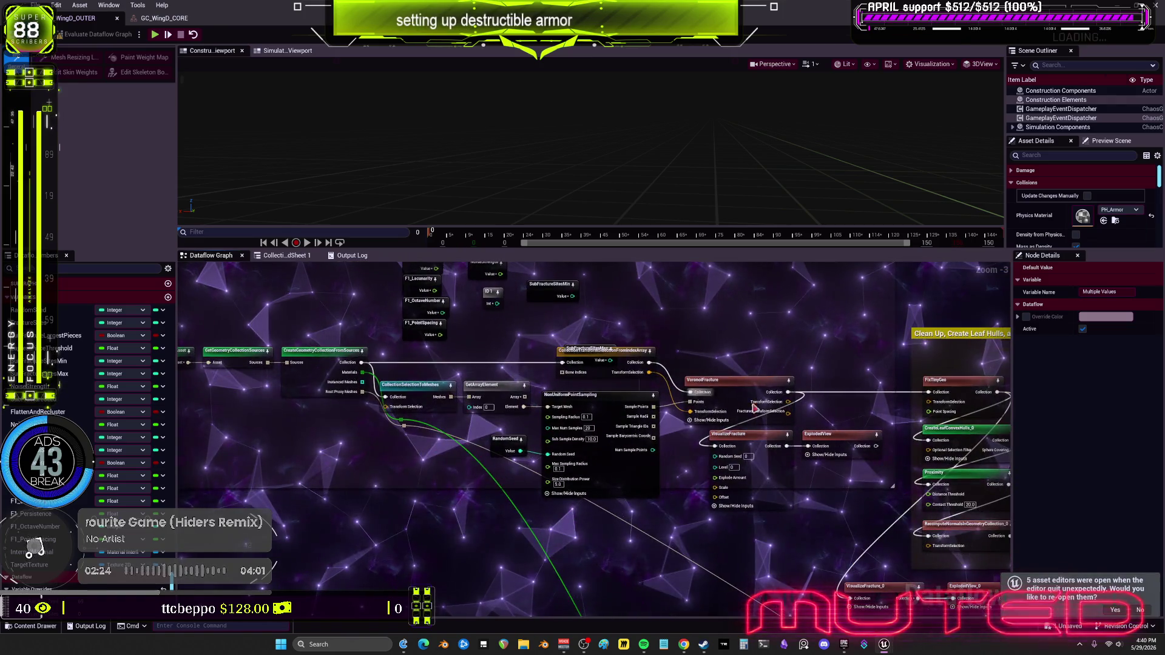
Check the RandomSeed value and the TargetTexture node in the material setup area.
{"action": "left_click", "coordinate": [509, 439]}
{"action": "left_click_drag", "start_coordinate": [811, 519], "coordinate": [489, 458]}
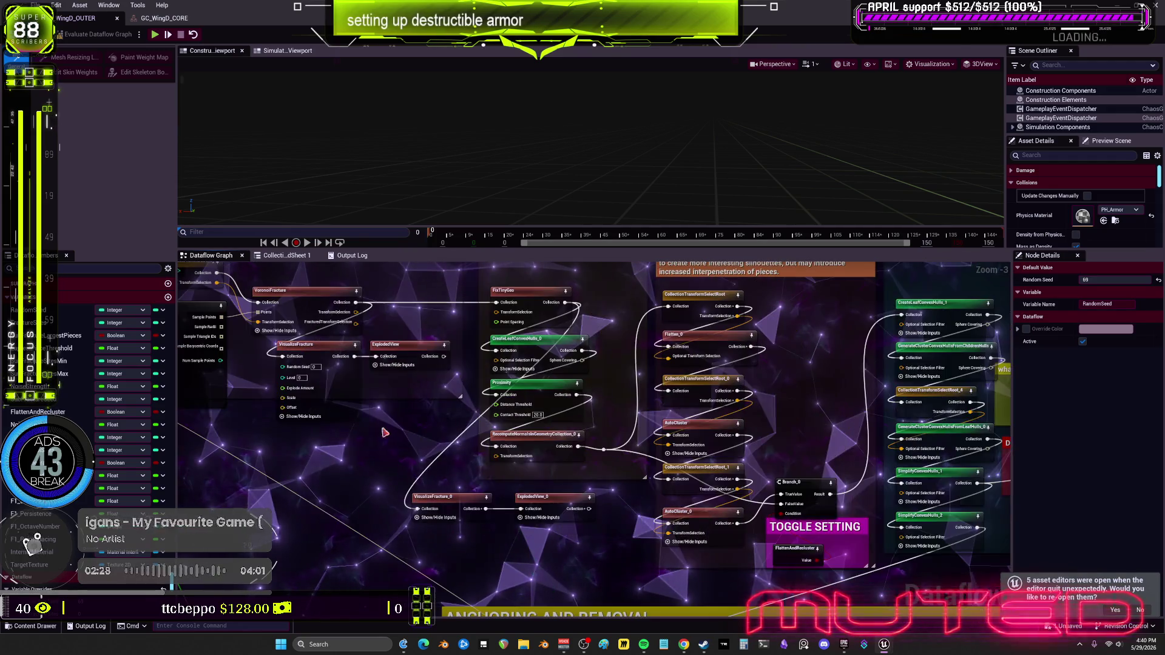
{"action": "mouse_move", "coordinate": [778, 553]}
{"action": "left_mouse_down"}
{"action": "mouse_move", "coordinate": [682, 450]}
{"action": "mouse_move", "coordinate": [528, 448]}
{"action": "left_mouse_up"}
{"action": "scroll", "coordinate": [526, 447], "scroll_direction": "up", "scroll_amount": 3}
{"action": "left_click", "coordinate": [581, 451]}
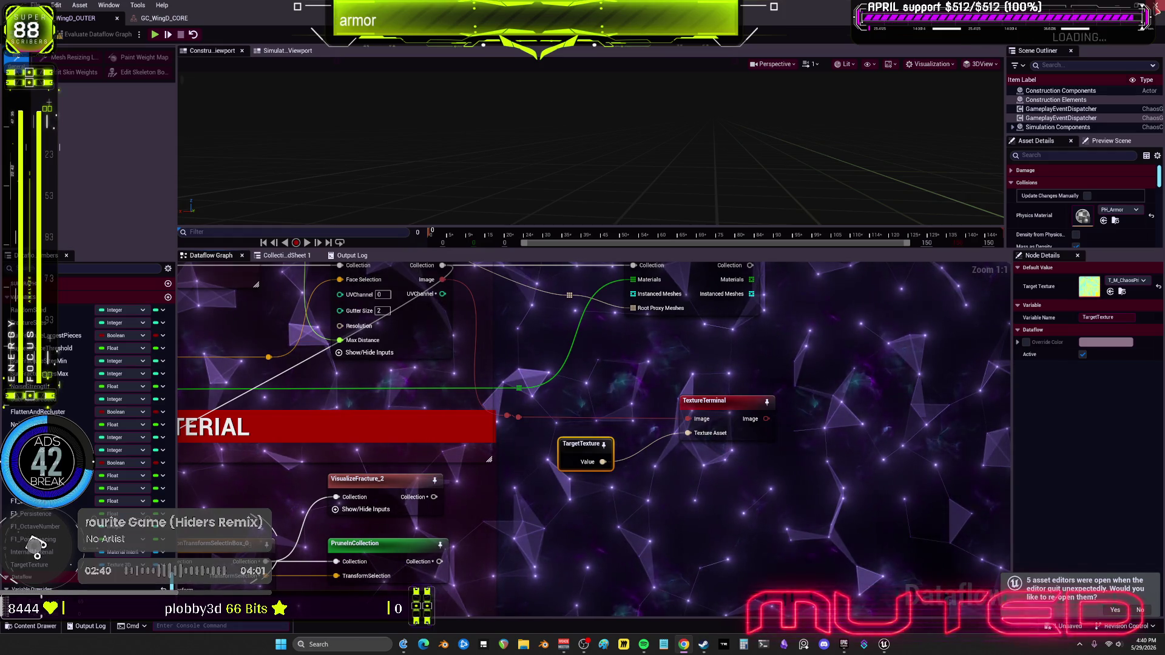
{"action": "key", "text": "alt+Tab"}
Go up to the BEWMV folder in the Content Browser.
{"action": "scroll", "coordinate": [619, 315], "scroll_direction": "down", "scroll_amount": 5}
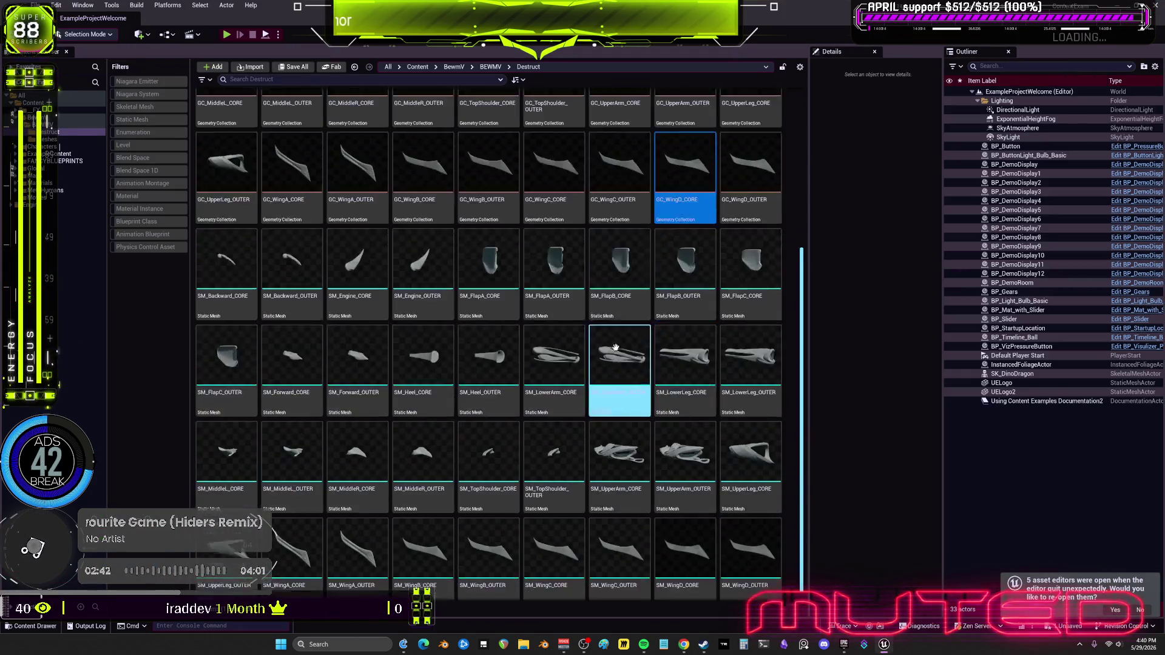
{"action": "scroll", "coordinate": [686, 291], "scroll_direction": "up", "scroll_amount": 5}
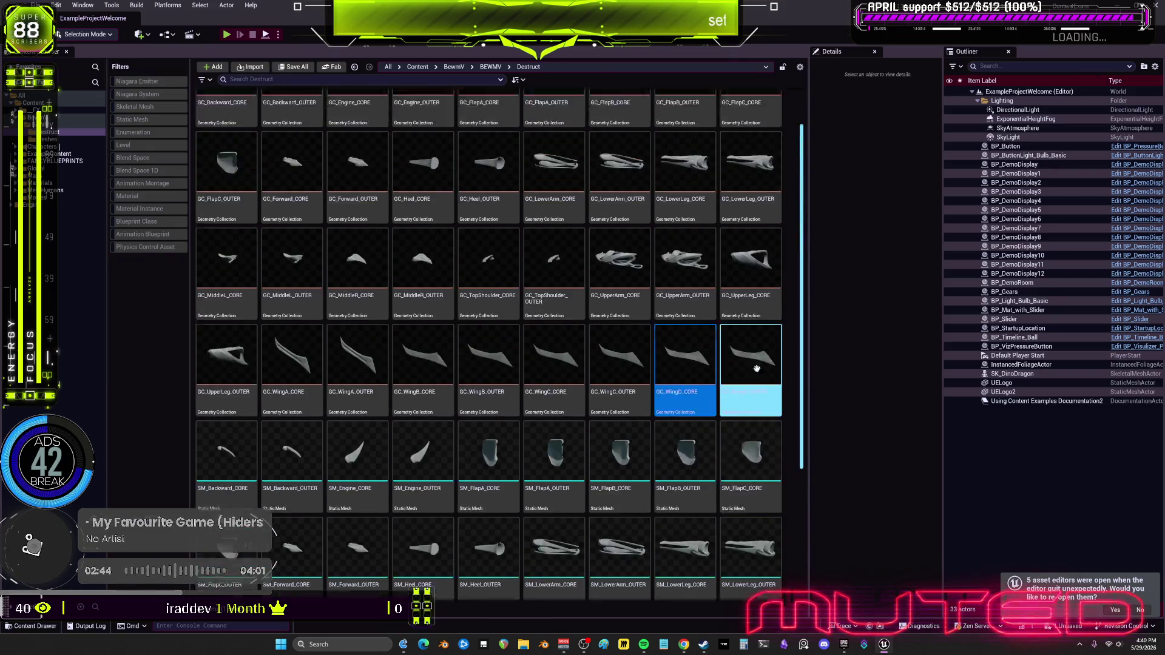
{"action": "left_click", "coordinate": [72, 125]}
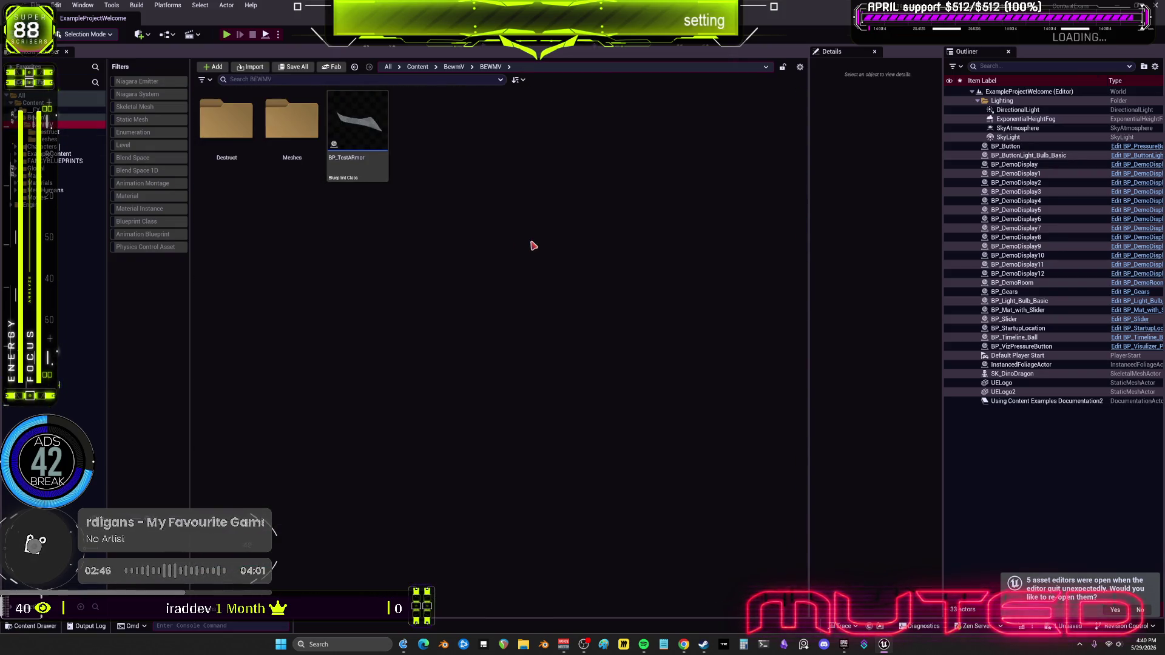
Start a new Blueprint Class, search all parent classes for 'scrip', then cancel.
{"action": "right_click", "coordinate": [464, 142]}
{"action": "left_click", "coordinate": [530, 252]}
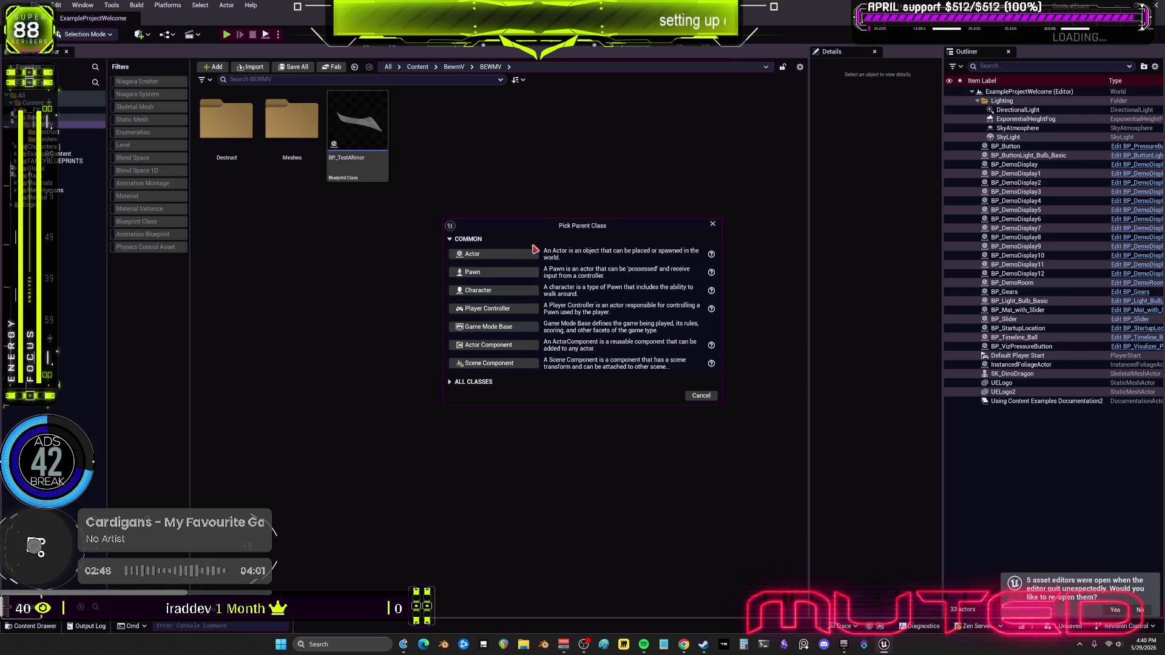
{"action": "left_click", "coordinate": [452, 382]}
{"action": "type", "text": "scri"}
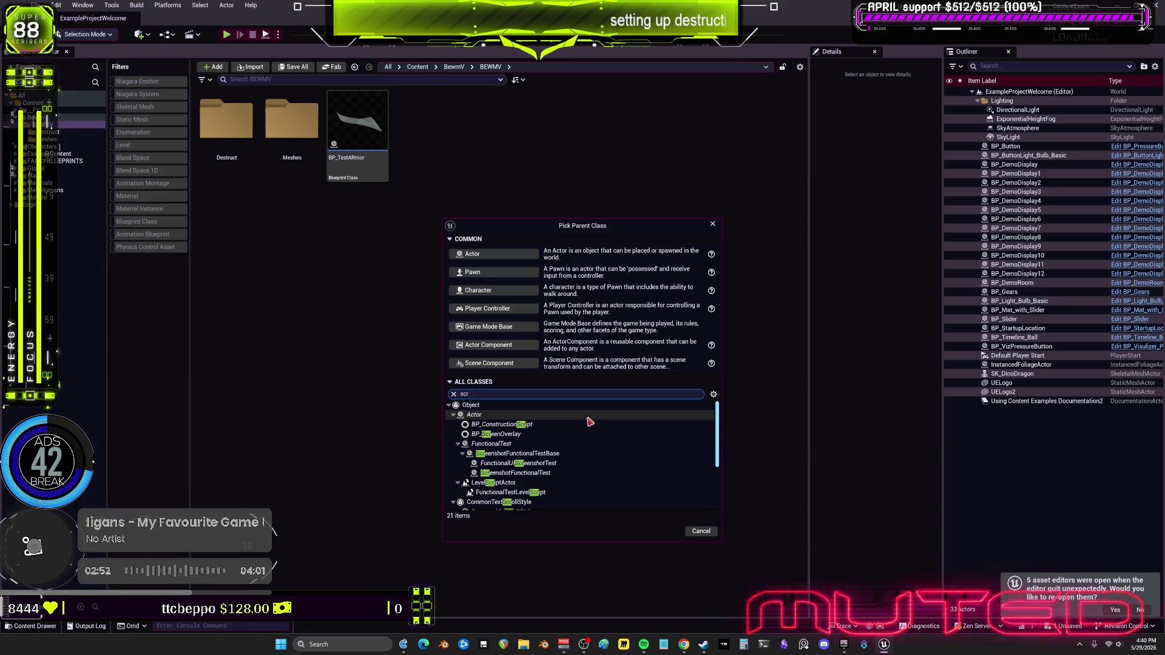
{"action": "type", "text": "p"}
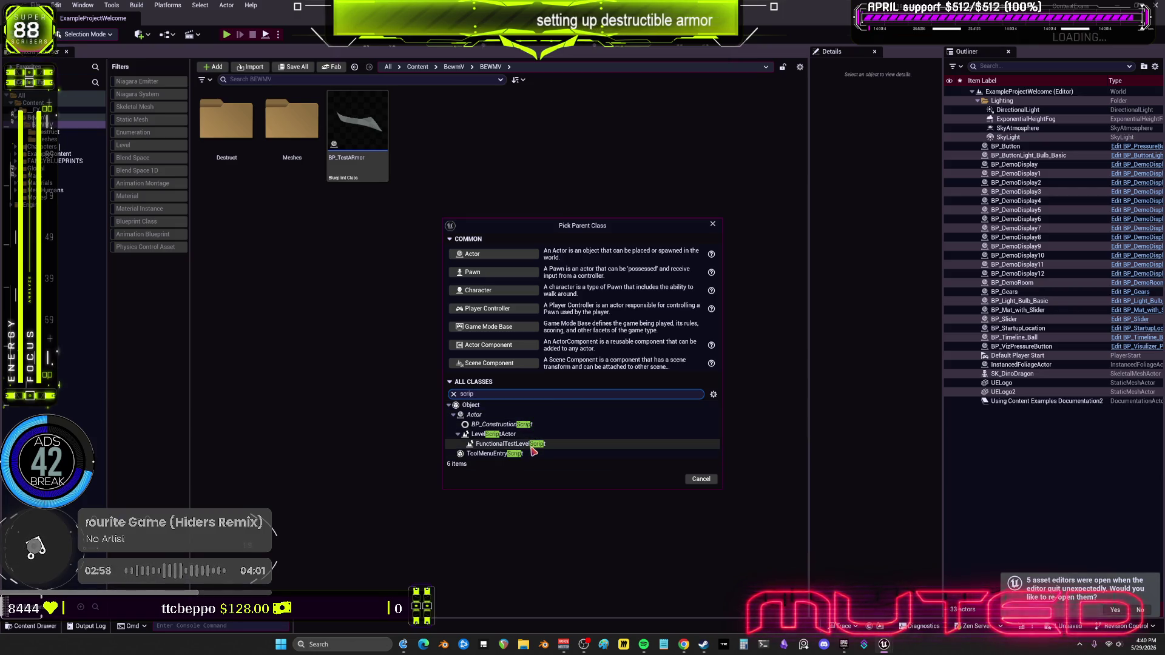
{"action": "left_click", "coordinate": [334, 437]}
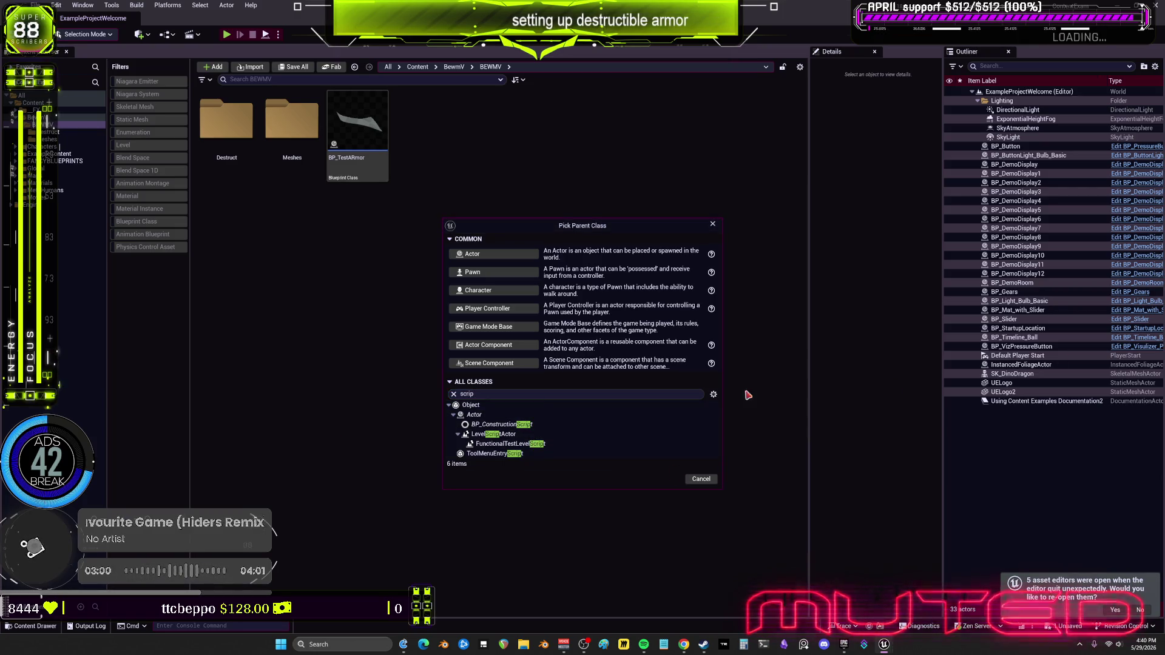
{"action": "left_click", "coordinate": [704, 480]}
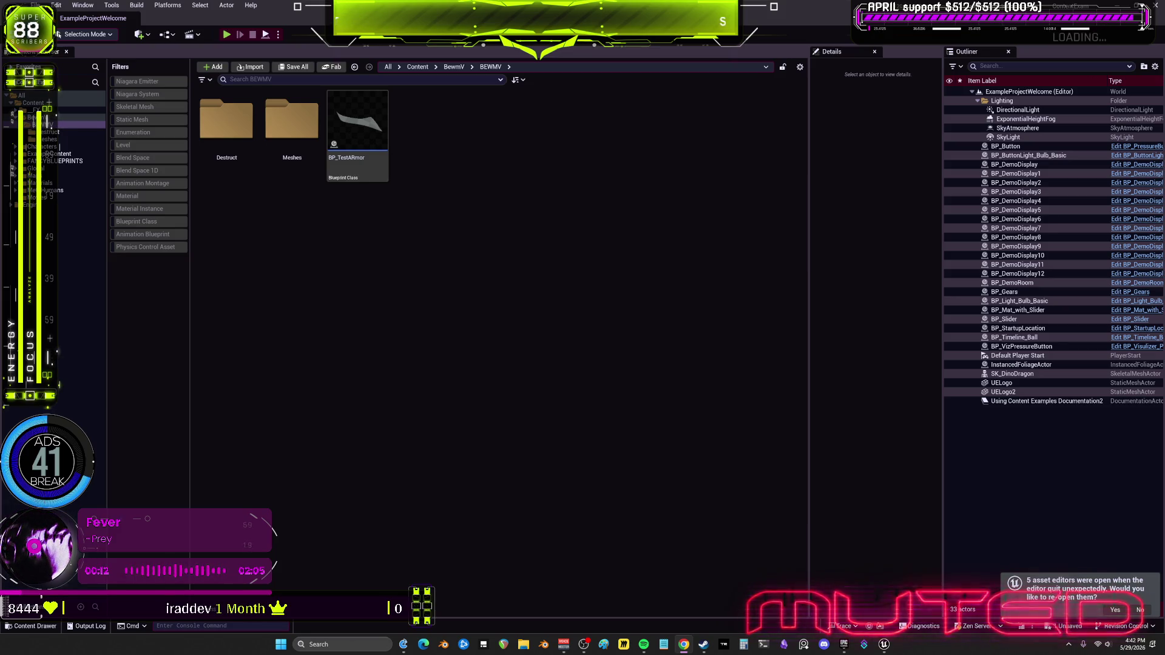
Create a Blueprint Class with AssetActionUtility as parent and start naming it 'BP'.
{"action": "right_click", "coordinate": [494, 234]}
{"action": "key", "text": "Escape"}
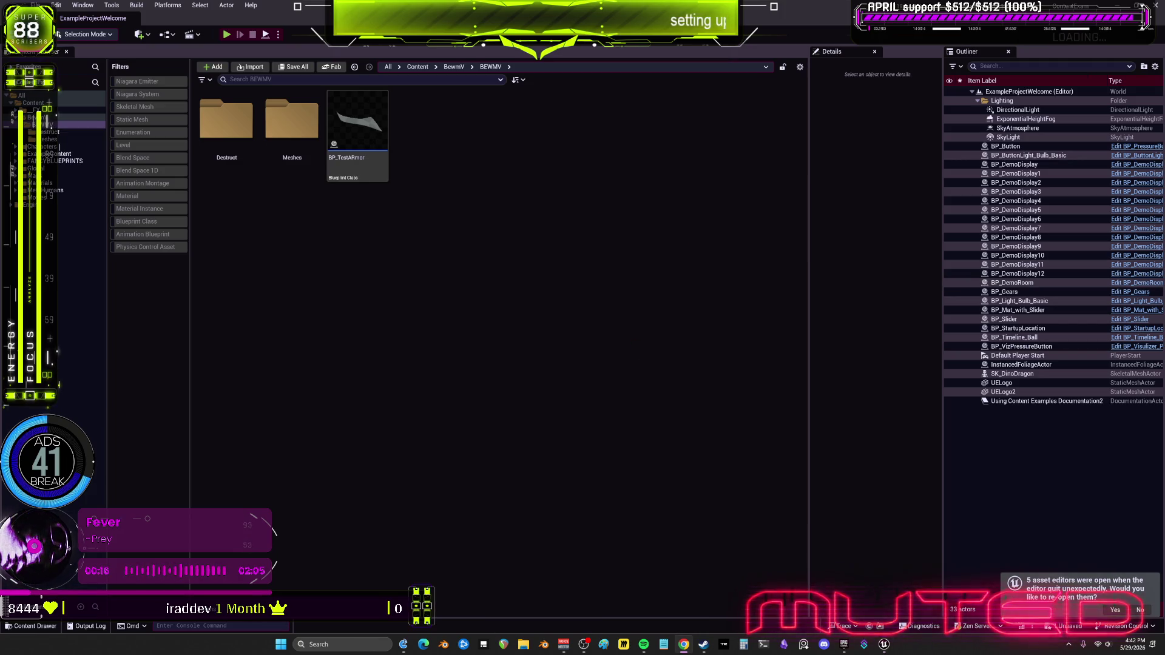
{"action": "right_click", "coordinate": [566, 328]}
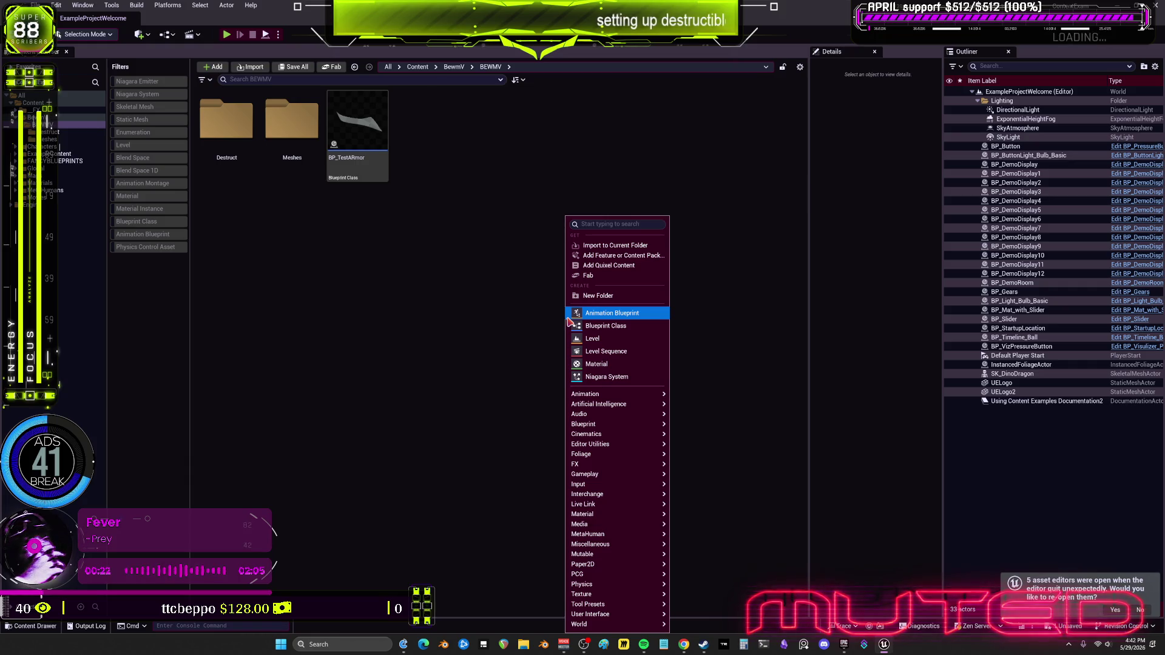
{"action": "left_click", "coordinate": [571, 326]}
{"action": "type", "text": "a"}
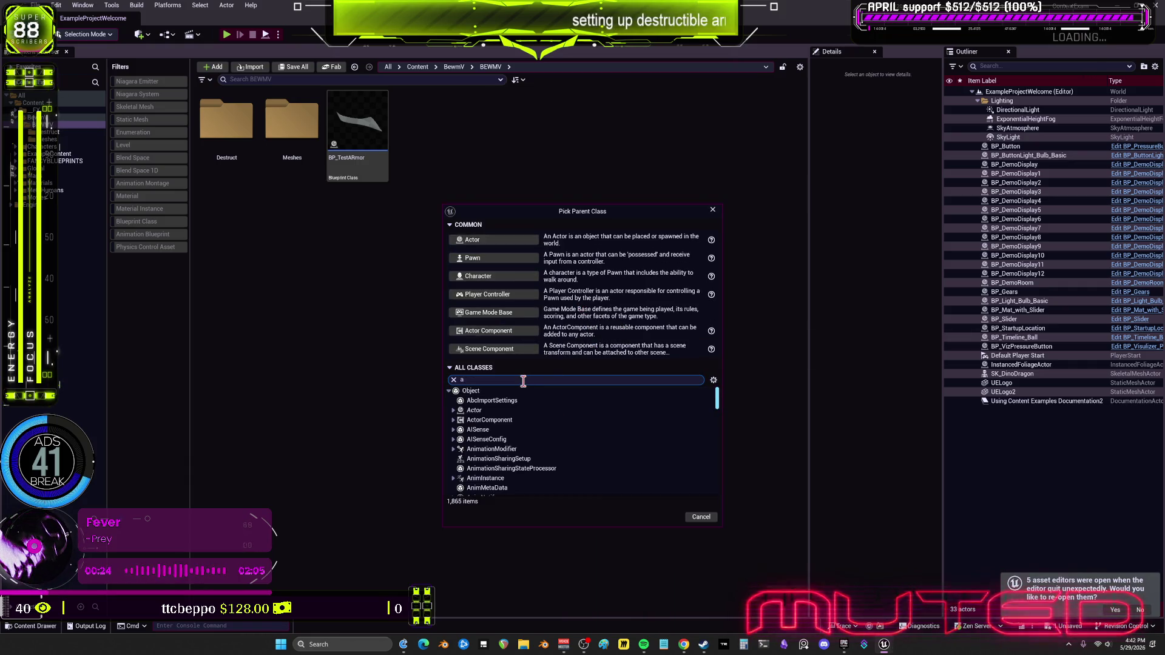
{"action": "type", "text": "ssetac"}
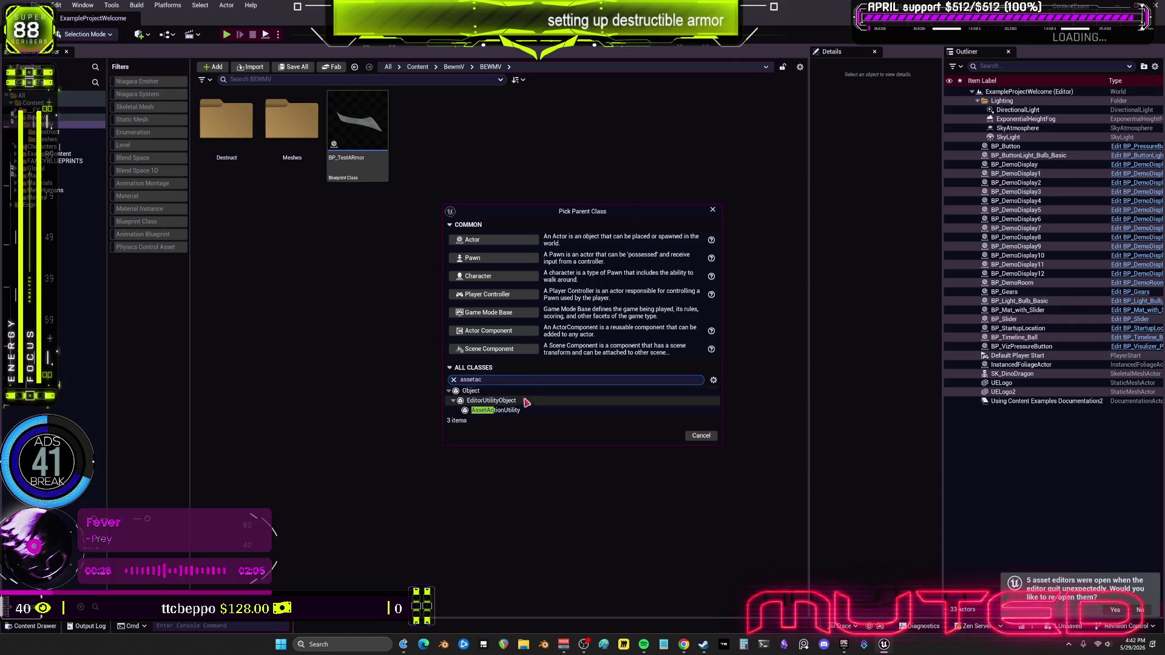
{"action": "left_click", "coordinate": [504, 410]}
{"action": "left_click", "coordinate": [674, 440]}
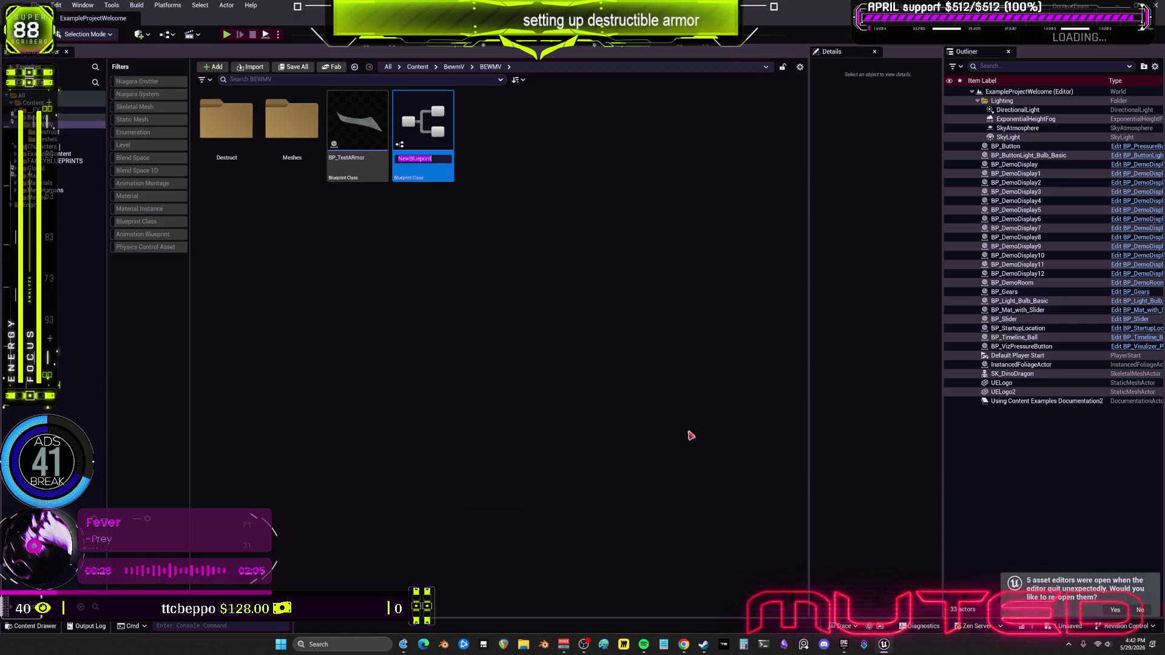
{"action": "type", "text": "BP_MakeGC_D"}
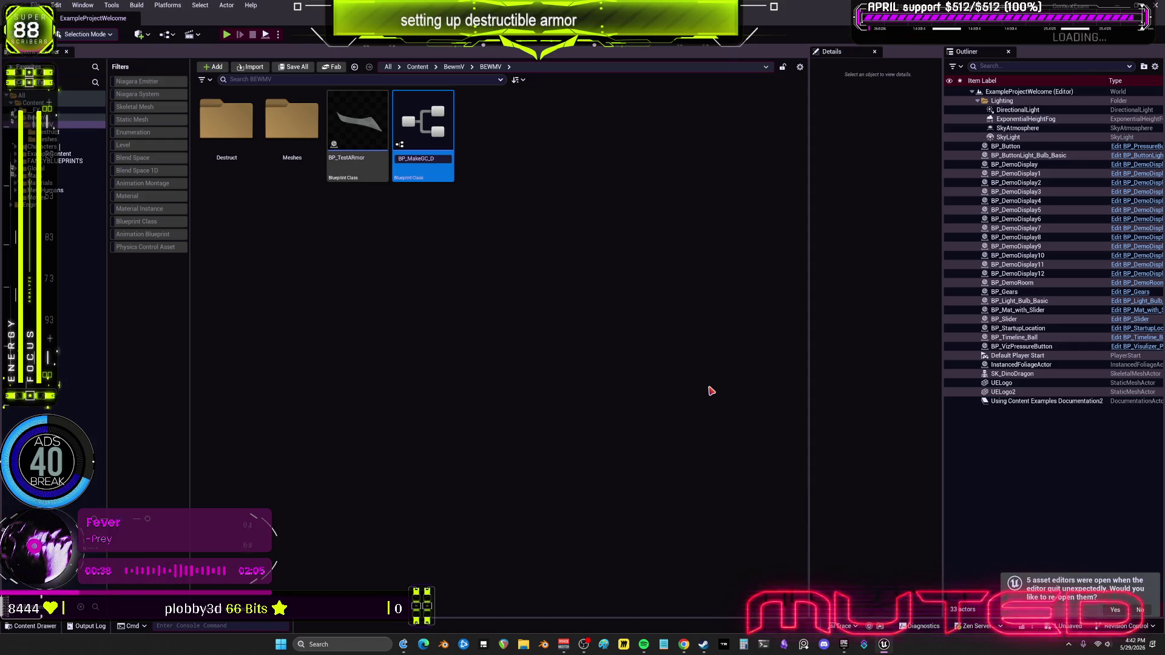
Name the asset BP_MakeGC_Data, open it in the Blueprint editor, and save all.
{"action": "type", "text": "ata"}
{"action": "key", "text": "Return"}
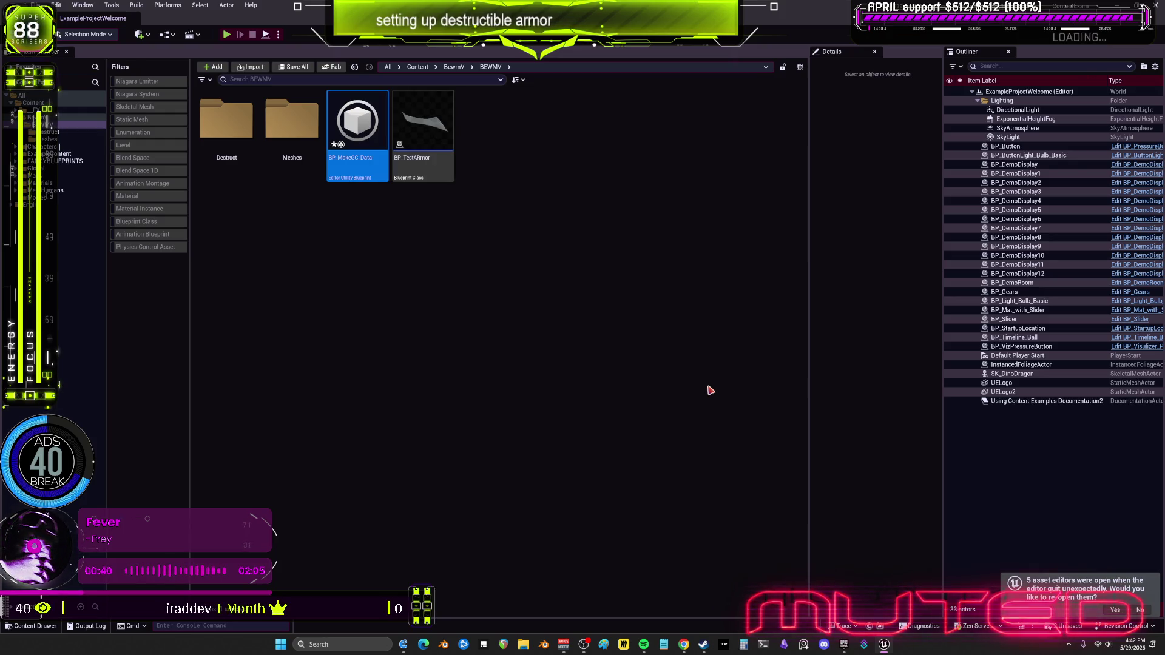
{"action": "double_click", "coordinate": [376, 130]}
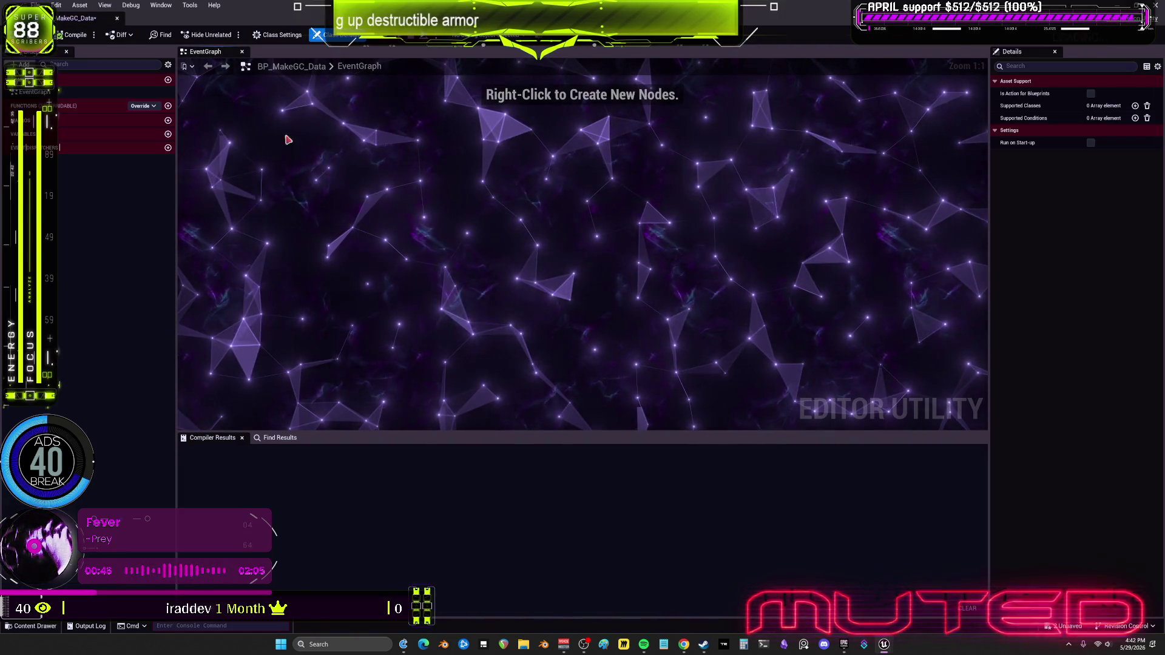
{"action": "key", "text": "ctrl+s"}
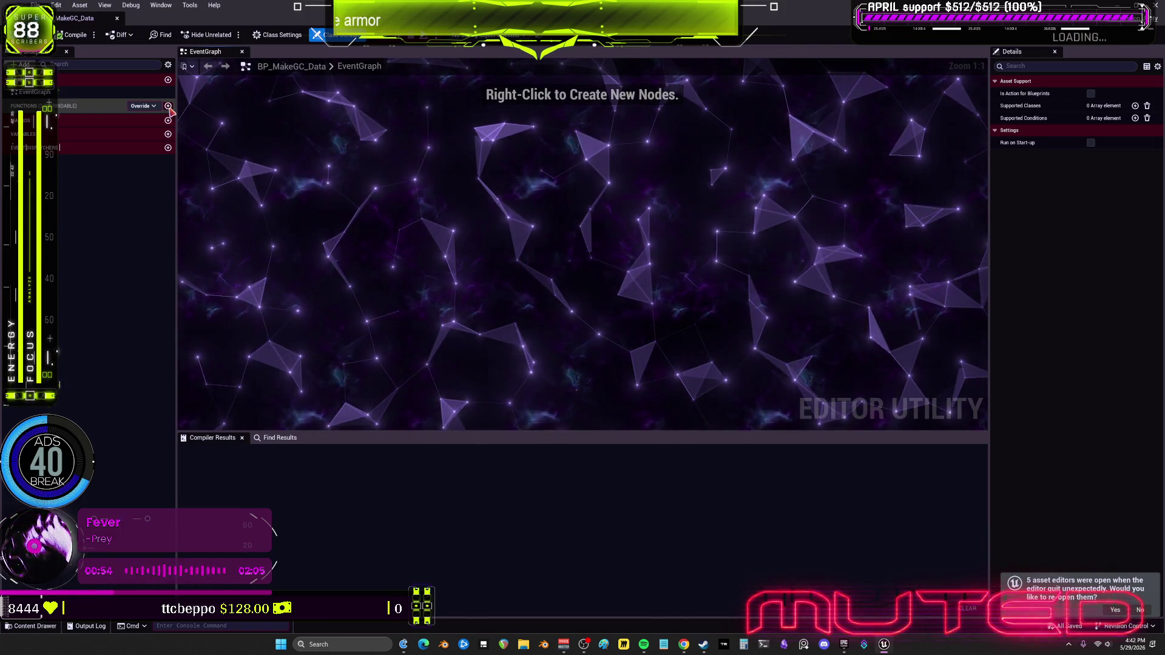
Add a new function named Create_GeoCollection.
{"action": "left_click", "coordinate": [168, 106]}
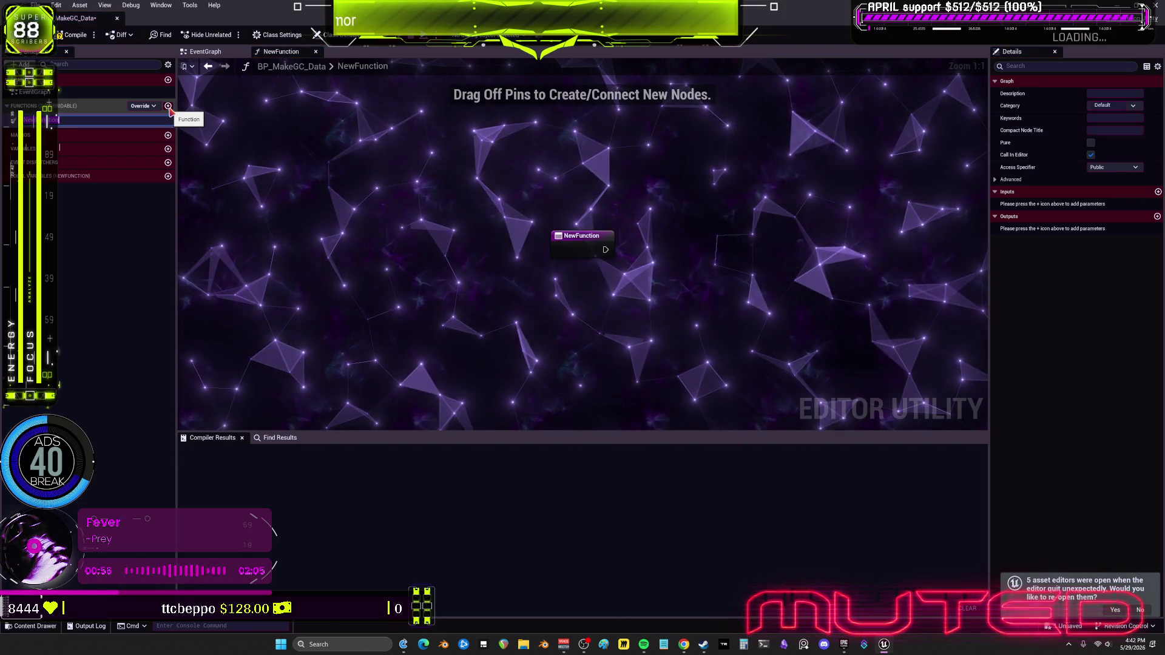
{"action": "type", "text": "Crea"}
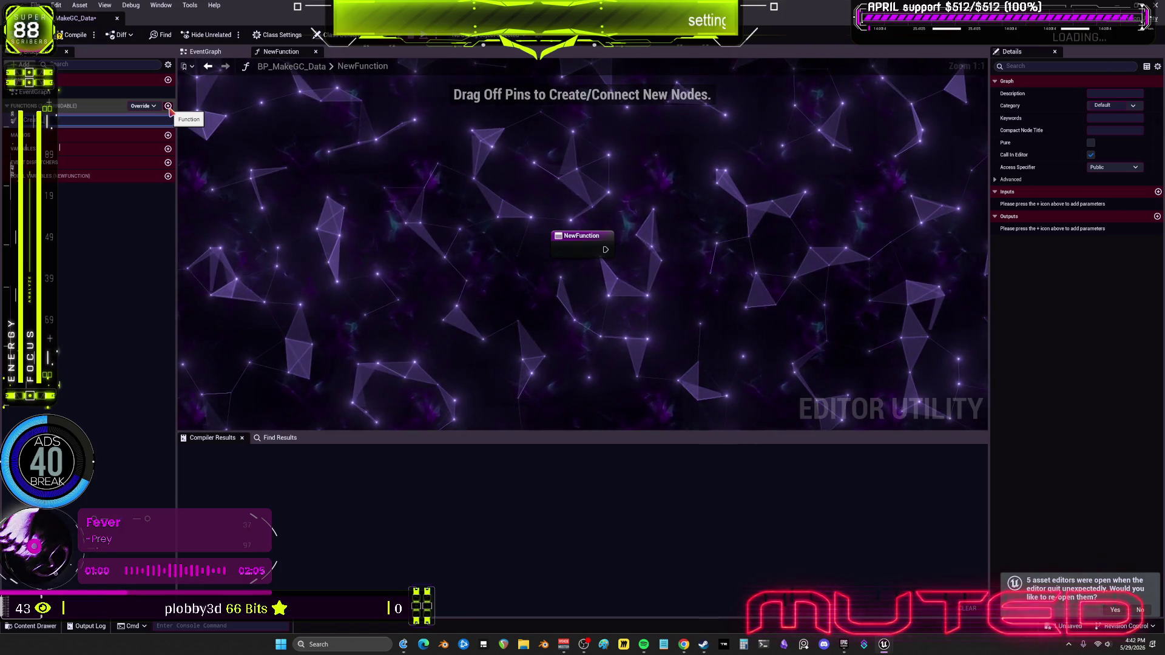
{"action": "type", "text": "GeoCol"}
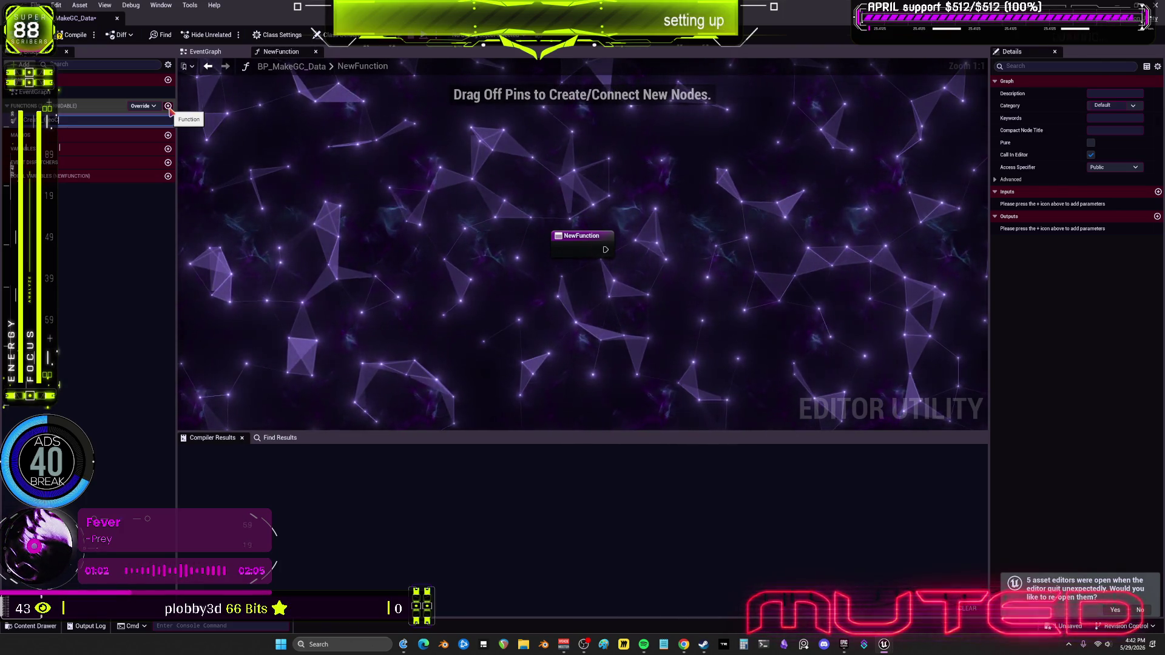
{"action": "type", "text": "lection"}
{"action": "key", "text": "Return"}
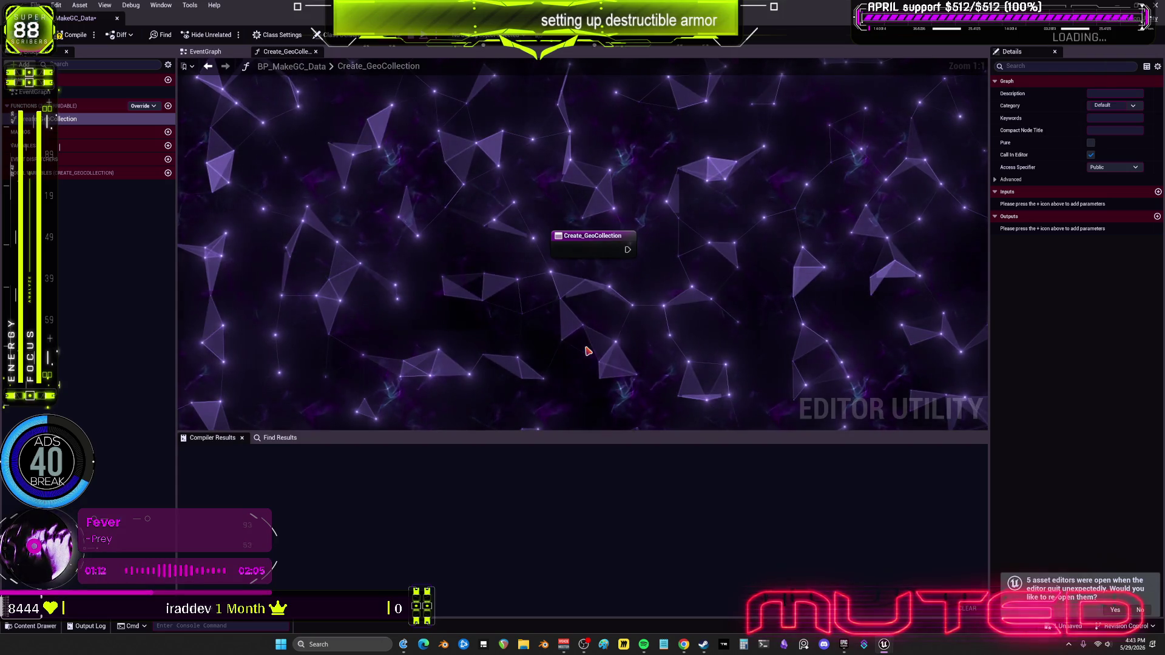
Chain Get Selected Assets from the entry node into a For Each Loop.
{"action": "left_click_drag", "start_coordinate": [610, 242], "coordinate": [585, 235]}
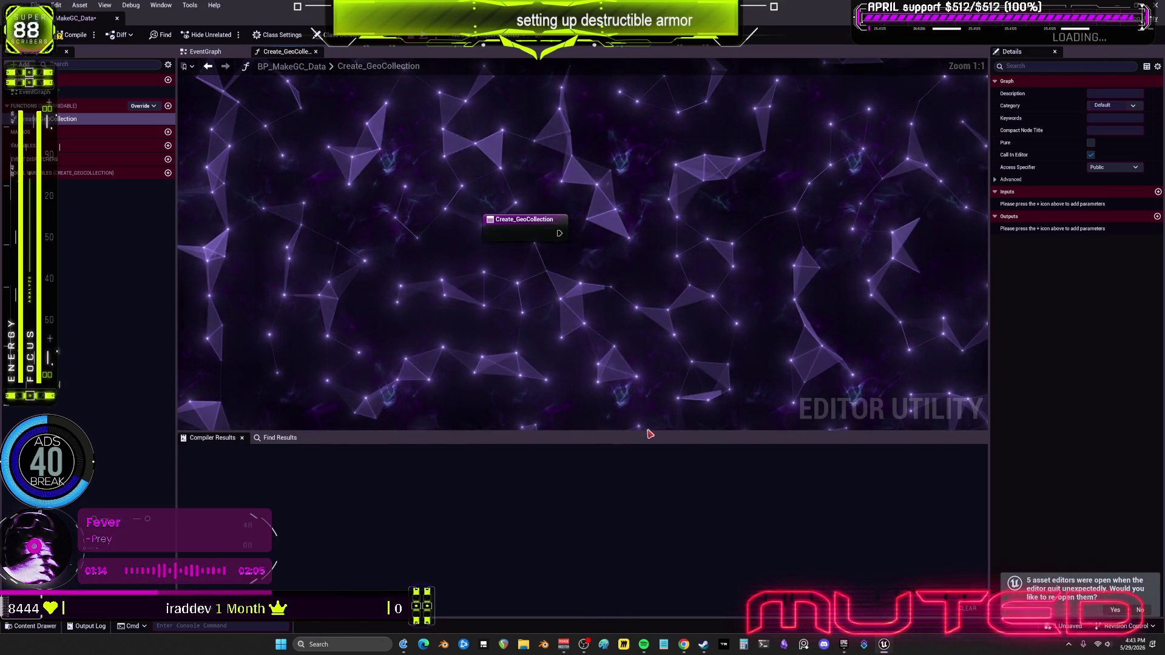
{"action": "left_click_drag", "start_coordinate": [643, 432], "coordinate": [646, 520]}
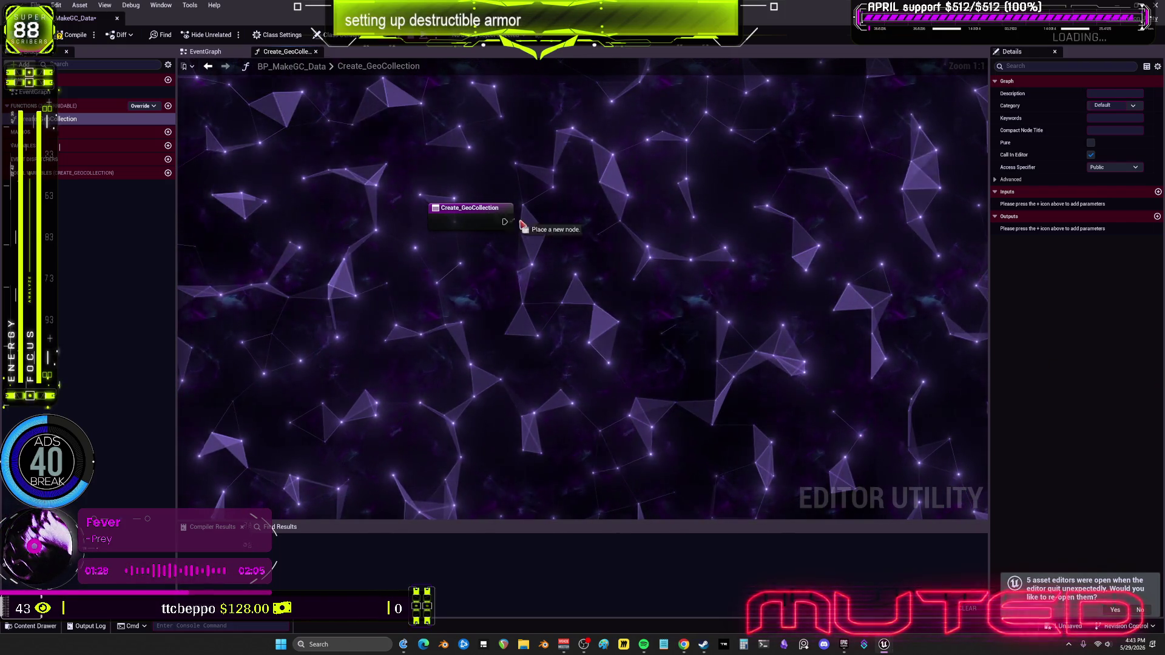
{"action": "left_click_drag", "start_coordinate": [517, 223], "coordinate": [543, 232]}
{"action": "type", "text": "get selec"}
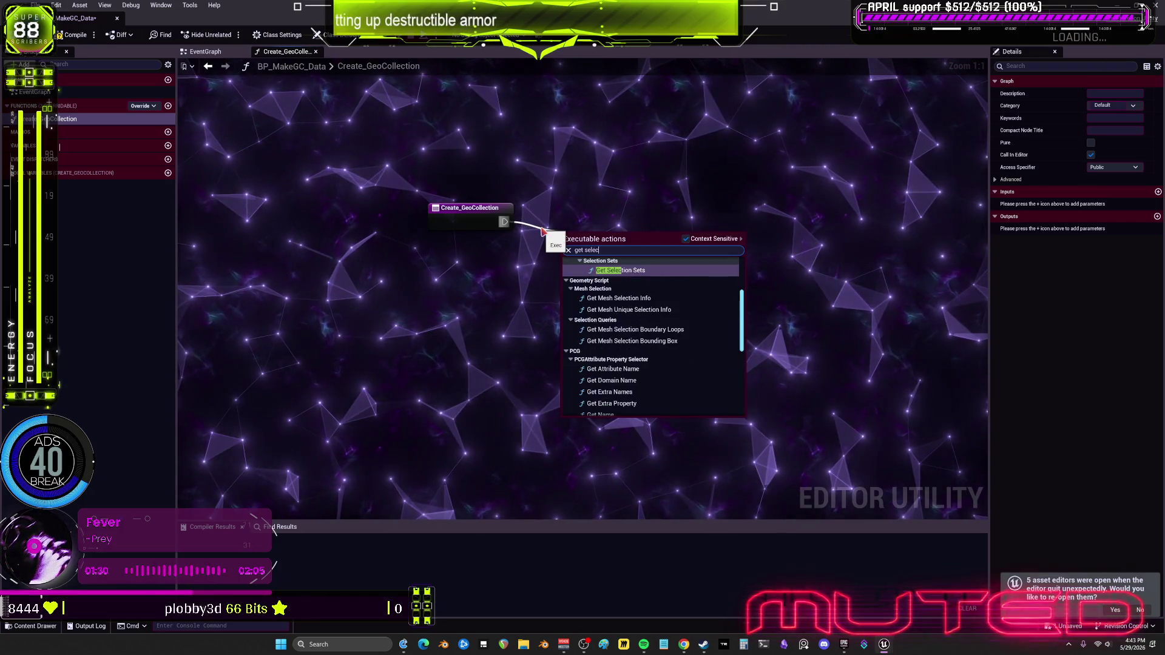
{"action": "type", "text": "st"}
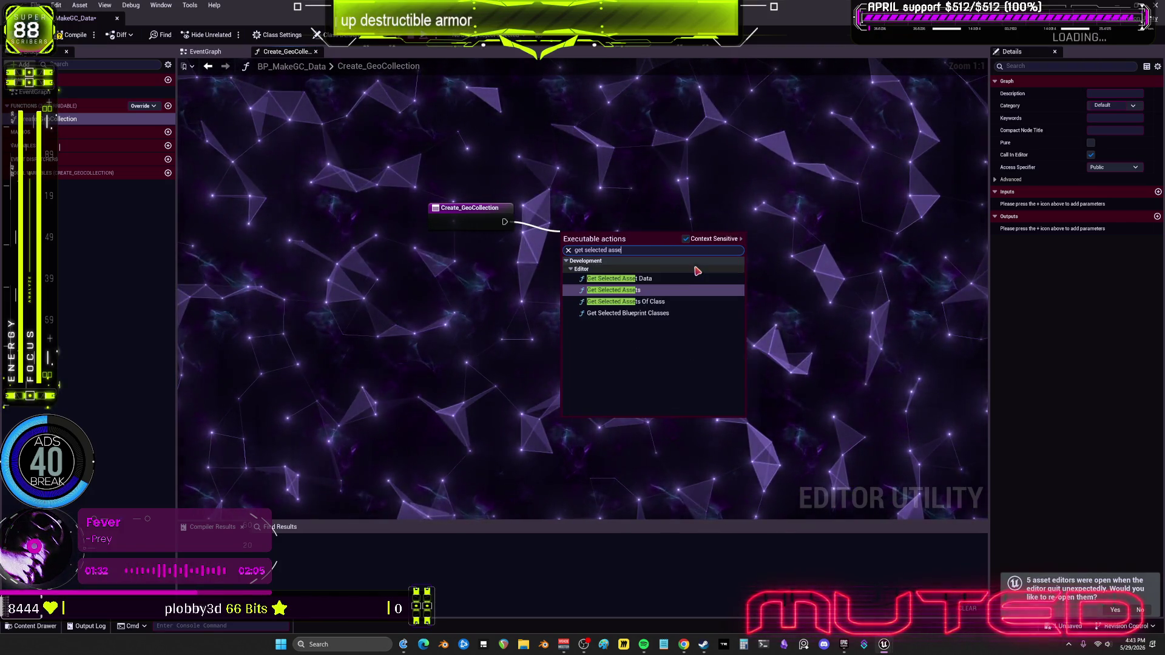
{"action": "left_click", "coordinate": [650, 288]}
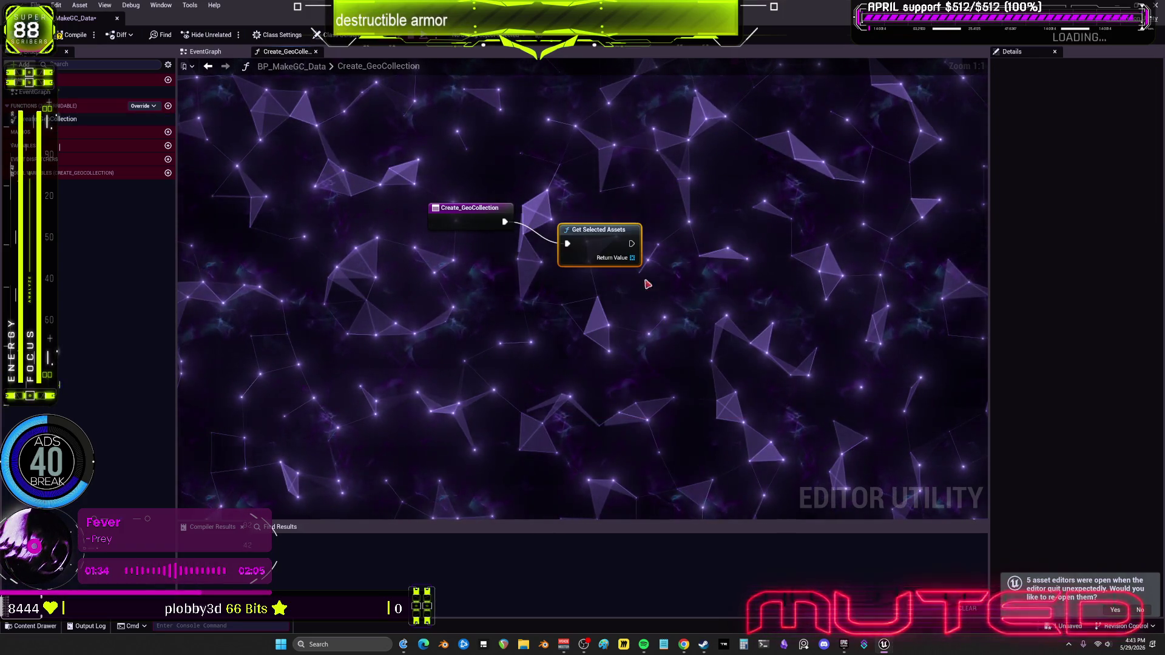
{"action": "mouse_move", "coordinate": [589, 220]}
{"action": "left_mouse_down"}
{"action": "mouse_move", "coordinate": [589, 209]}
{"action": "mouse_move", "coordinate": [647, 252]}
{"action": "left_mouse_up"}
{"action": "type", "text": "for each"}
{"action": "key", "text": "Return"}
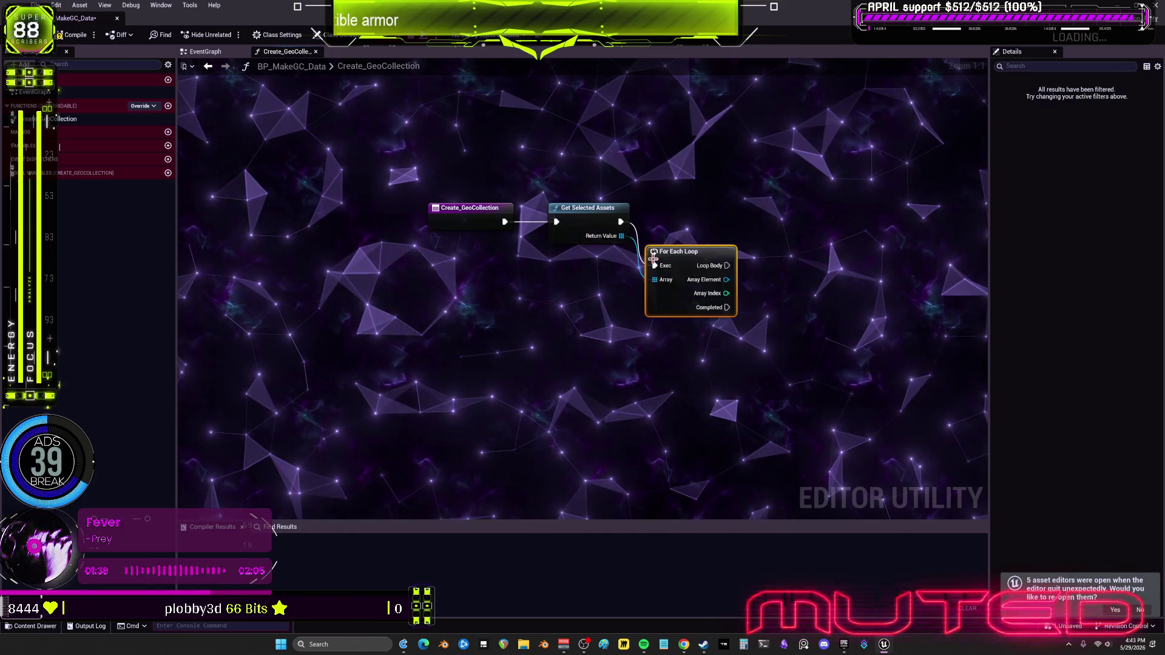
Add a Cast To StaticMesh node and wire Loop Body into it.
{"action": "left_click_drag", "start_coordinate": [691, 259], "coordinate": [691, 227]}
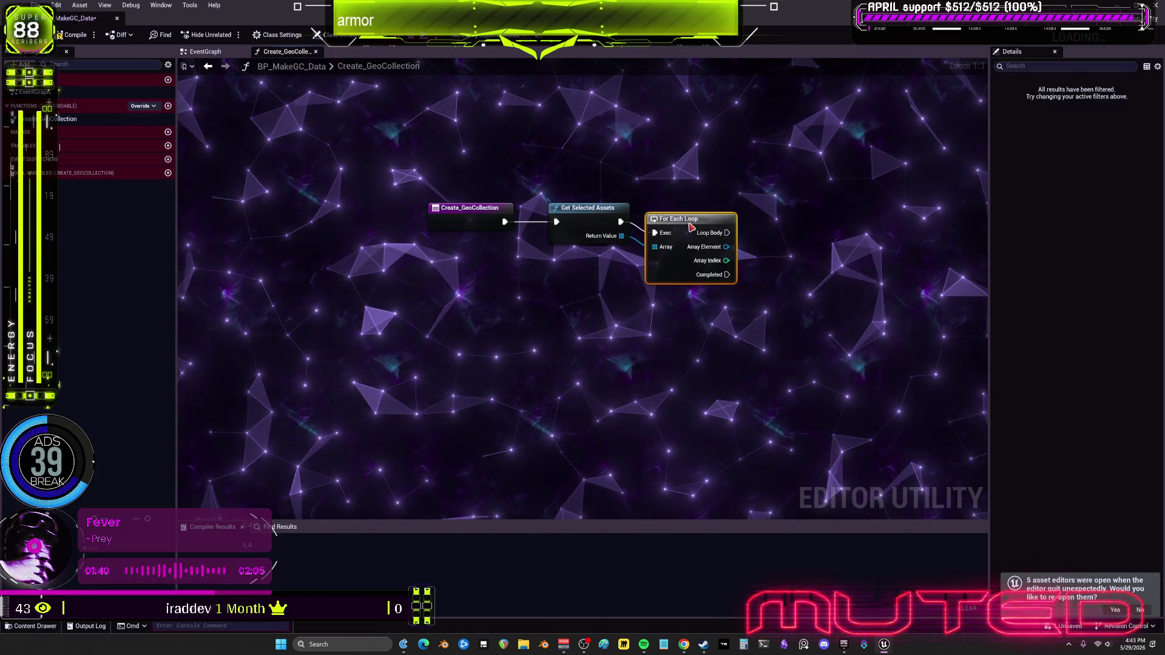
{"action": "mouse_move", "coordinate": [767, 247]}
{"action": "left_mouse_down"}
{"action": "mouse_move", "coordinate": [539, 290]}
{"action": "mouse_move", "coordinate": [594, 287]}
{"action": "left_mouse_up"}
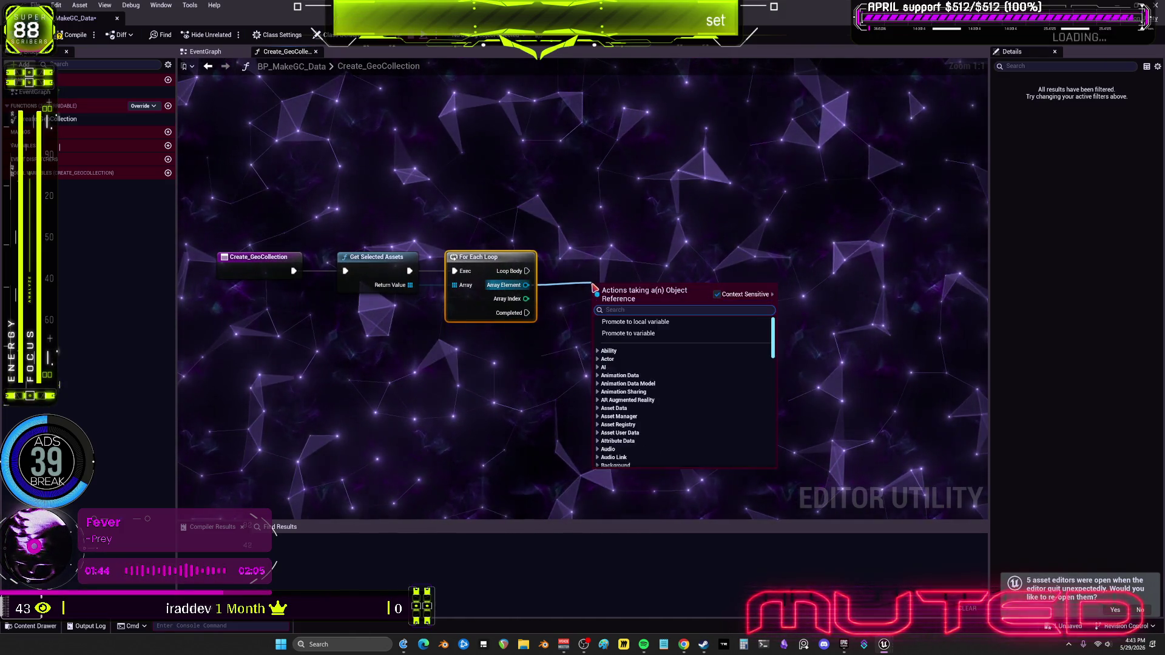
{"action": "type", "text": "cast staticm"}
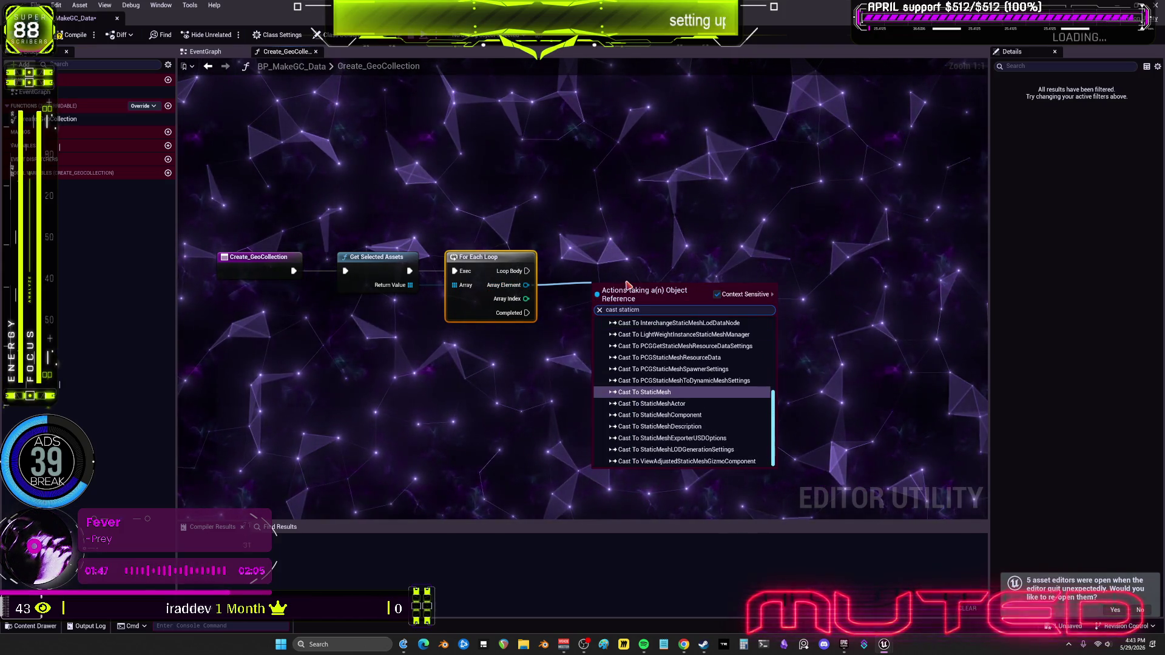
{"action": "key", "text": "Return"}
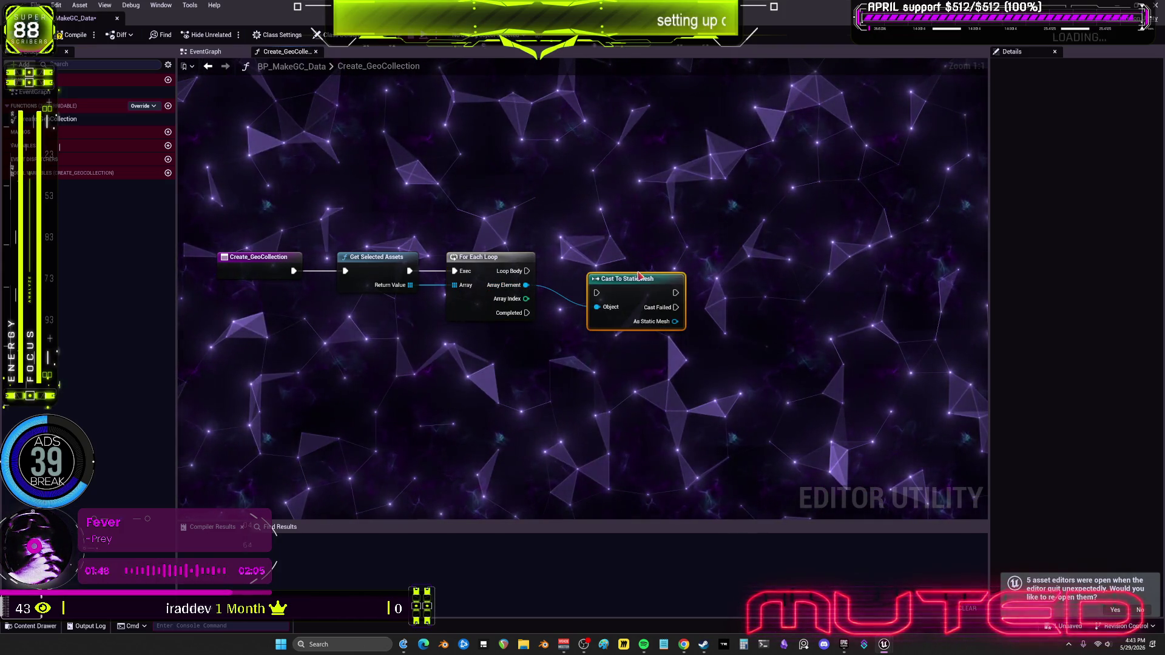
{"action": "left_click_drag", "start_coordinate": [641, 293], "coordinate": [629, 271]}
{"action": "left_click_drag", "start_coordinate": [526, 271], "coordinate": [590, 277]}
{"action": "left_click_drag", "start_coordinate": [749, 329], "coordinate": [661, 344]}
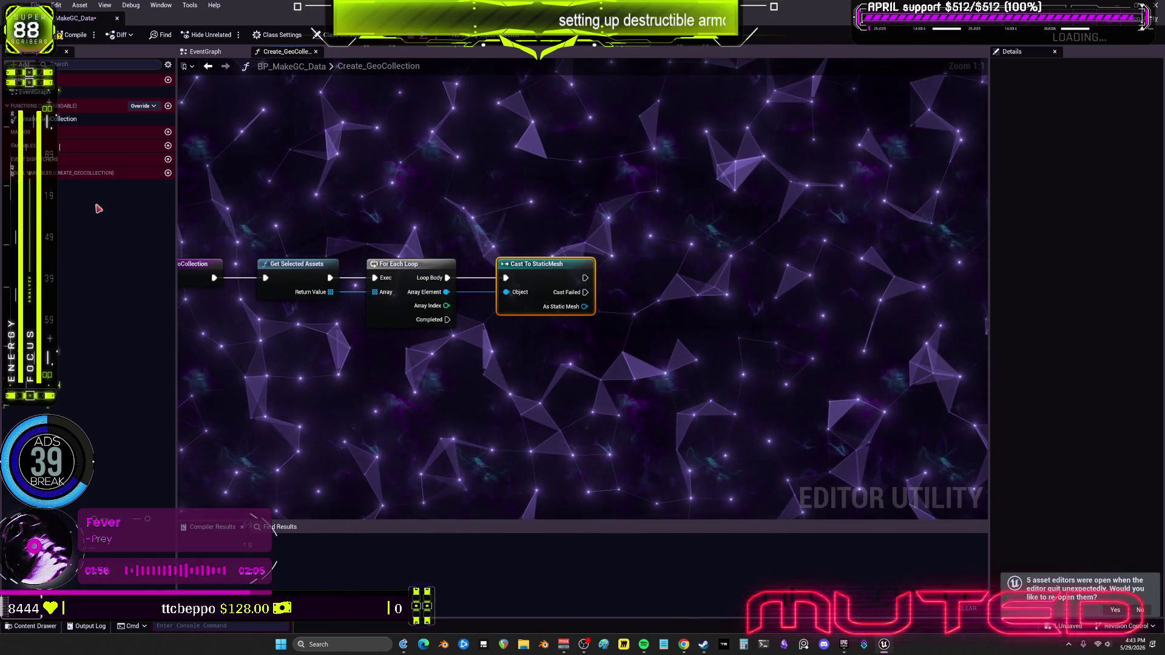
Create a ConvertMeshtoGC function and place its call after Cast To StaticMesh.
{"action": "left_click", "coordinate": [168, 105]}
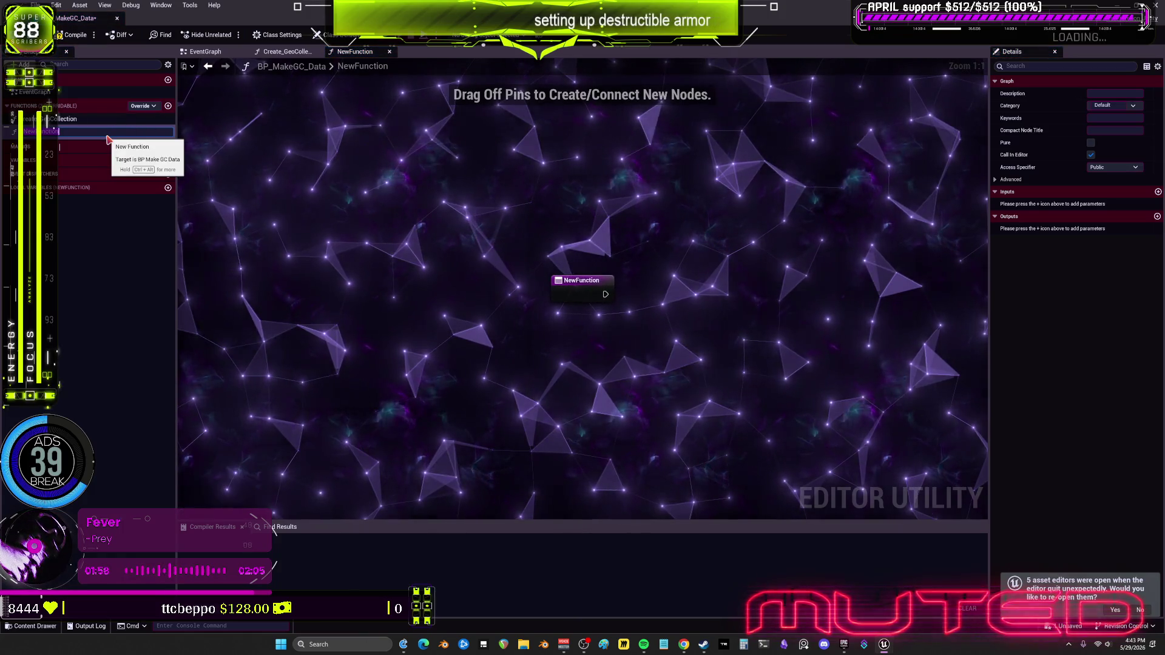
{"action": "type", "text": "ConvertM"}
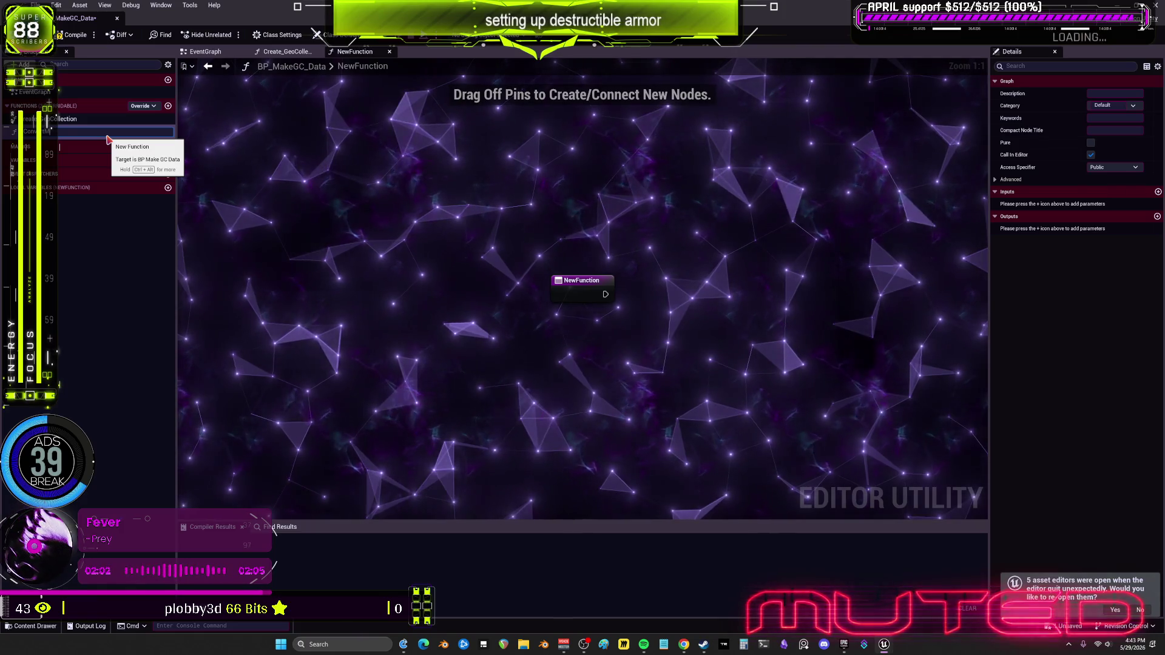
{"action": "type", "text": "eshtoGC"}
{"action": "key", "text": "Return"}
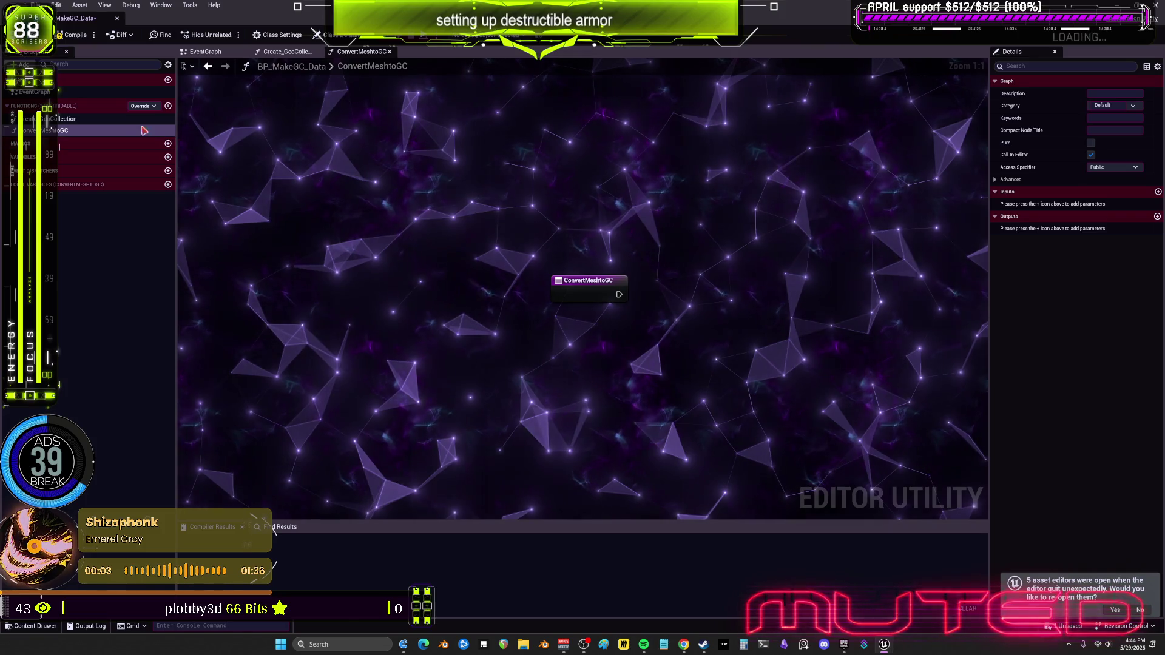
{"action": "mouse_move", "coordinate": [64, 132]}
{"action": "left_mouse_down"}
{"action": "mouse_move", "coordinate": [287, 52]}
{"action": "mouse_move", "coordinate": [651, 261]}
{"action": "mouse_move", "coordinate": [659, 289]}
{"action": "mouse_move", "coordinate": [684, 277]}
{"action": "left_mouse_up"}
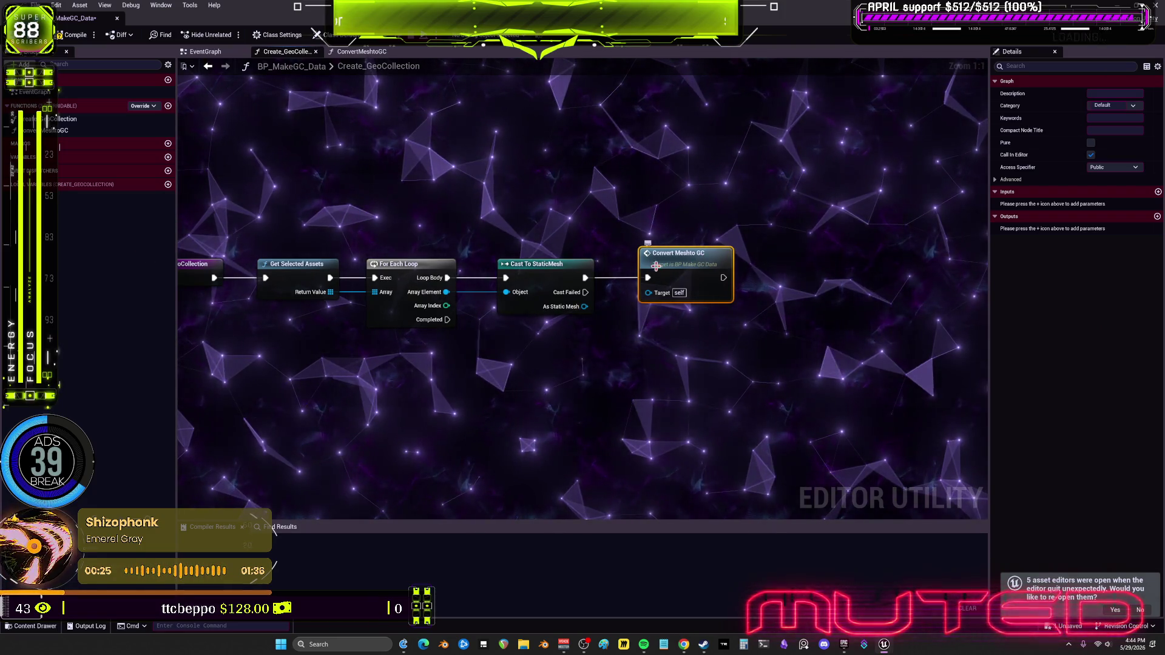
Give ConvertMeshtoGC an output named StaticMesh of type Static Mesh.
{"action": "double_click", "coordinate": [692, 265]}
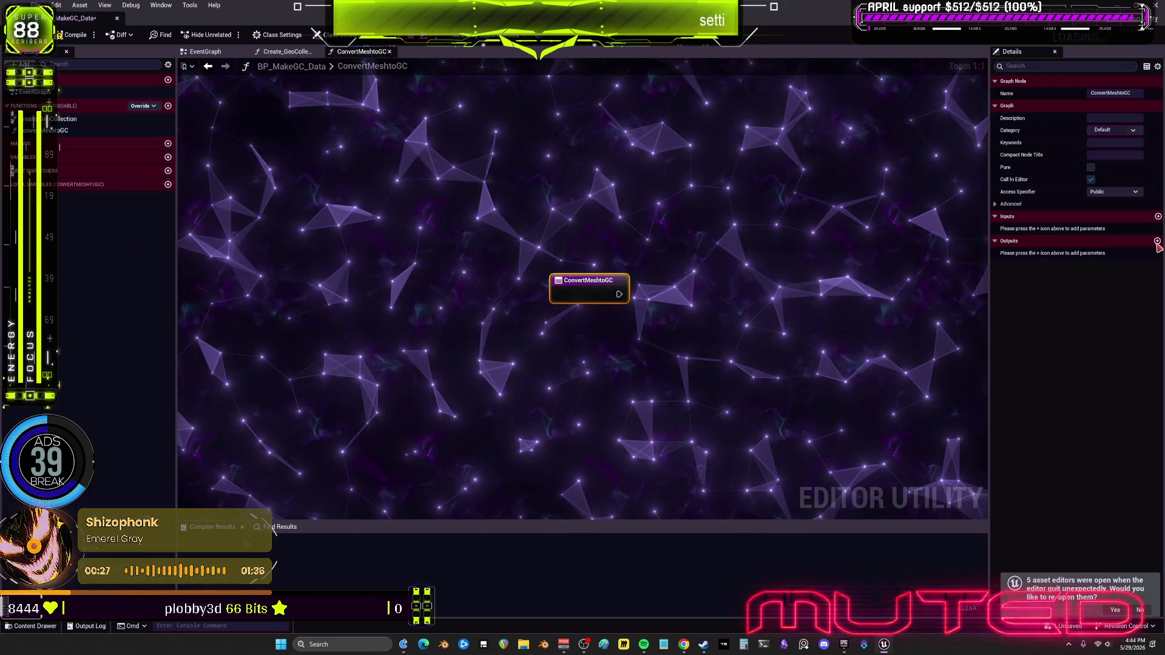
{"action": "left_click", "coordinate": [1158, 241]}
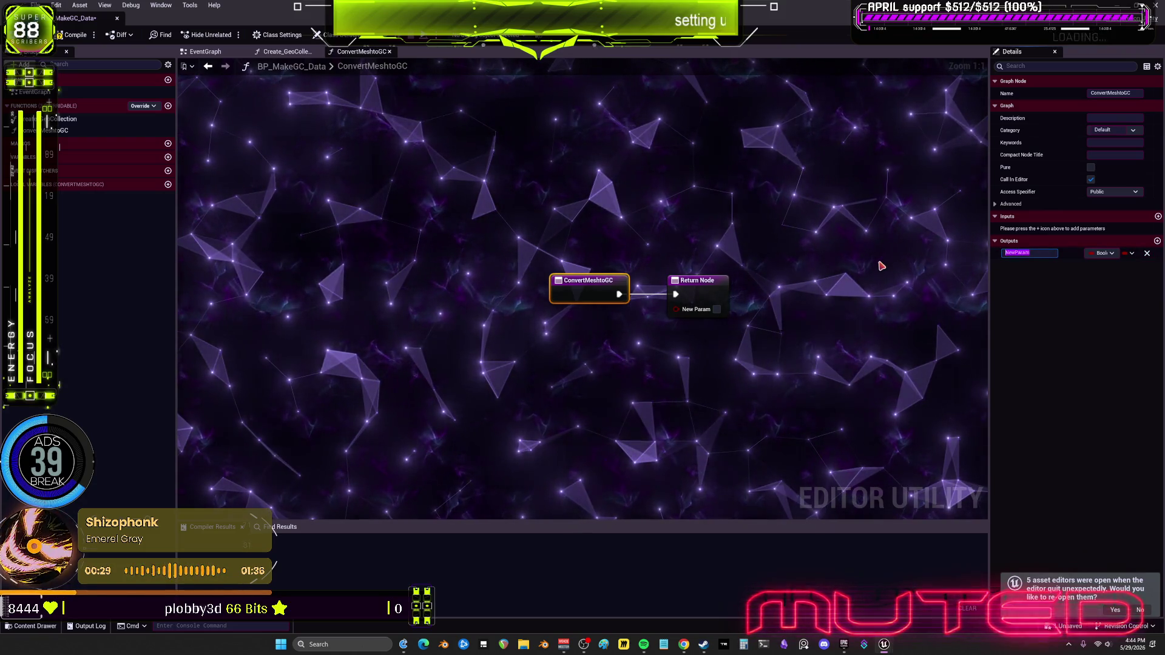
{"action": "type", "text": "StaticMesh"}
{"action": "key", "text": "Return"}
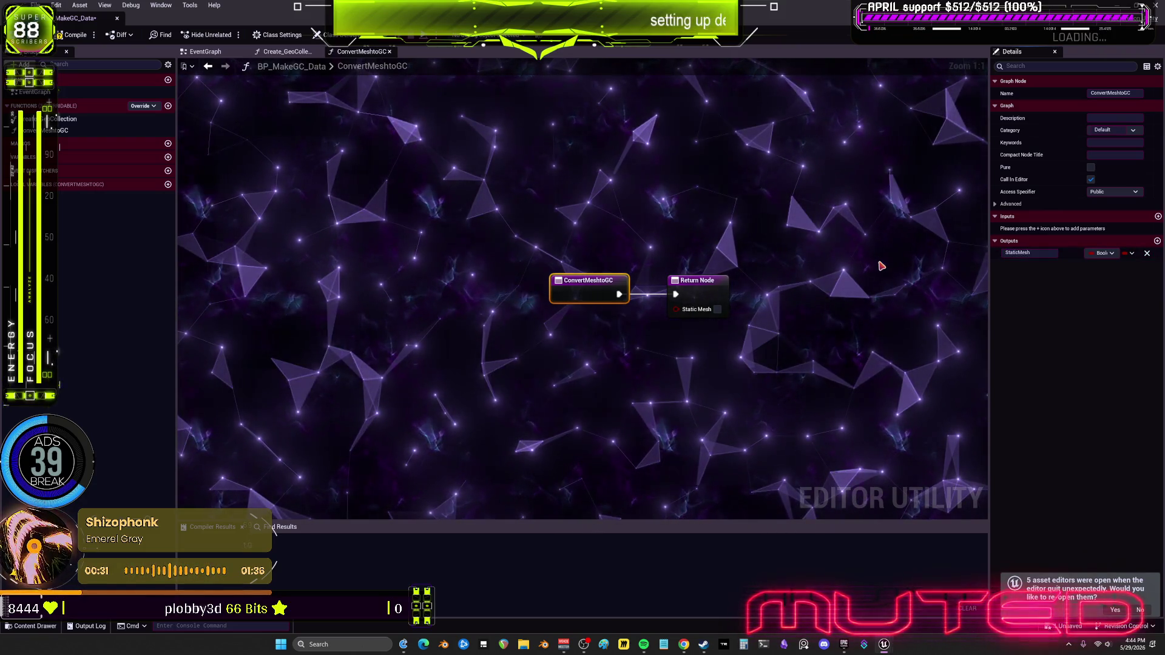
{"action": "left_click", "coordinate": [1102, 253]}
{"action": "type", "text": "statiuc"}
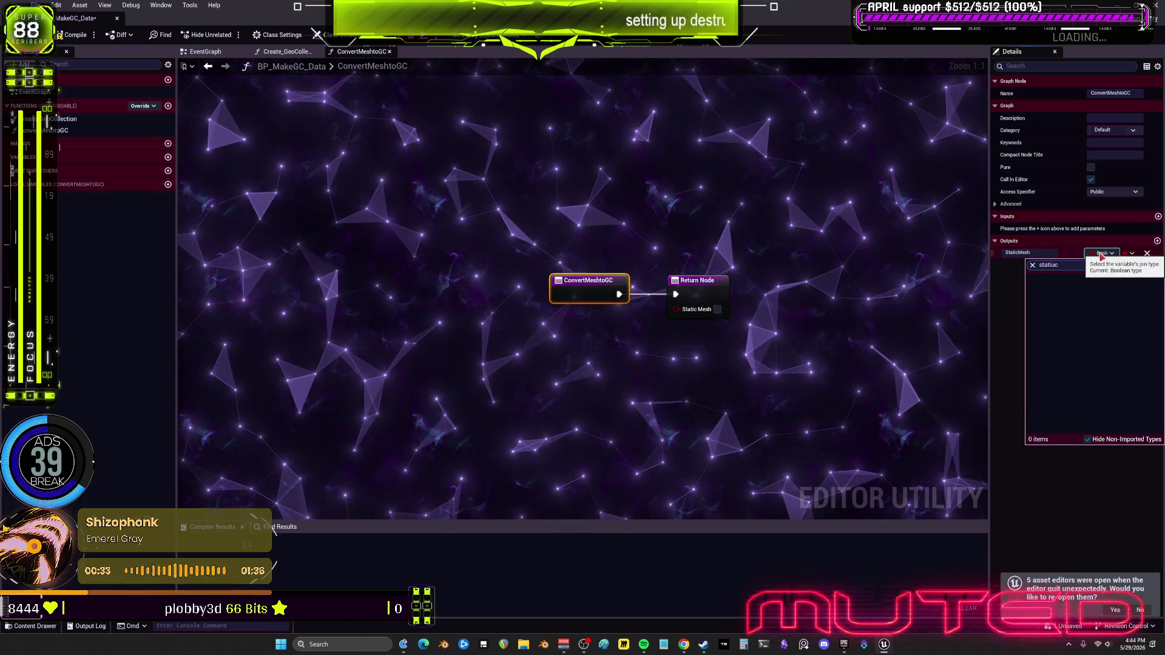
{"action": "key", "text": "BackSpace"}
{"action": "key", "text": "BackSpace"}
{"action": "type", "text": "cmesh"}
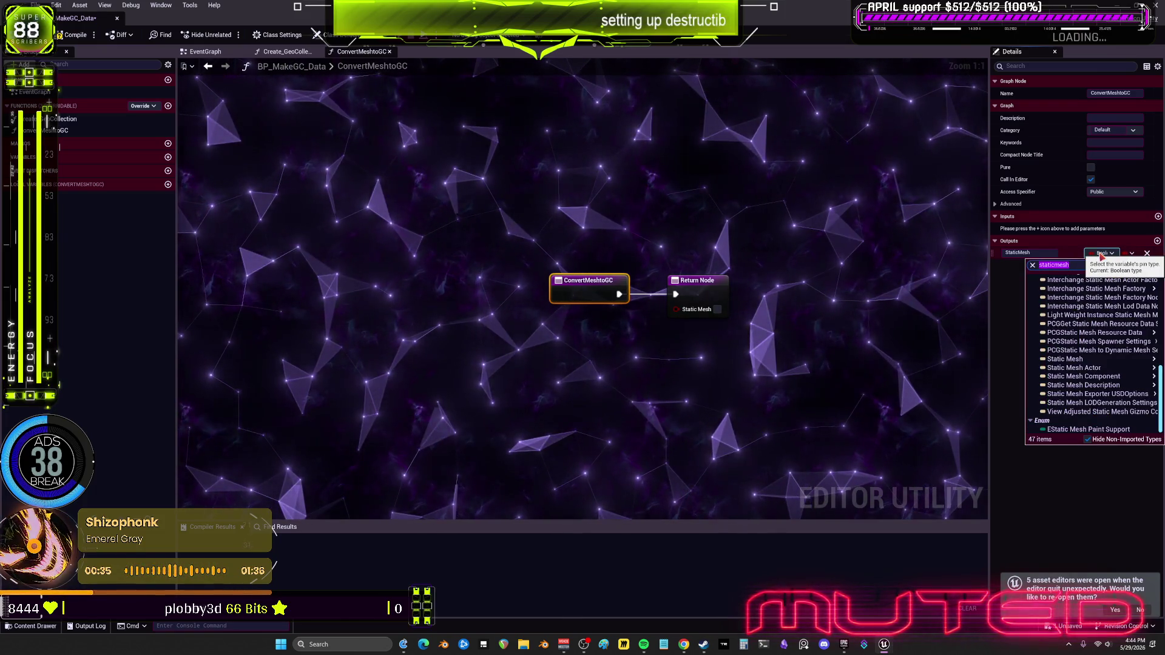
{"action": "left_click", "coordinate": [1050, 358]}
Add a Static Mesh input named StaticMeshInput, unlink it from the Return Node, and compile.
{"action": "left_click_drag", "start_coordinate": [676, 318], "coordinate": [618, 308]}
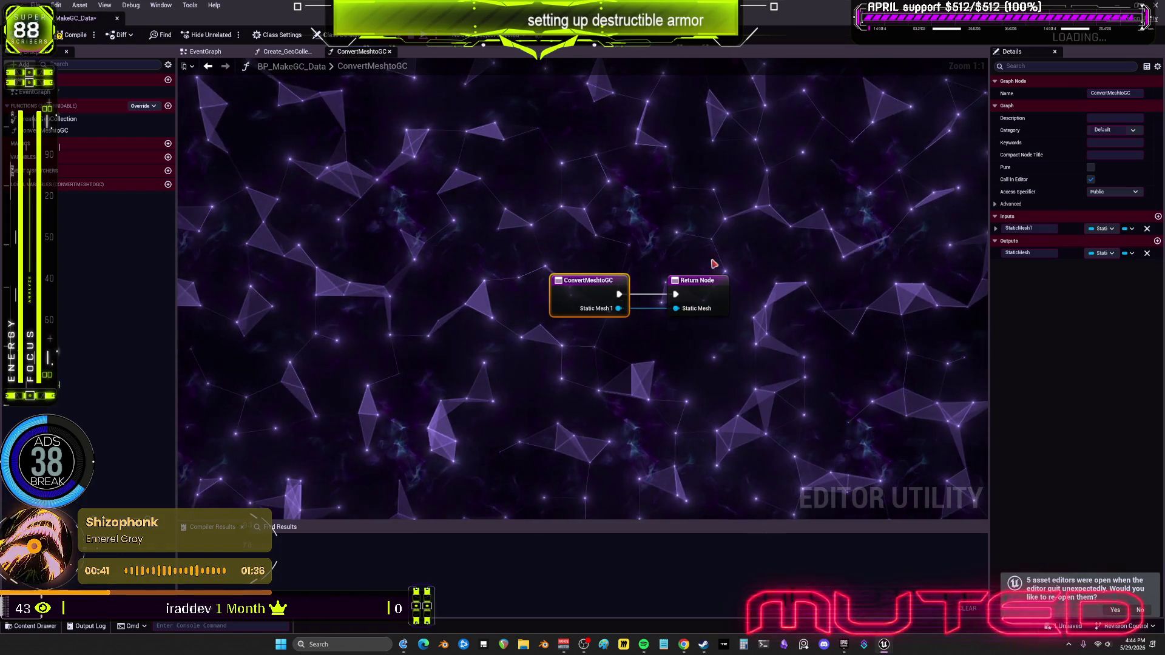
{"action": "left_click", "coordinate": [707, 282]}
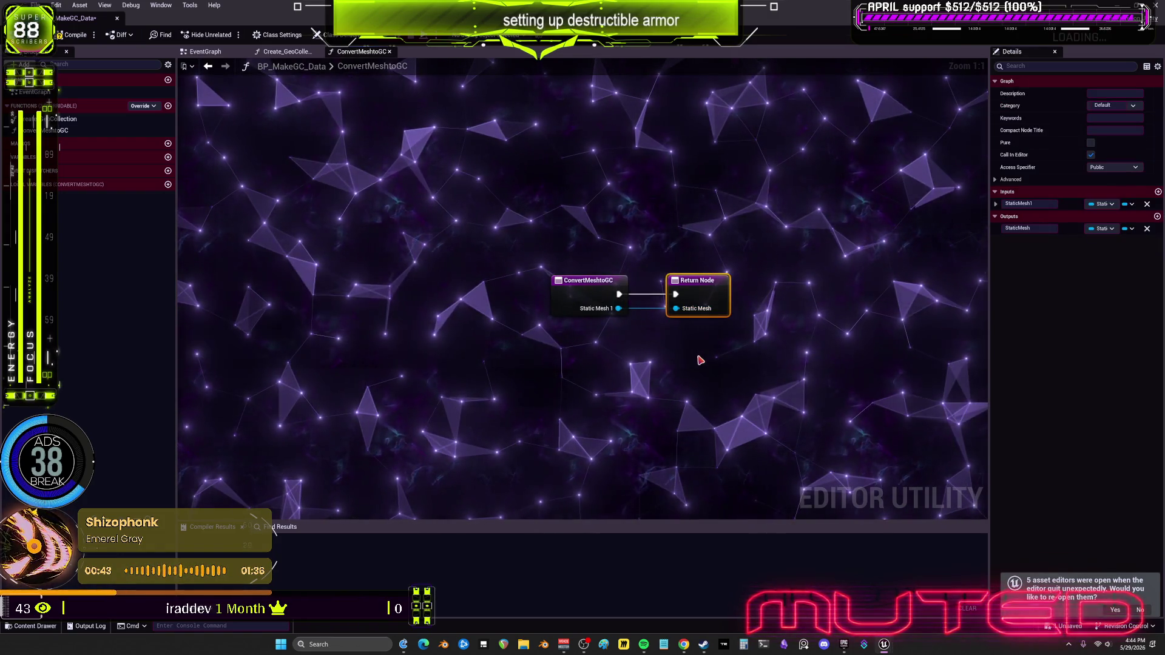
{"action": "left_click_drag", "start_coordinate": [683, 313], "coordinate": [730, 312]}
{"action": "left_click", "coordinate": [723, 314], "text": "alt"}
{"action": "left_click_drag", "start_coordinate": [541, 182], "coordinate": [576, 331]}
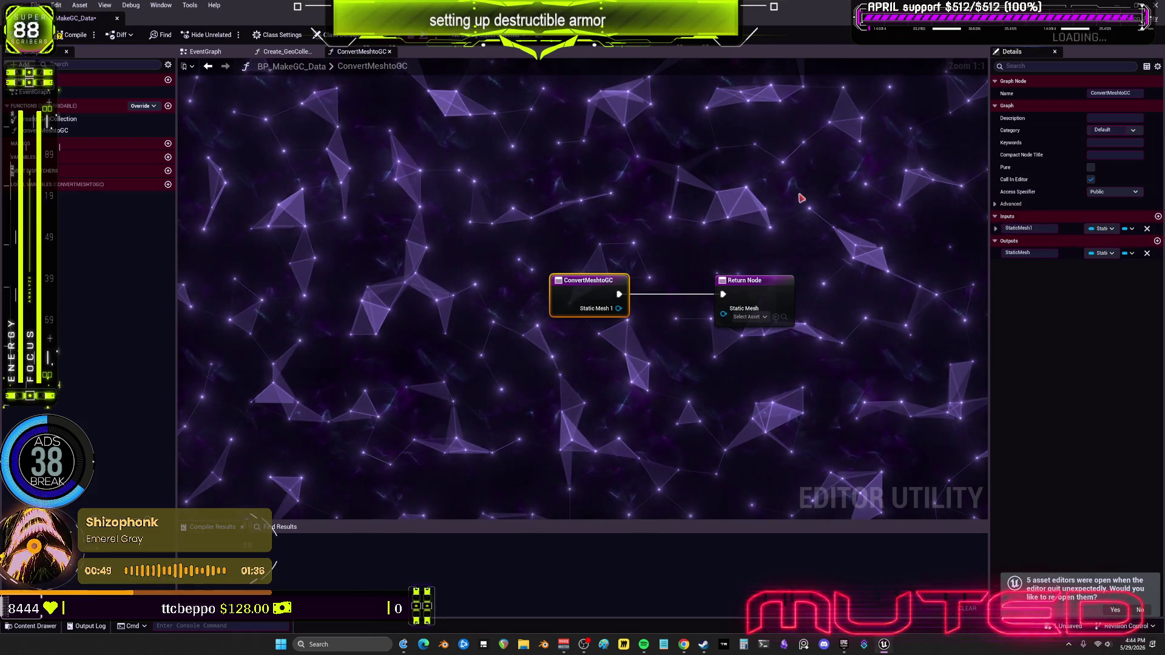
{"action": "left_click", "coordinate": [1049, 229]}
{"action": "key", "text": "BackSpace"}
{"action": "type", "text": "Inp"}
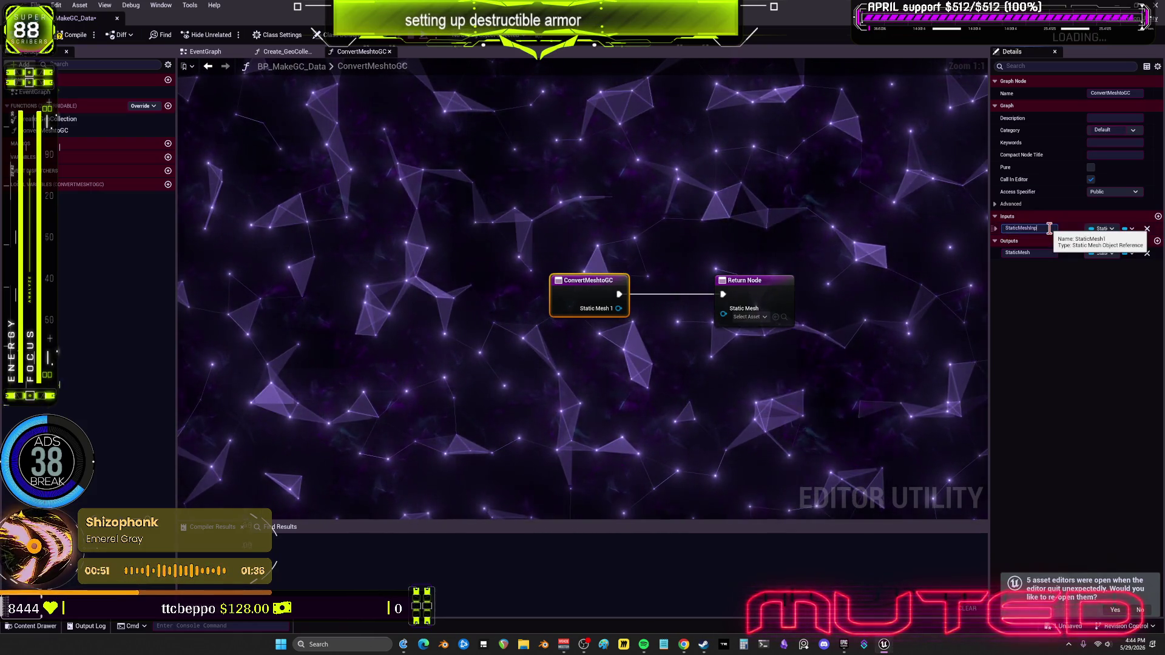
{"action": "type", "text": "ut"}
{"action": "key", "text": "Return"}
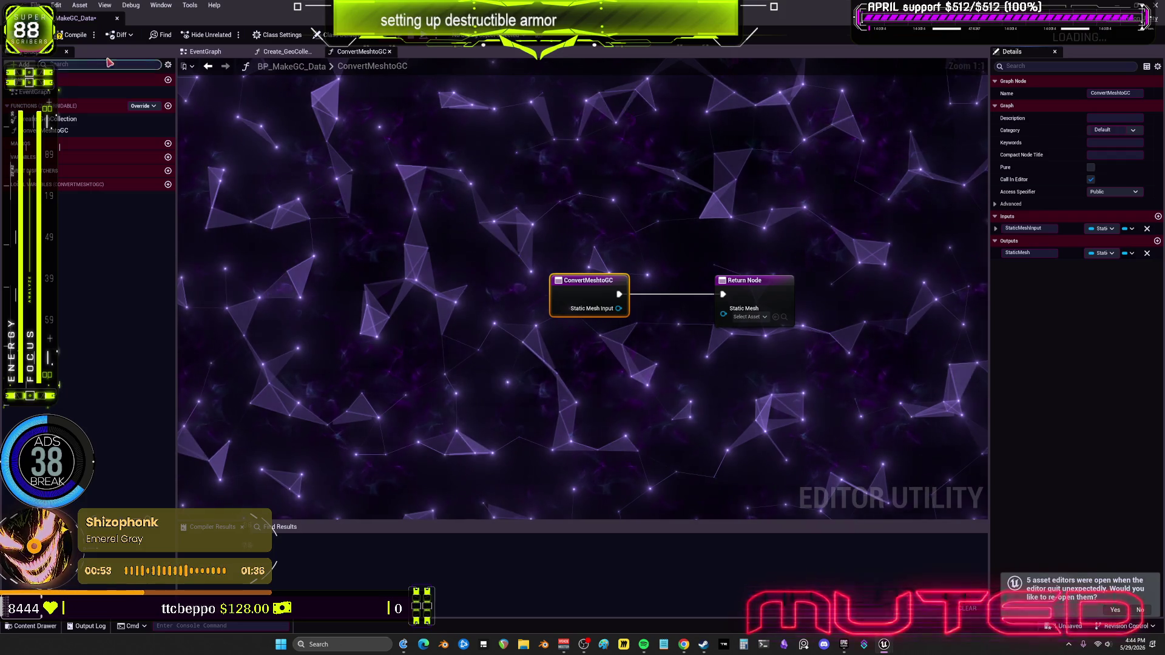
{"action": "left_click", "coordinate": [71, 35]}
{"action": "left_click", "coordinate": [286, 52]}
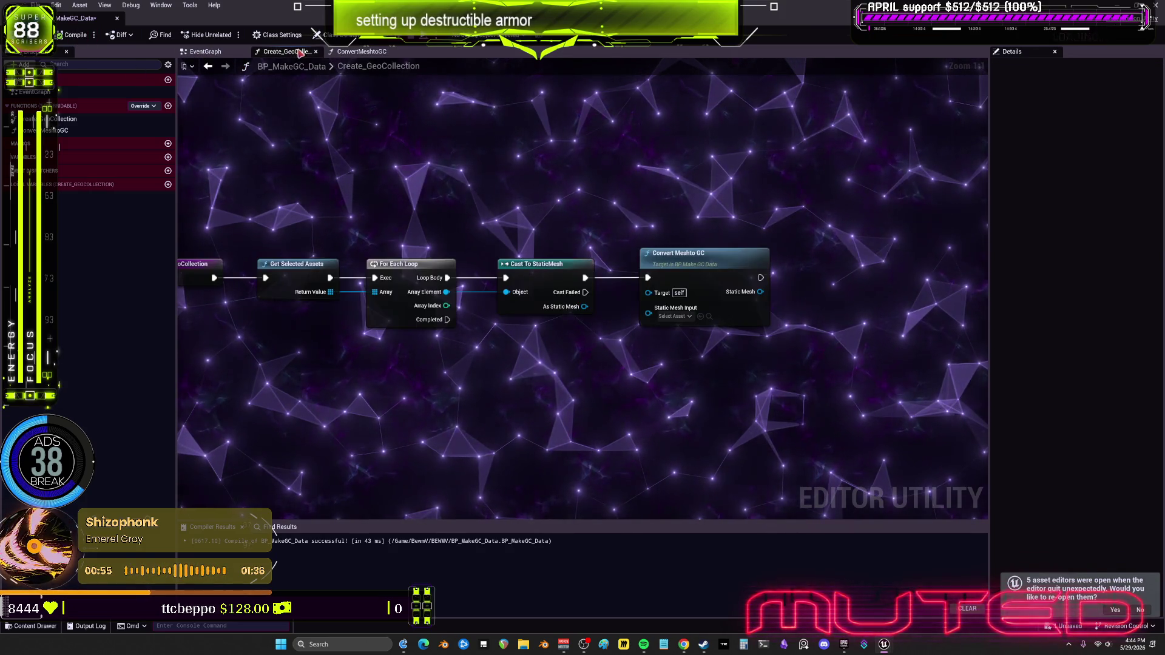
Wire the cast's As Static Mesh output into Convert Meshto GC's Static Mesh Input.
{"action": "left_click_drag", "start_coordinate": [585, 307], "coordinate": [645, 322]}
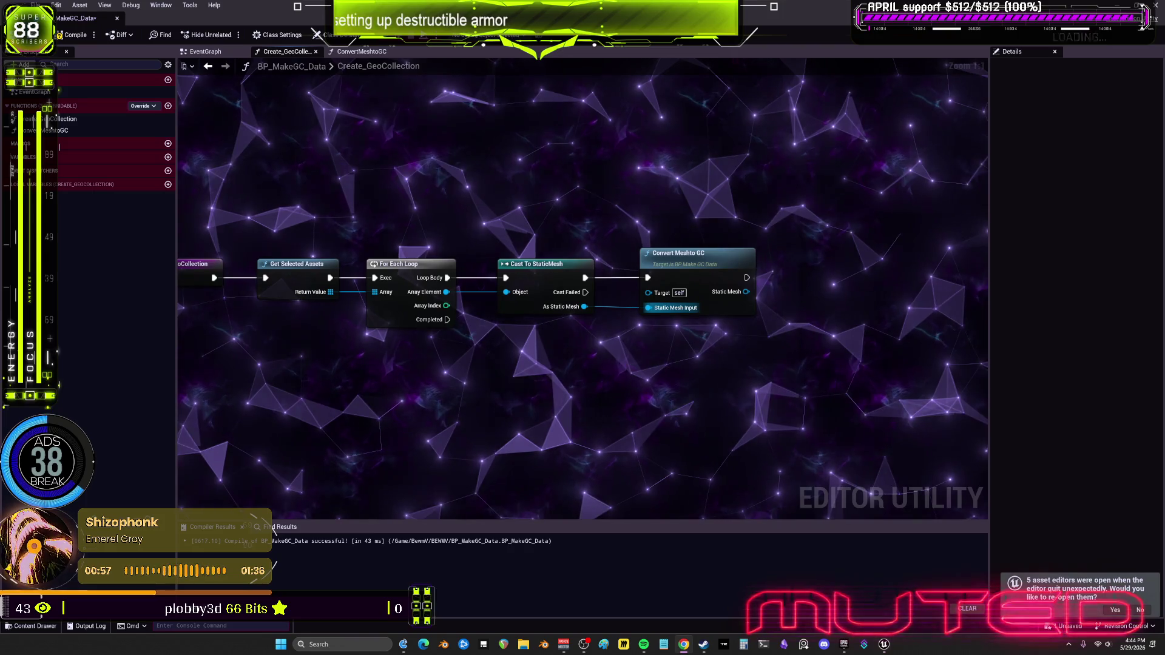
{"action": "mouse_move", "coordinate": [818, 353]}
{"action": "left_mouse_down"}
{"action": "mouse_move", "coordinate": [824, 327]}
{"action": "mouse_move", "coordinate": [826, 364]}
{"action": "mouse_move", "coordinate": [806, 369]}
{"action": "mouse_move", "coordinate": [922, 395]}
{"action": "mouse_move", "coordinate": [900, 403]}
{"action": "mouse_move", "coordinate": [944, 401]}
{"action": "mouse_move", "coordinate": [897, 411]}
{"action": "mouse_move", "coordinate": [973, 430]}
{"action": "left_mouse_up"}
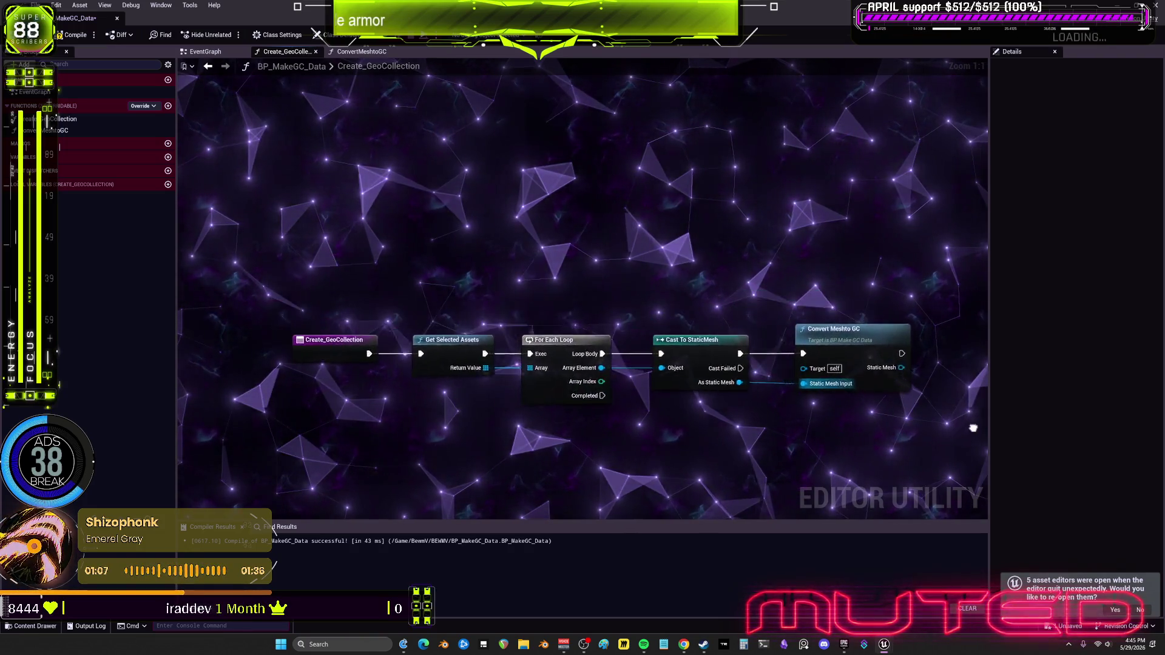
{"action": "mouse_move", "coordinate": [959, 378]}
{"action": "left_mouse_down"}
{"action": "mouse_move", "coordinate": [916, 369]}
{"action": "mouse_move", "coordinate": [970, 427]}
{"action": "left_mouse_up"}
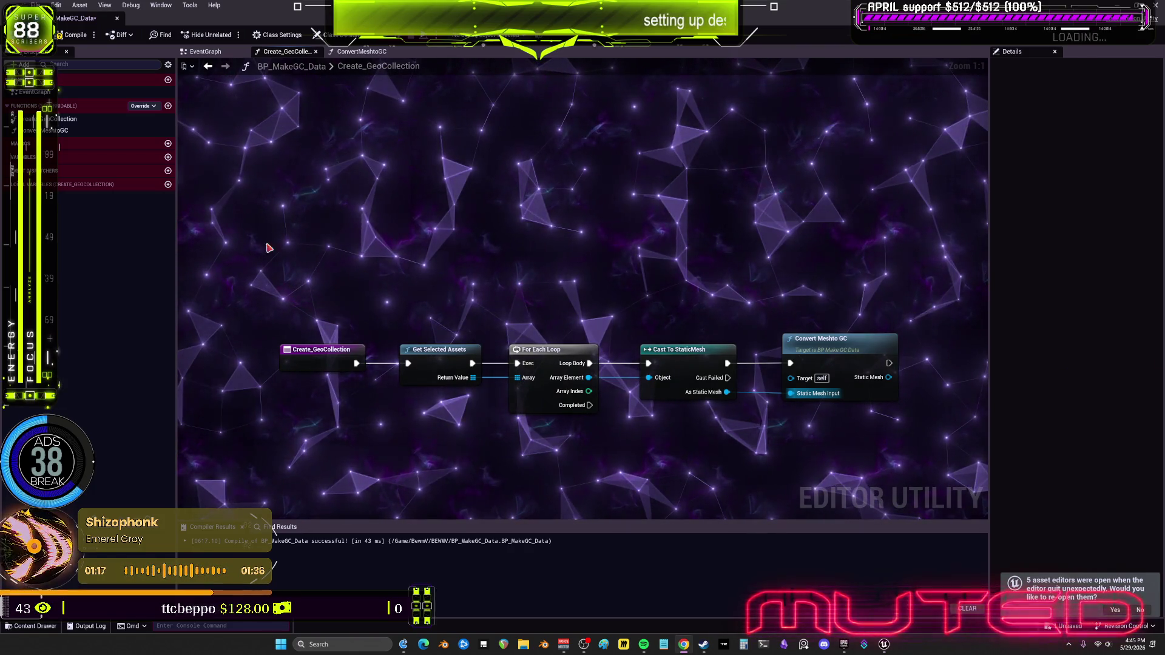
Uncheck Call In Editor in ConvertMeshtoGC's function details.
{"action": "left_click", "coordinate": [91, 118]}
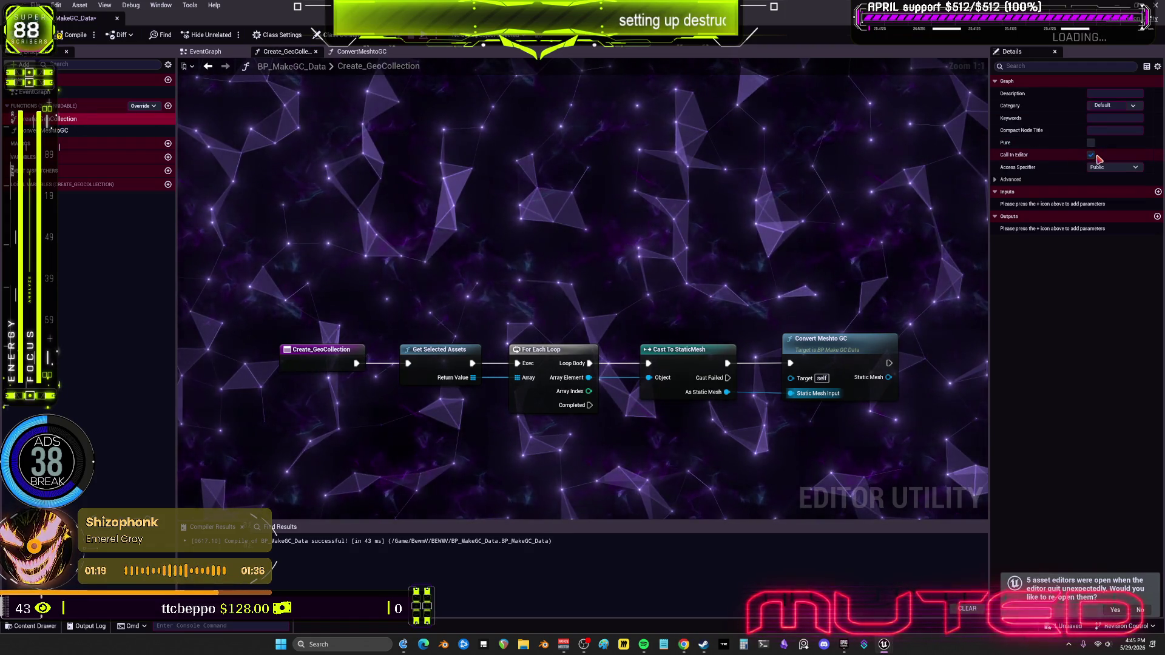
{"action": "left_click", "coordinate": [73, 131]}
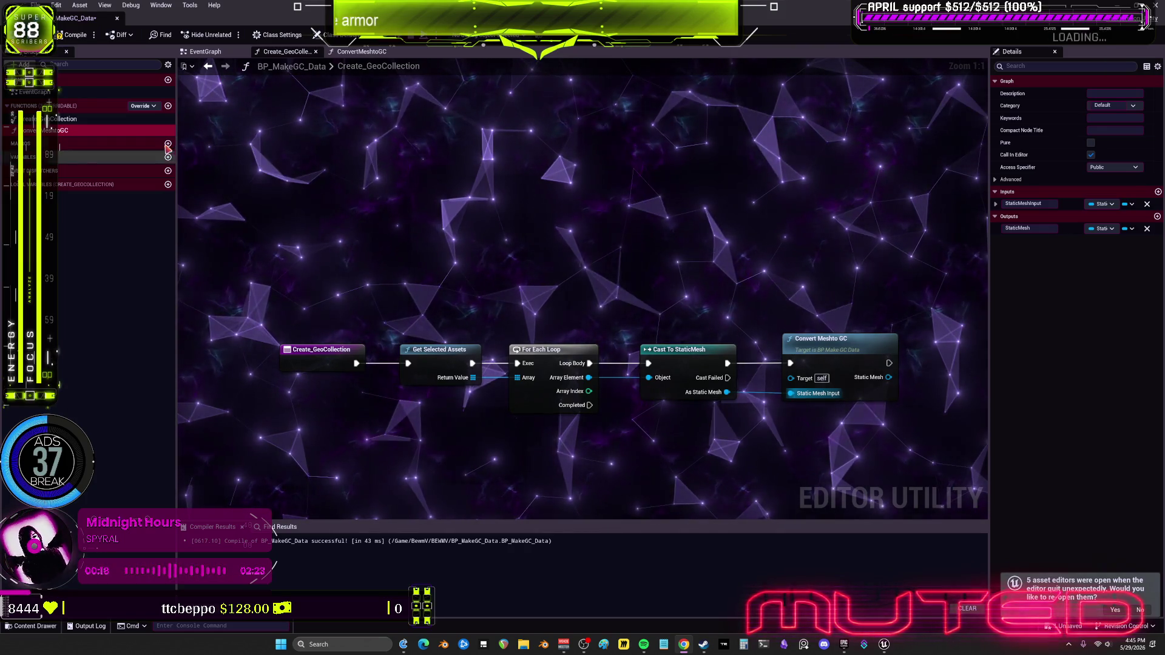
{"action": "left_click", "coordinate": [1091, 155]}
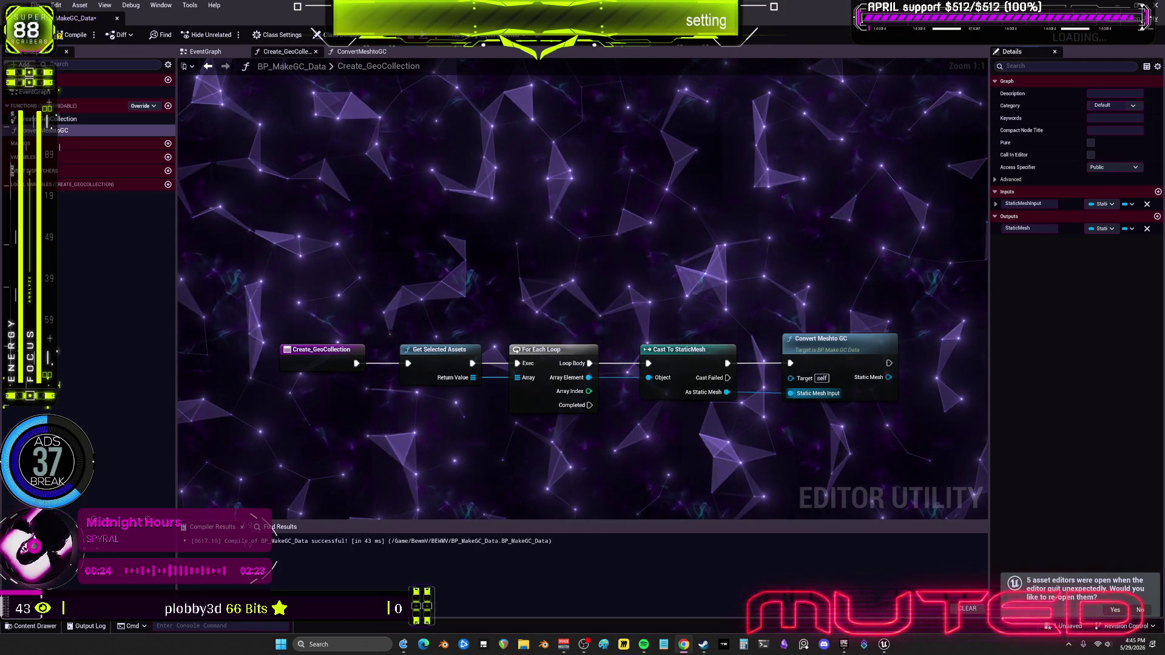
{"action": "left_click", "coordinate": [68, 119]}
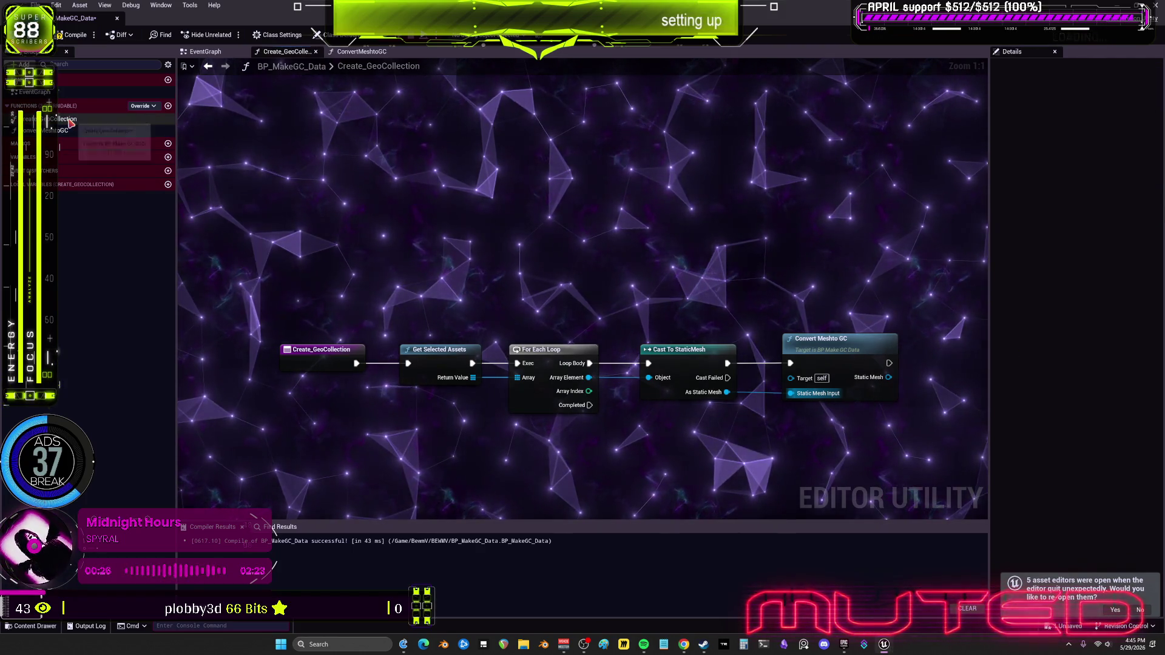
Save and compile the BP_MakeGC_Data Blueprint.
{"action": "double_click", "coordinate": [61, 131]}
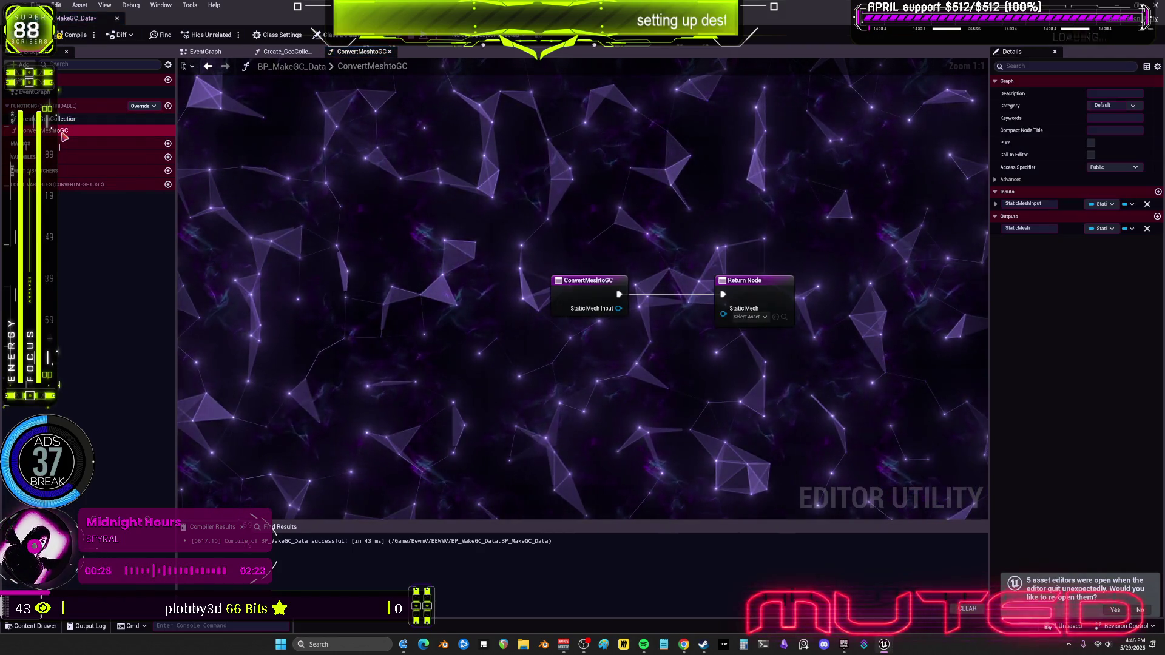
{"action": "left_click", "coordinate": [70, 119]}
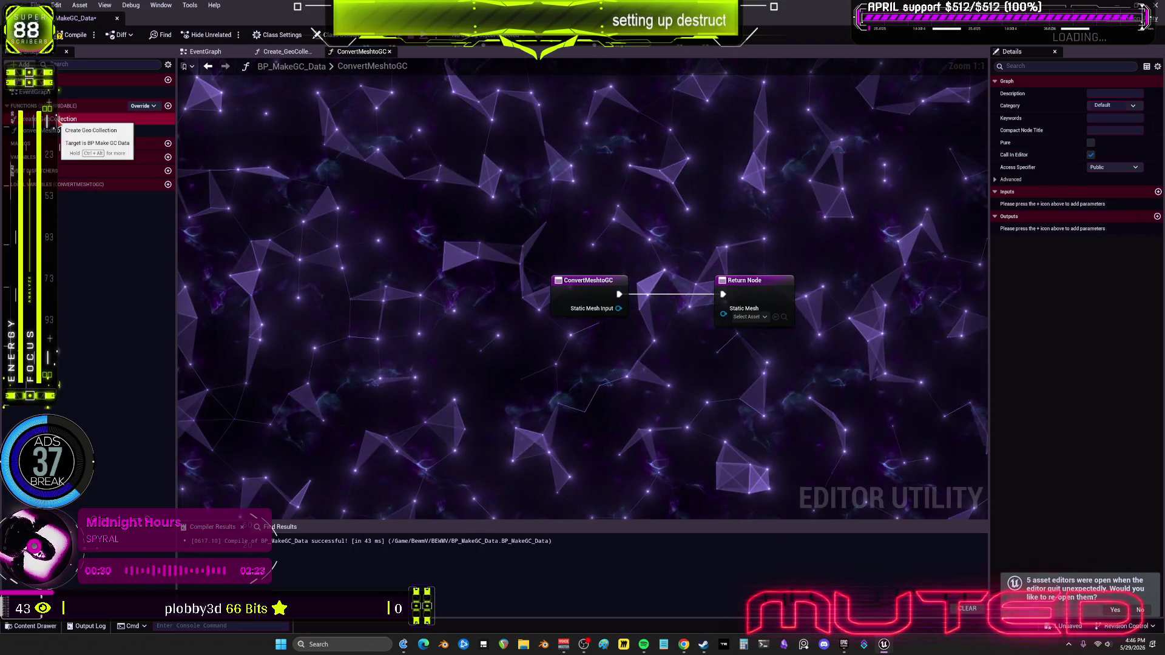
{"action": "key", "text": "ctrl+s"}
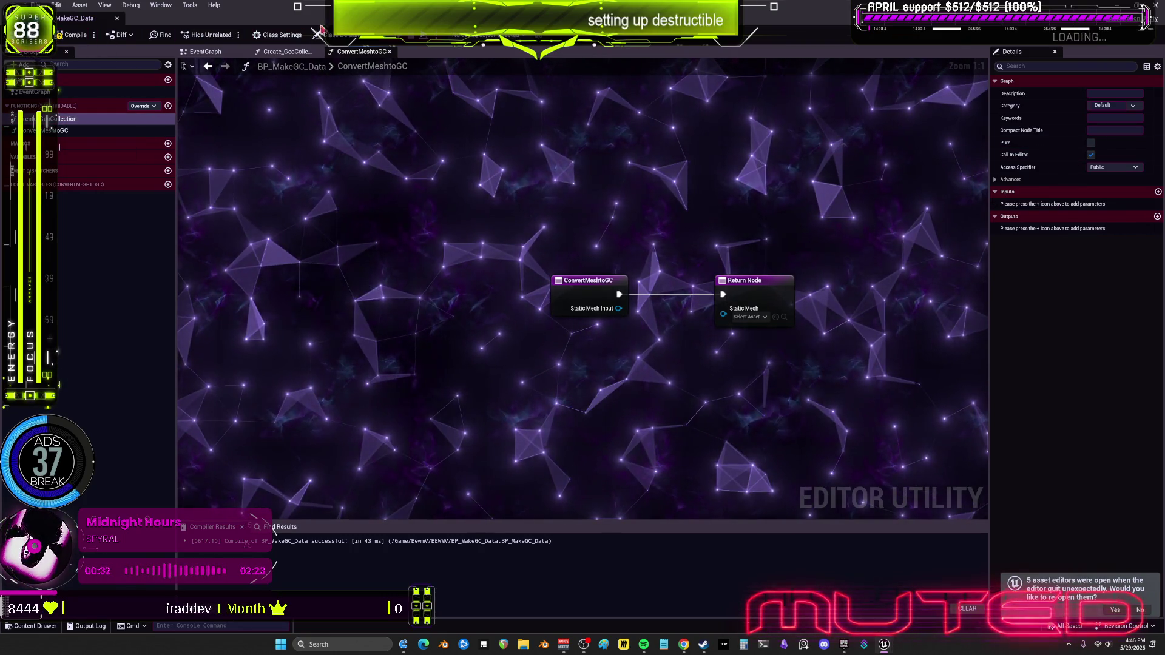
{"action": "left_click", "coordinate": [73, 35]}
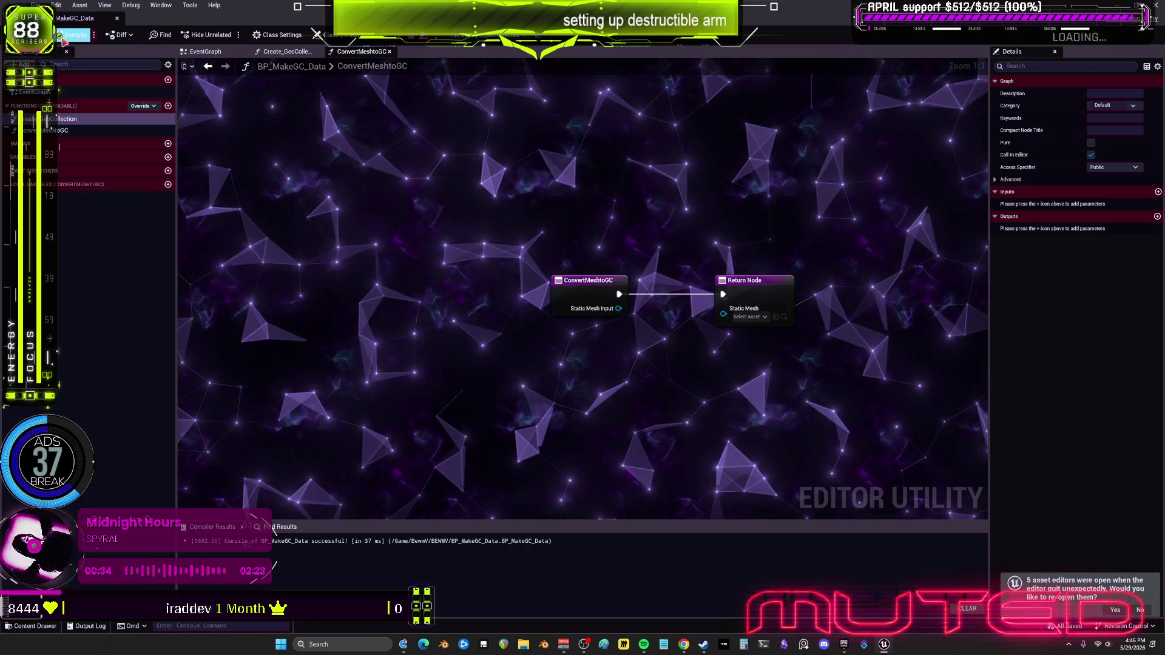
Run Scripted Asset Actions > Create Geo Collection on the GC_Heel_CUTTER mesh in Meshes.
{"action": "key", "text": "super+Down"}
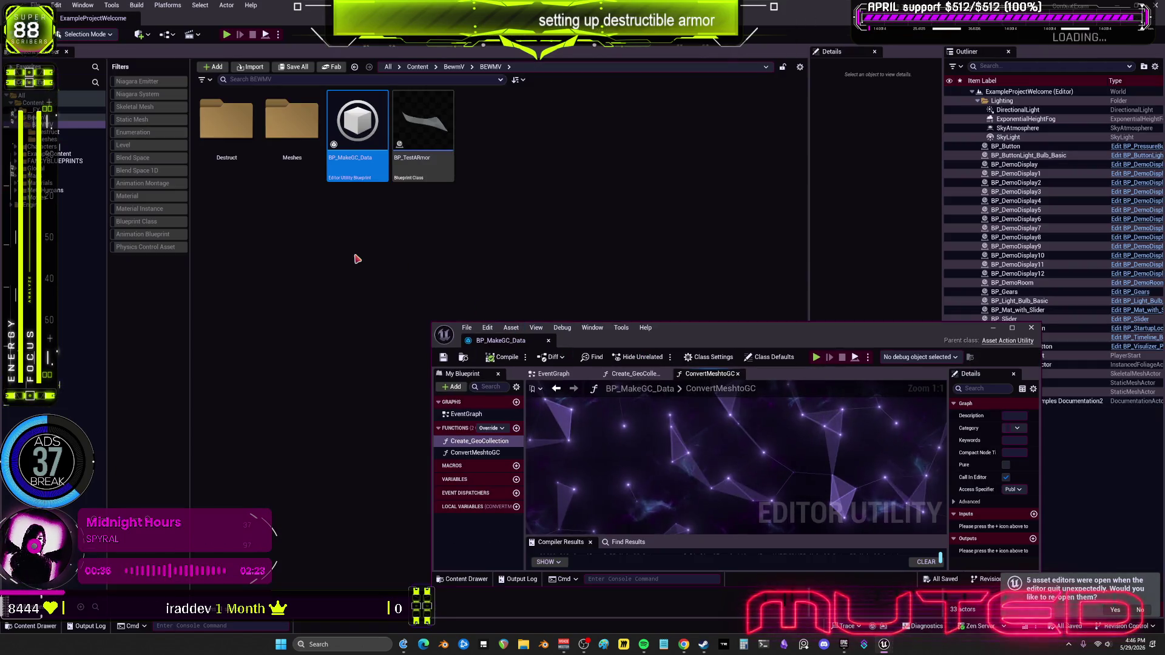
{"action": "left_click", "coordinate": [66, 139]}
{"action": "left_click", "coordinate": [437, 132]}
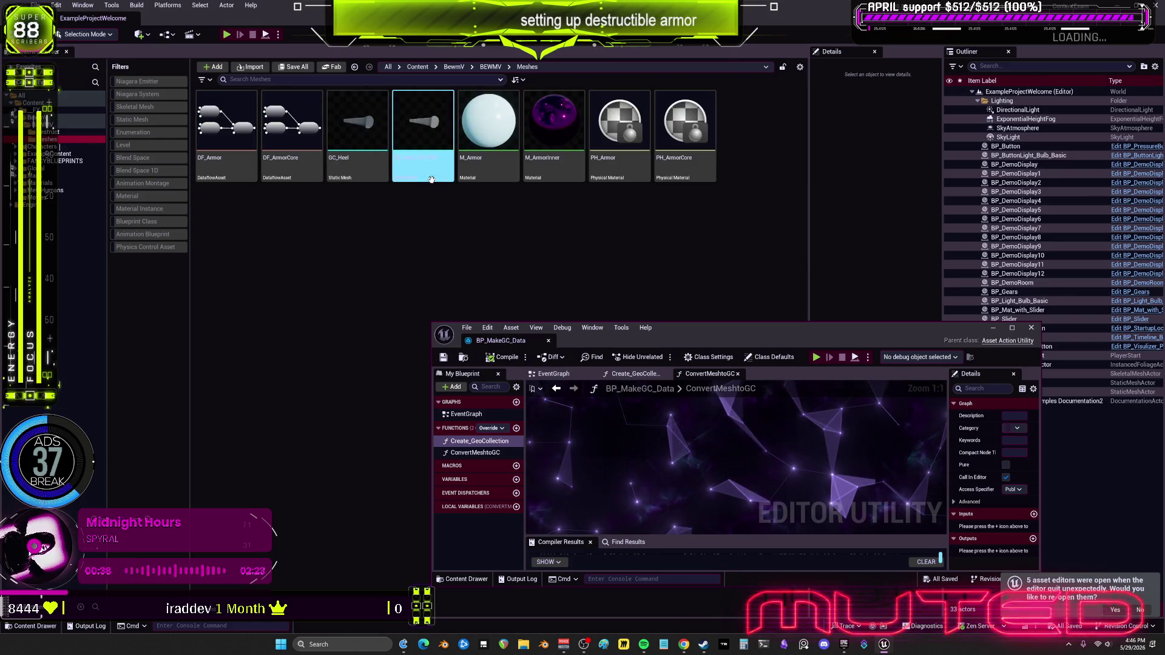
{"action": "right_click", "coordinate": [438, 132]}
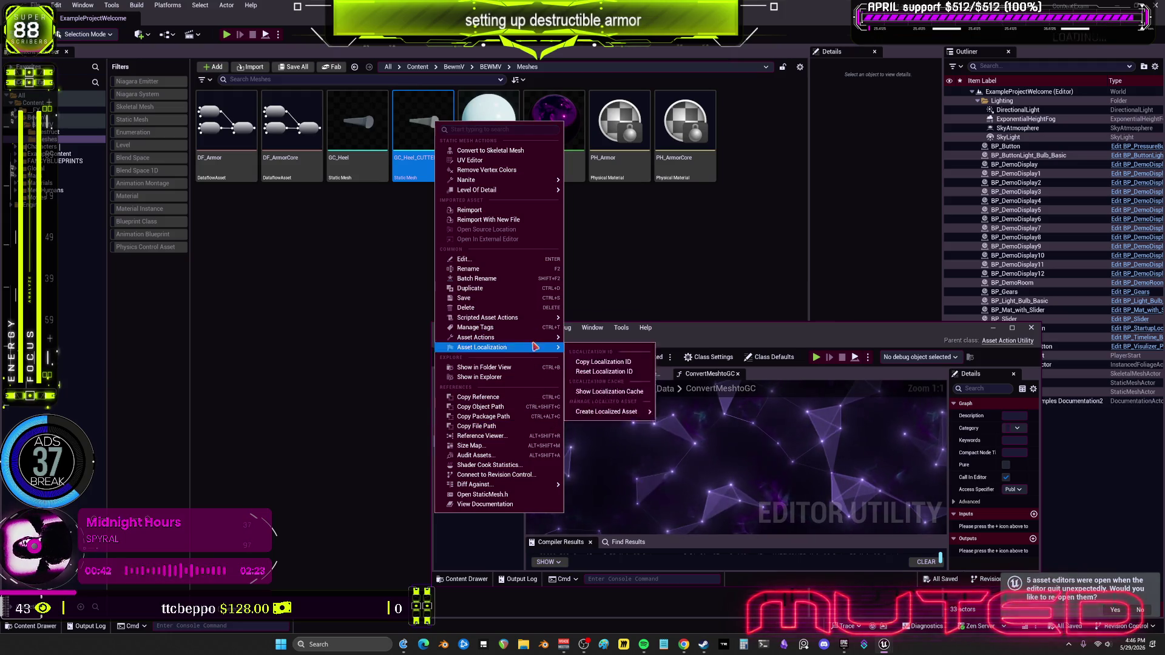
{"action": "mouse_move", "coordinate": [534, 318]}
{"action": "left_click", "coordinate": [616, 322]}
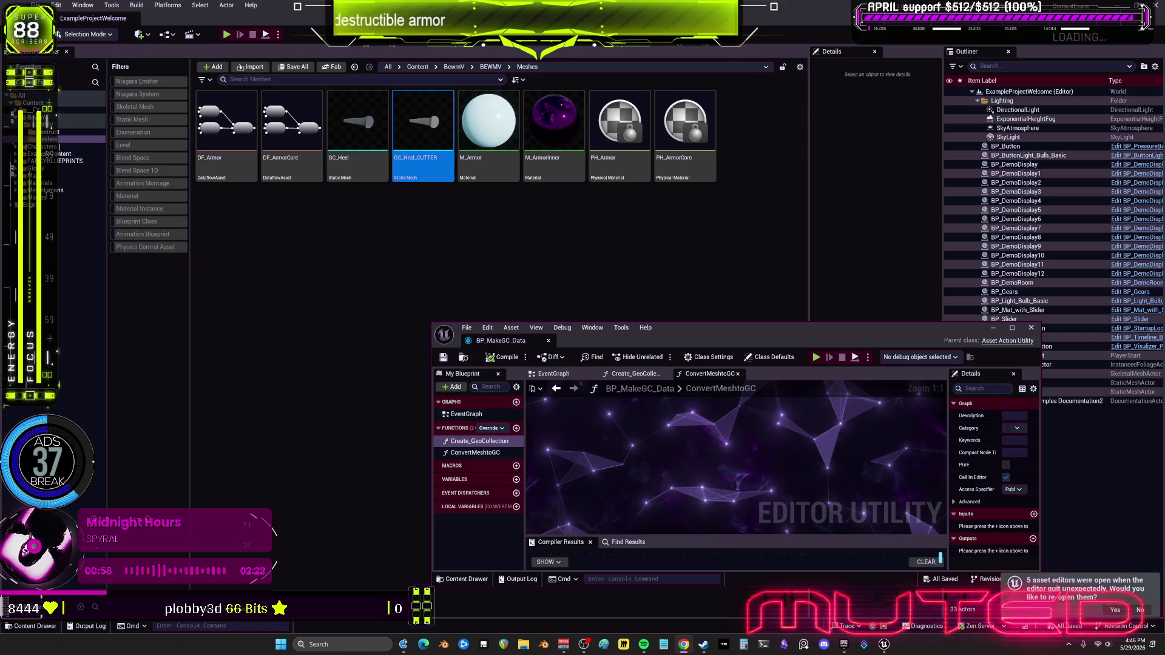
{"action": "left_click_drag", "start_coordinate": [774, 334], "coordinate": [521, 283]}
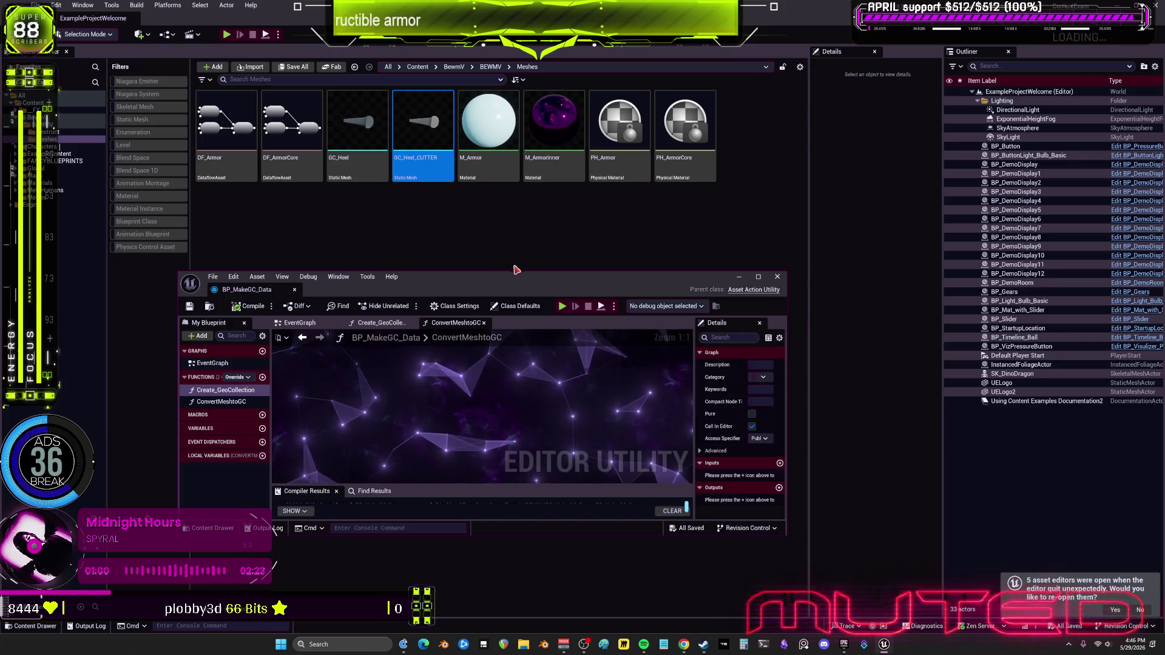
{"action": "double_click", "coordinate": [520, 284]}
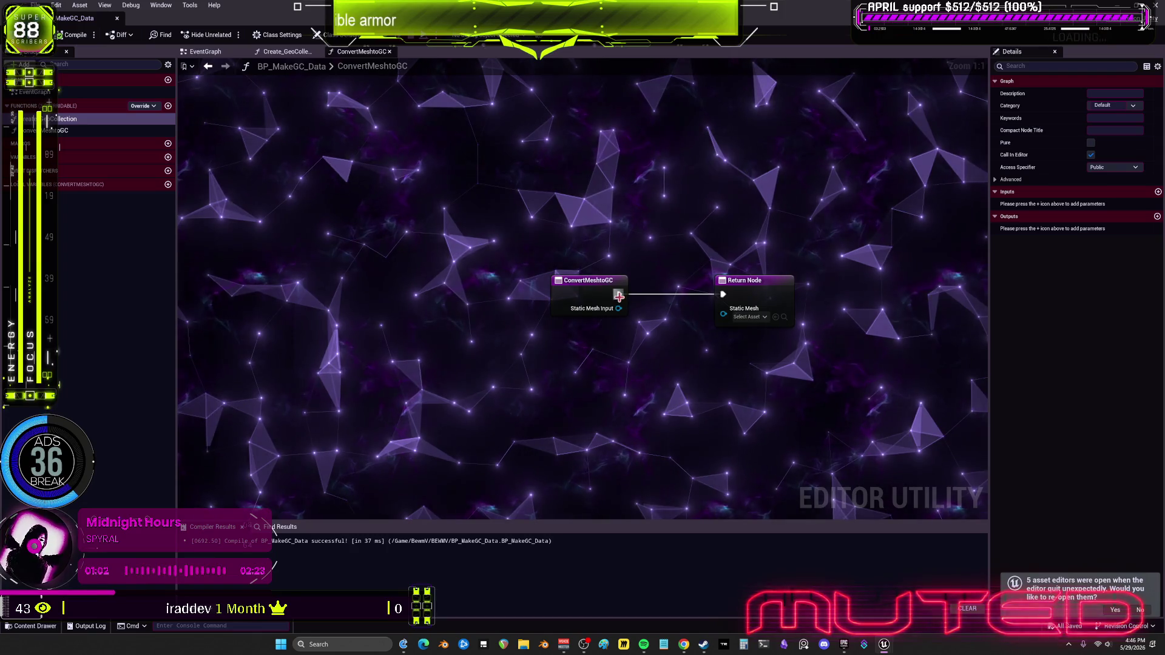
Add a Get Asset Tools node feeding a Create Asset node in ConvertMeshtoGC.
{"action": "key", "text": "Home"}
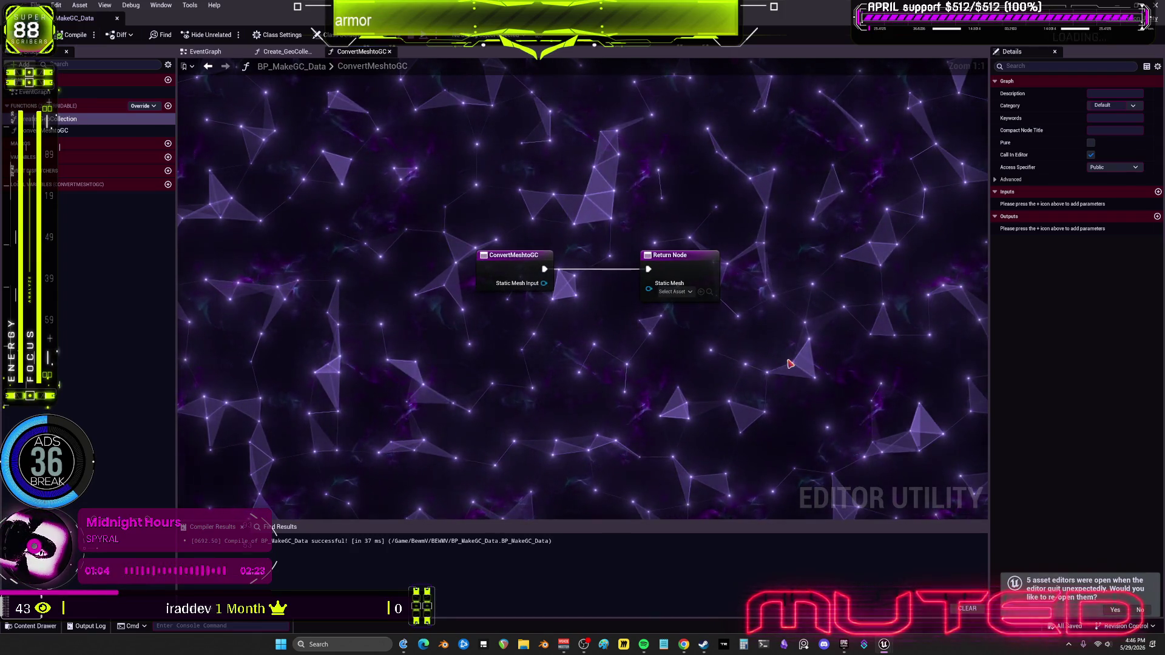
{"action": "right_click", "coordinate": [782, 374]}
{"action": "type", "text": "get a"}
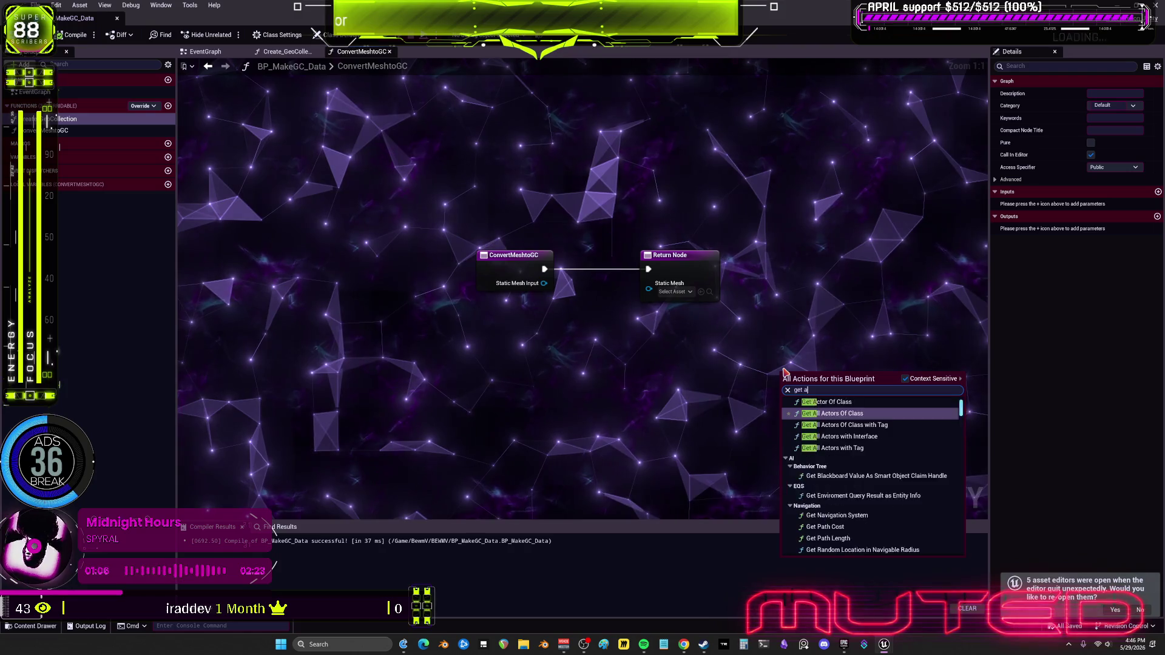
{"action": "type", "text": "sset tools"}
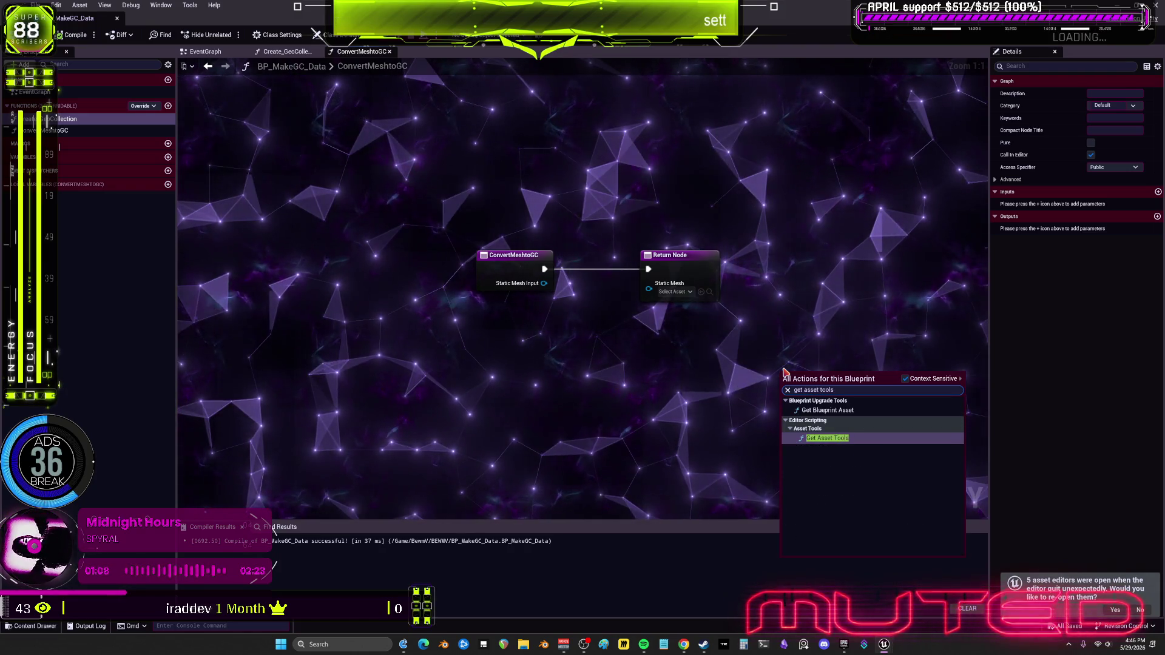
{"action": "left_click", "coordinate": [913, 438]}
{"action": "mouse_move", "coordinate": [807, 372]}
{"action": "left_mouse_down"}
{"action": "mouse_move", "coordinate": [652, 353]}
{"action": "mouse_move", "coordinate": [730, 389]}
{"action": "mouse_move", "coordinate": [757, 384]}
{"action": "left_mouse_up"}
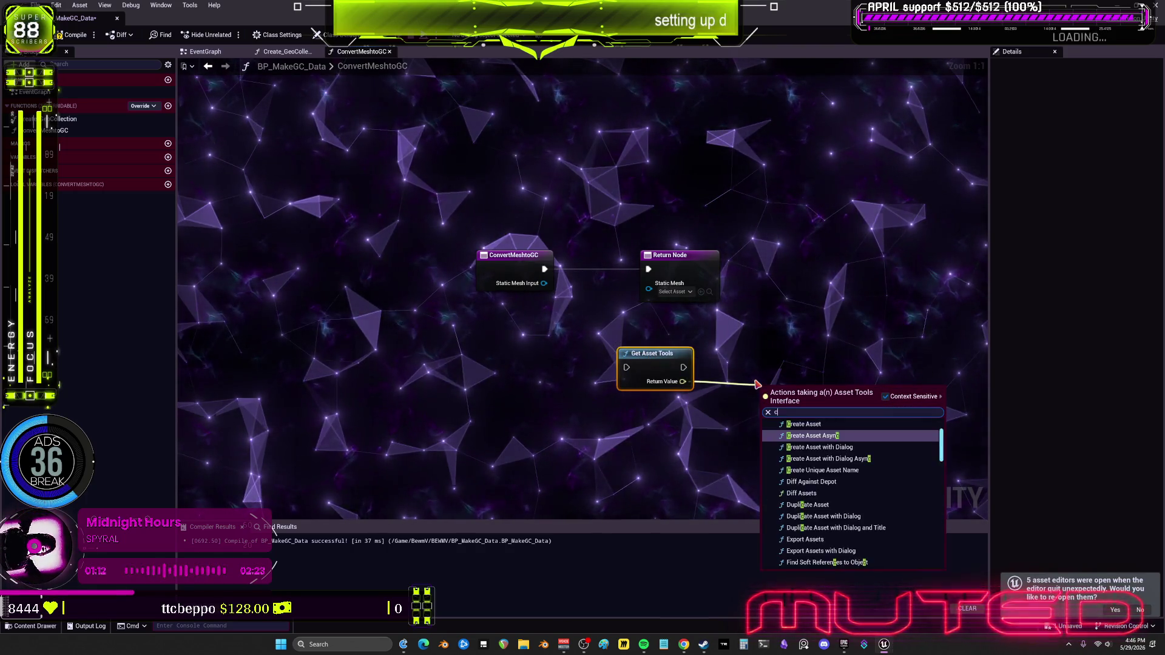
{"action": "type", "text": "reate as"}
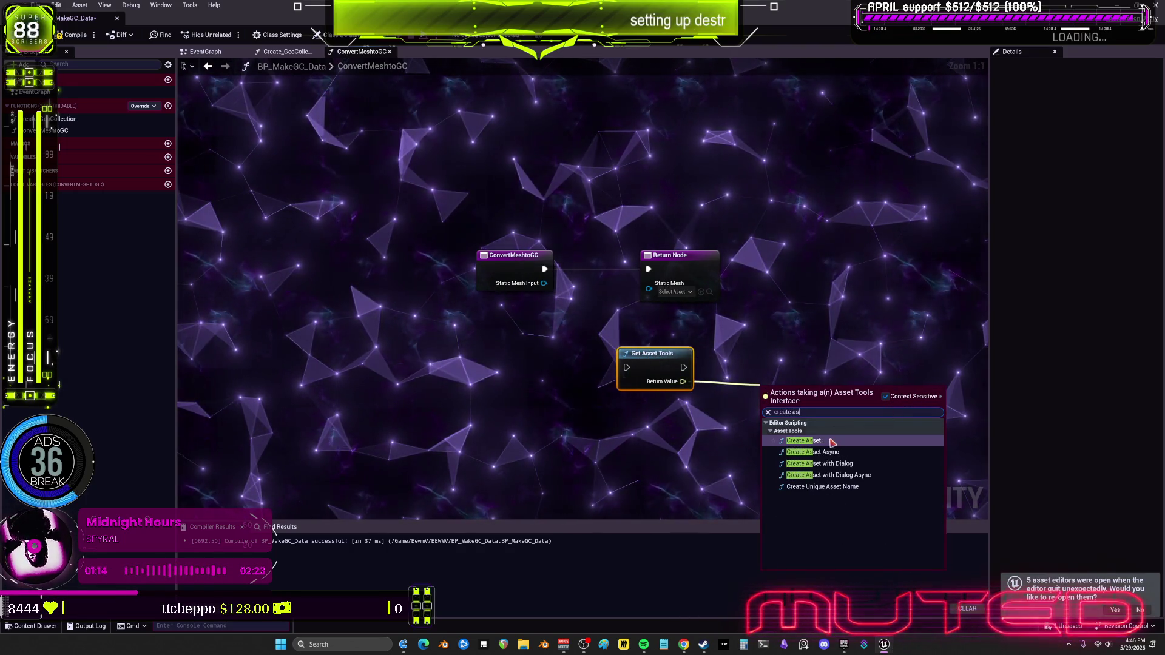
{"action": "left_click", "coordinate": [832, 443]}
{"action": "left_click_drag", "start_coordinate": [820, 403], "coordinate": [790, 357]}
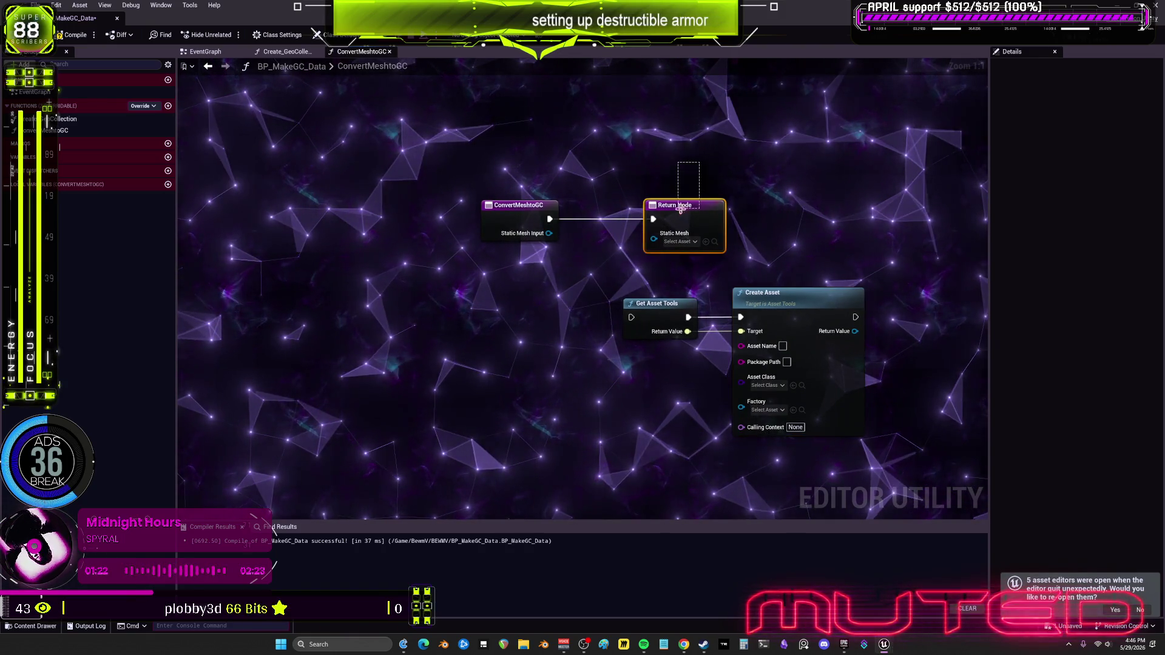
Remove the Return Node's Static Mesh output and wire the entry execution into Get Asset Tools.
{"action": "left_click_drag", "start_coordinate": [679, 214], "coordinate": [636, 219]}
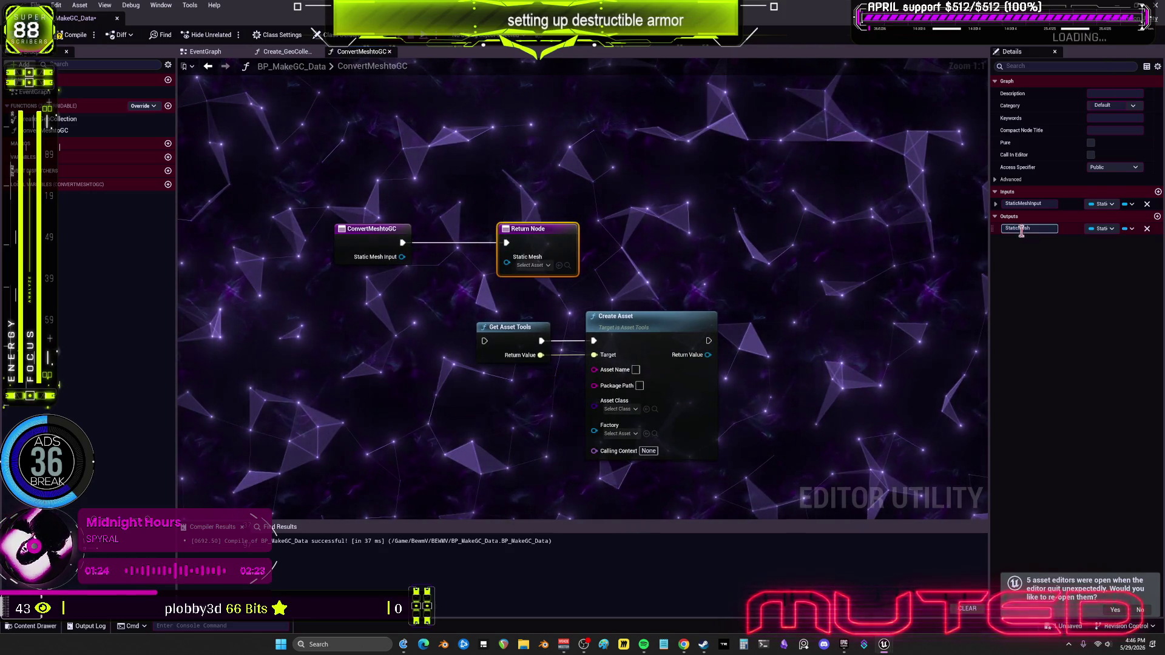
{"action": "left_click", "coordinate": [1147, 229]}
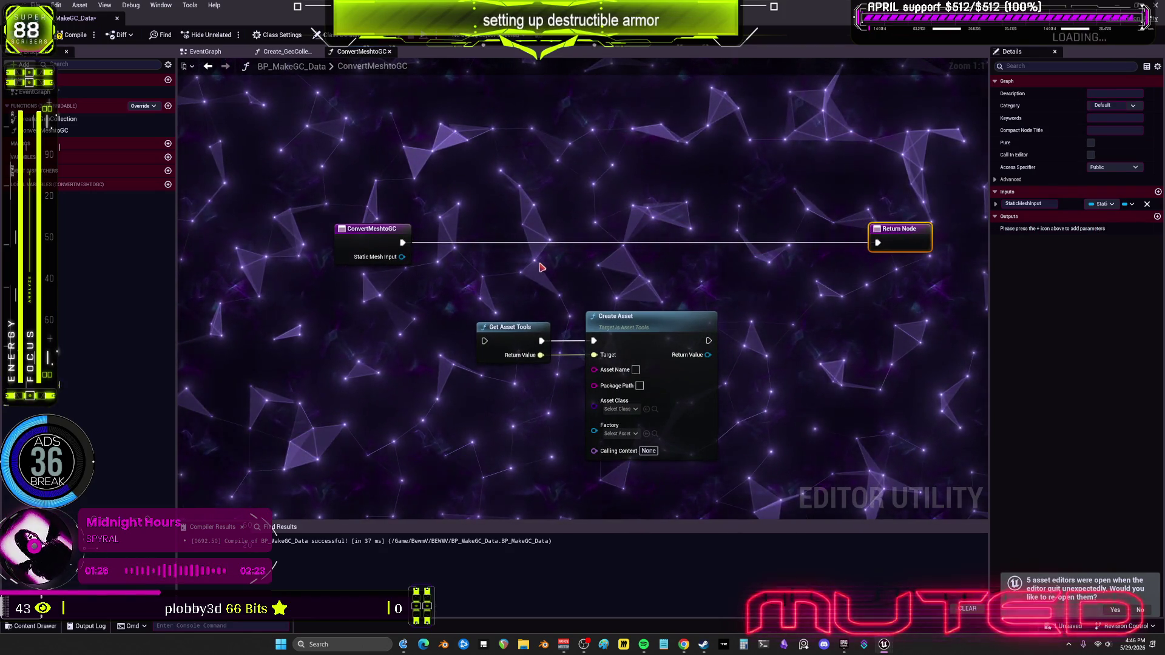
{"action": "left_click_drag", "start_coordinate": [571, 307], "coordinate": [728, 364]}
{"action": "left_click_drag", "start_coordinate": [686, 323], "coordinate": [706, 286]}
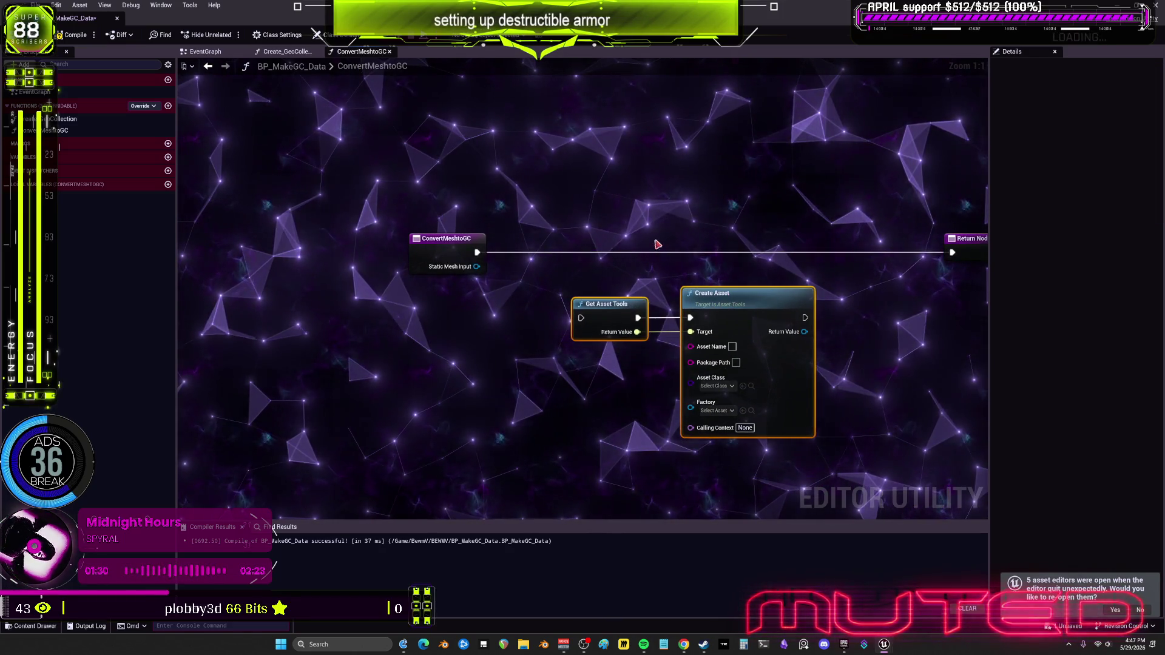
{"action": "left_click_drag", "start_coordinate": [477, 253], "coordinate": [581, 318]}
{"action": "mouse_move", "coordinate": [480, 293]}
{"action": "left_mouse_down"}
{"action": "mouse_move", "coordinate": [508, 269]}
{"action": "mouse_move", "coordinate": [508, 250]}
{"action": "mouse_move", "coordinate": [480, 325]}
{"action": "mouse_move", "coordinate": [471, 317]}
{"action": "left_mouse_up"}
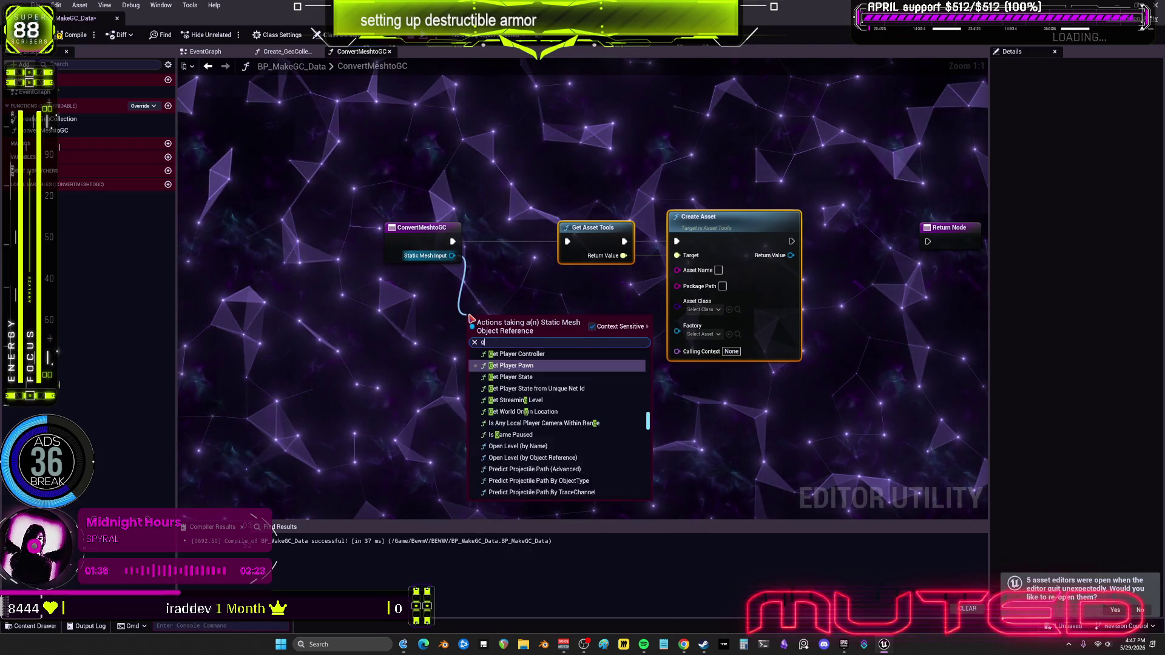
Add a Get Object Name node and feed its string into an Append node.
{"action": "type", "text": "get name"}
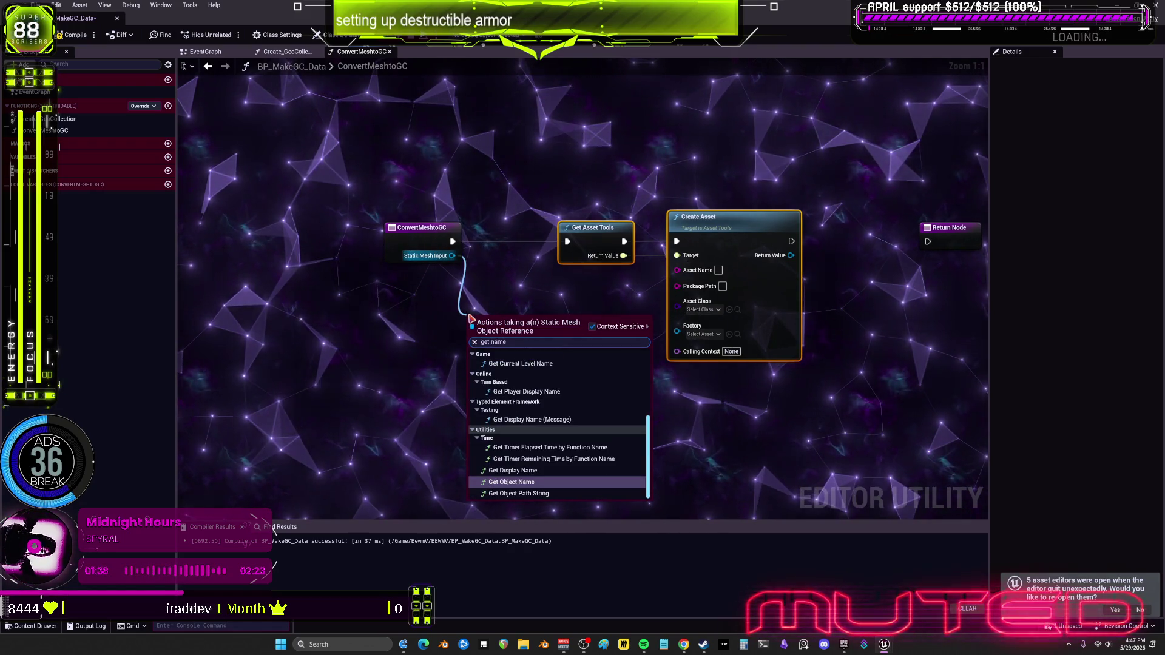
{"action": "mouse_move", "coordinate": [518, 308]}
{"action": "left_mouse_down"}
{"action": "mouse_move", "coordinate": [443, 308]}
{"action": "mouse_move", "coordinate": [442, 319]}
{"action": "left_mouse_up"}
{"action": "left_click_drag", "start_coordinate": [526, 358], "coordinate": [525, 357]}
{"action": "type", "text": "append"}
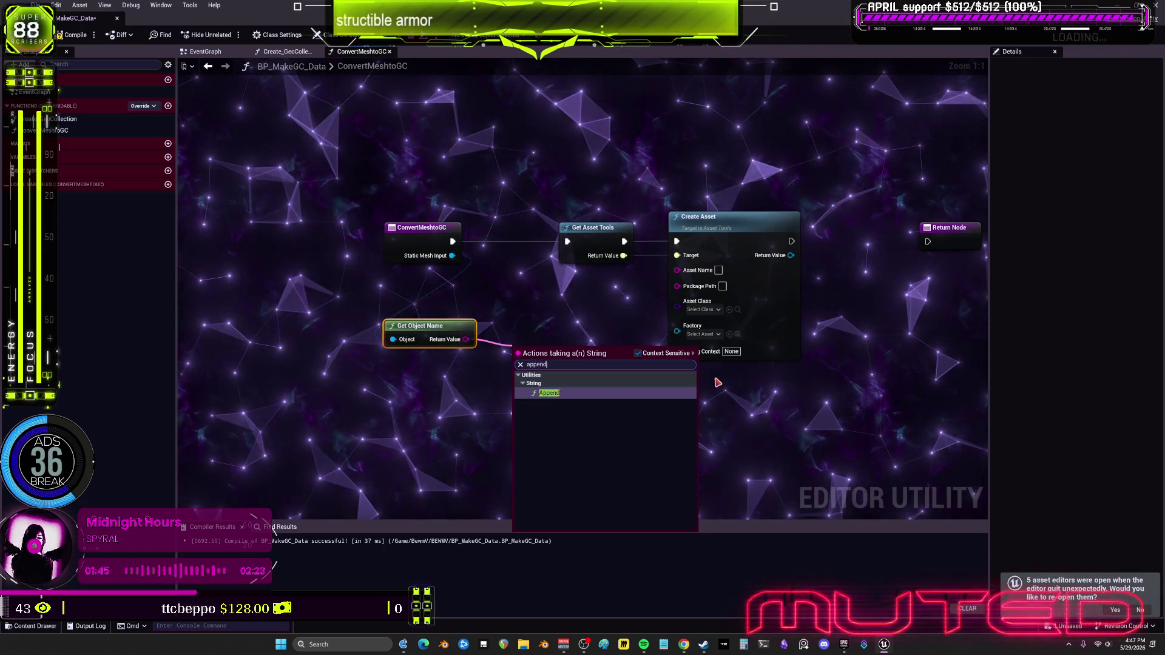
{"action": "key", "text": "Return"}
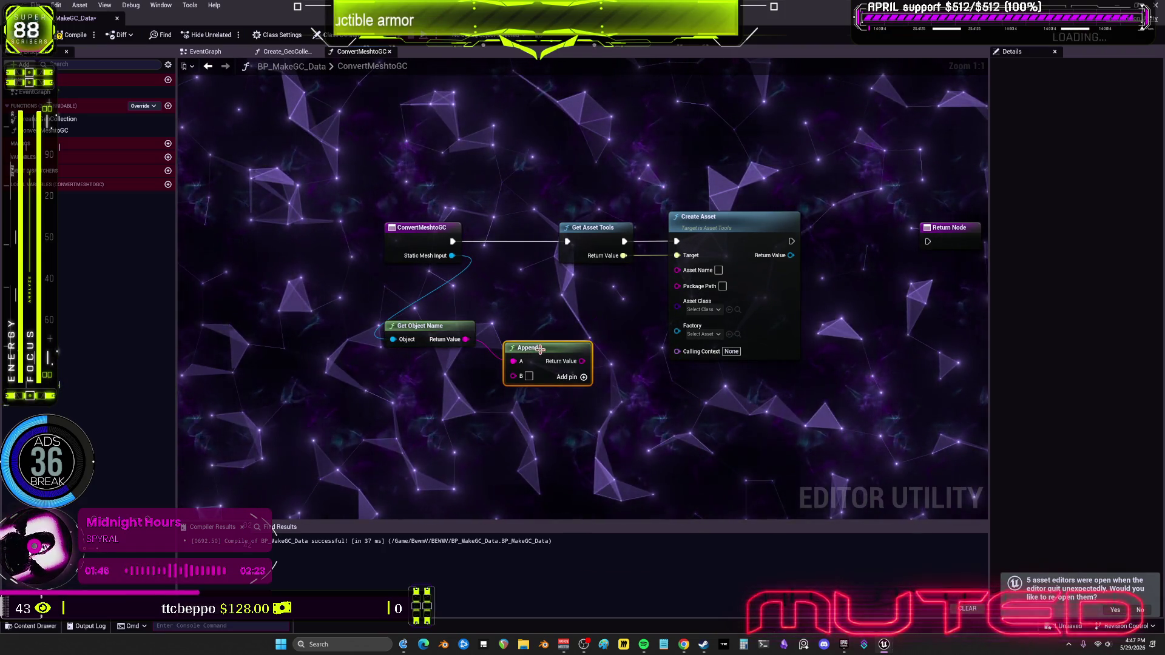
Give Append the GC_ prefix, then add a Get Path node on Get Object Name's return value.
{"action": "left_click", "coordinate": [530, 377]}
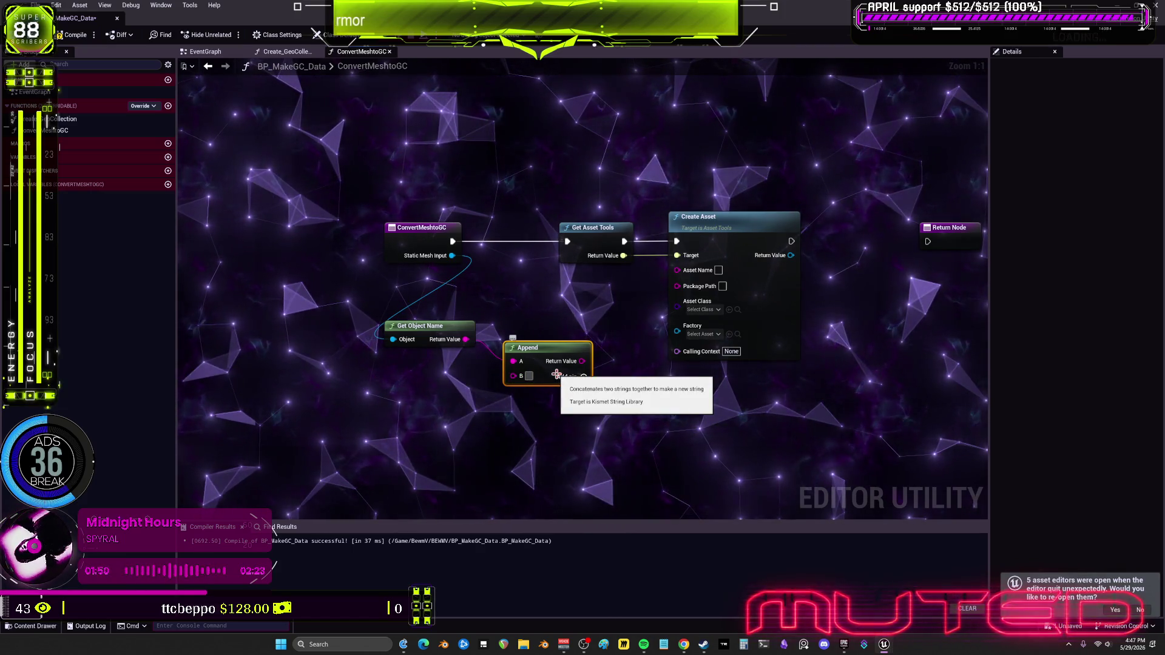
{"action": "left_click", "coordinate": [529, 359]}
{"action": "left_click_drag", "start_coordinate": [515, 364], "coordinate": [485, 419]}
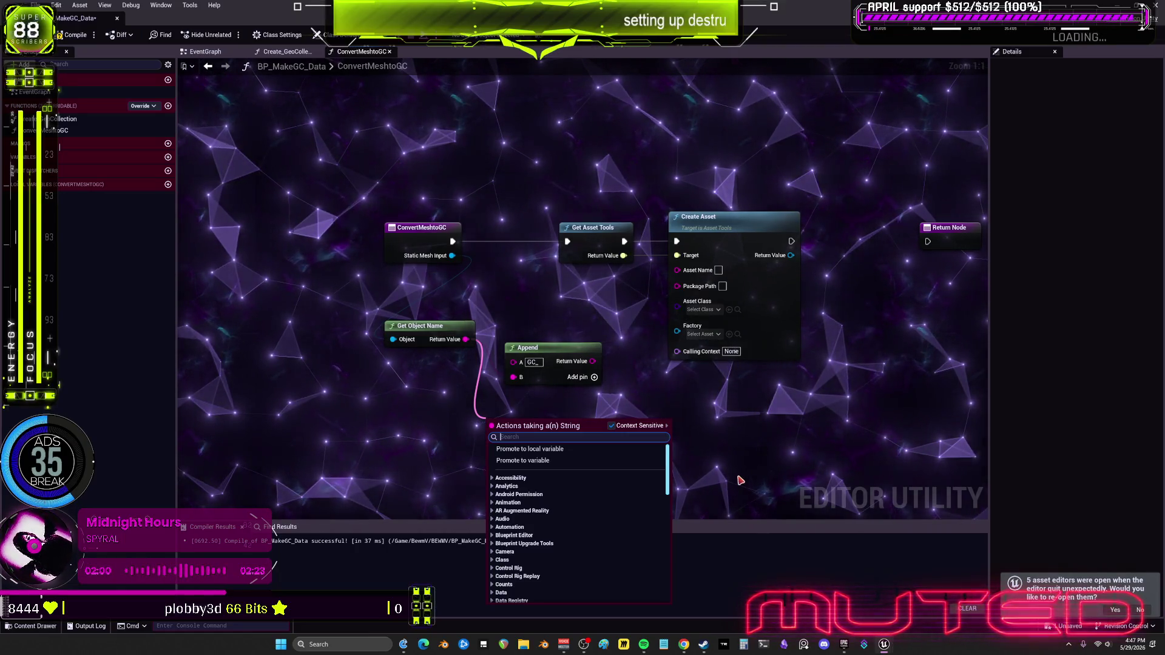
{"action": "type", "text": "get "}
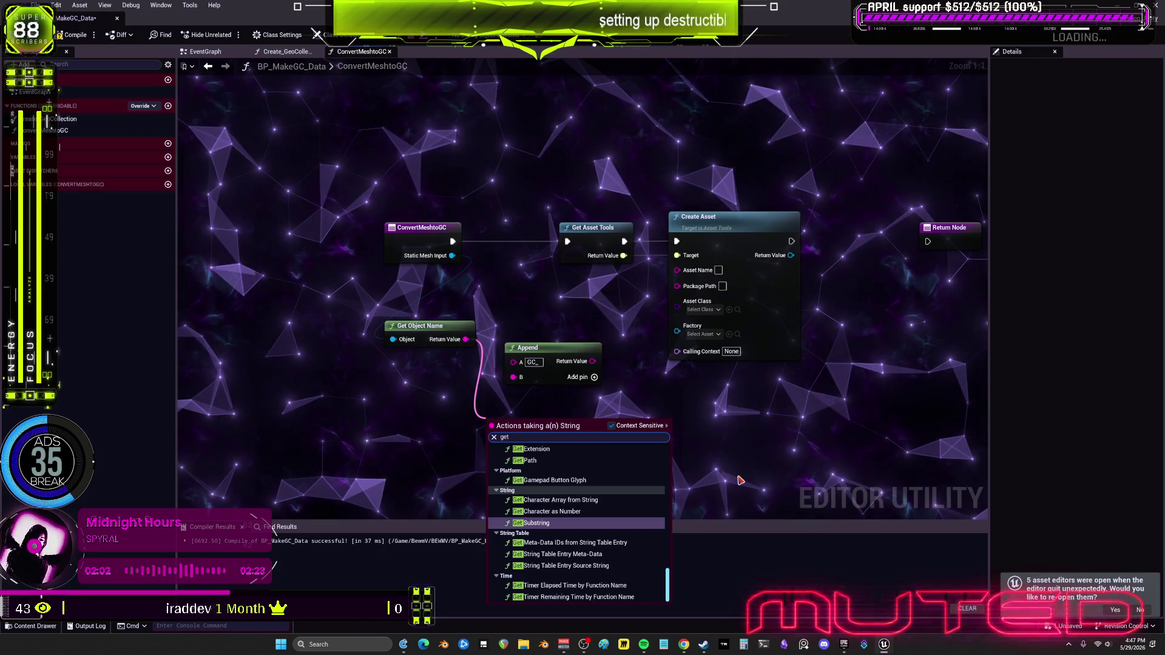
{"action": "type", "text": "path"}
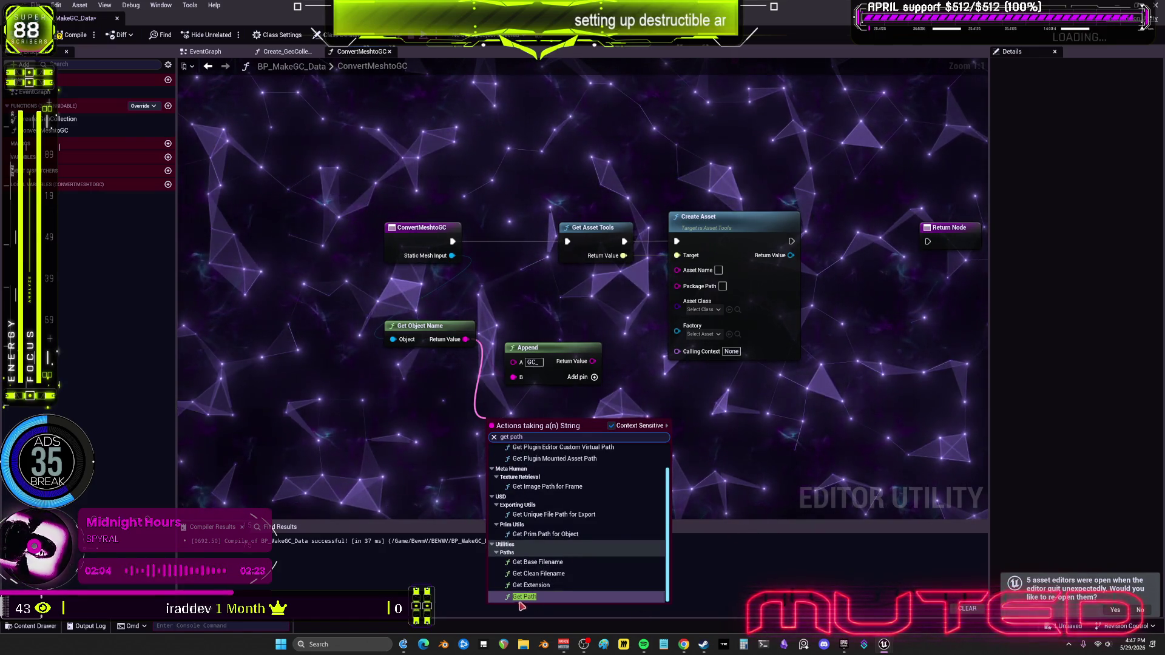
{"action": "left_click", "coordinate": [526, 596]}
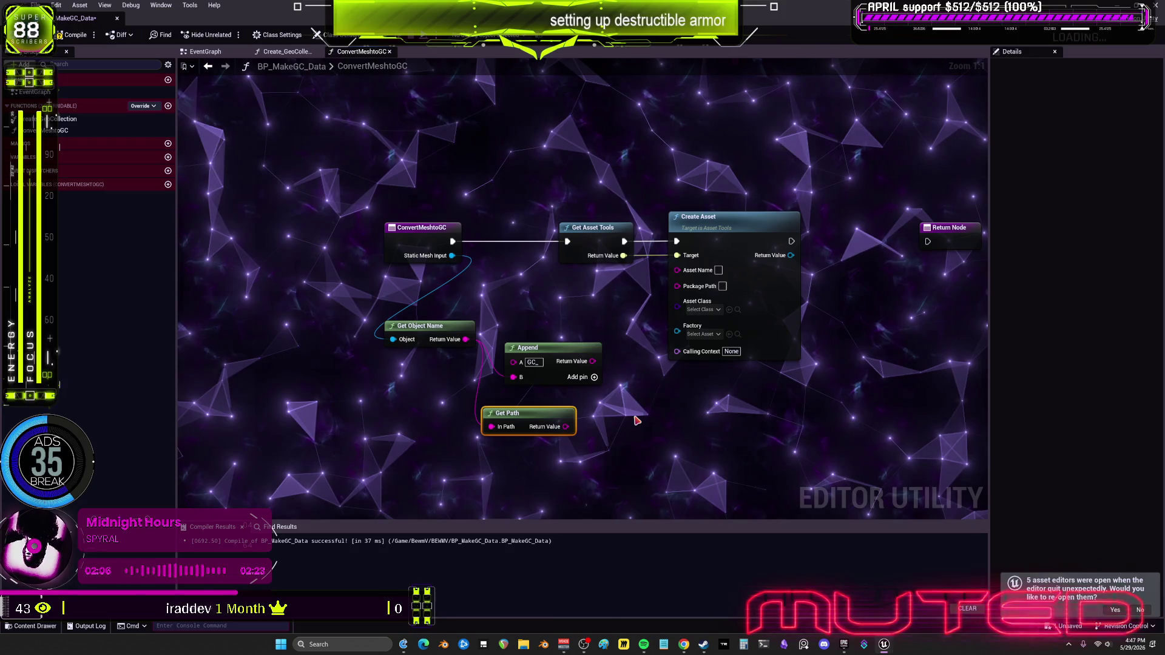
{"action": "left_click_drag", "start_coordinate": [528, 416], "coordinate": [554, 407]}
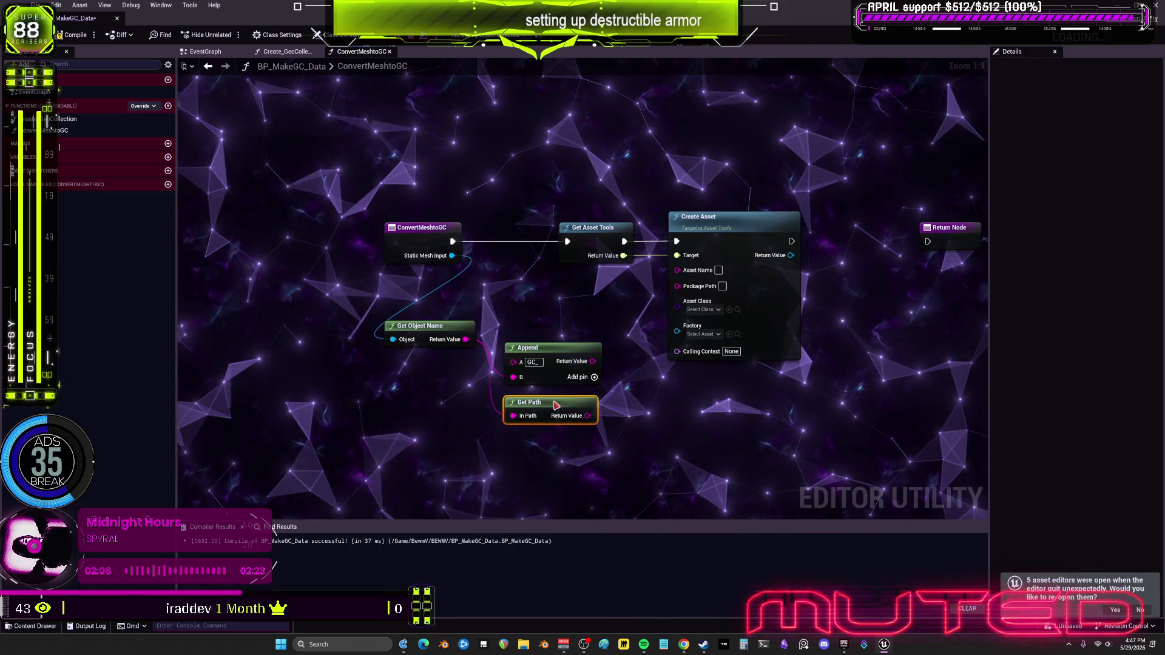
{"action": "left_click_drag", "start_coordinate": [721, 421], "coordinate": [719, 456]}
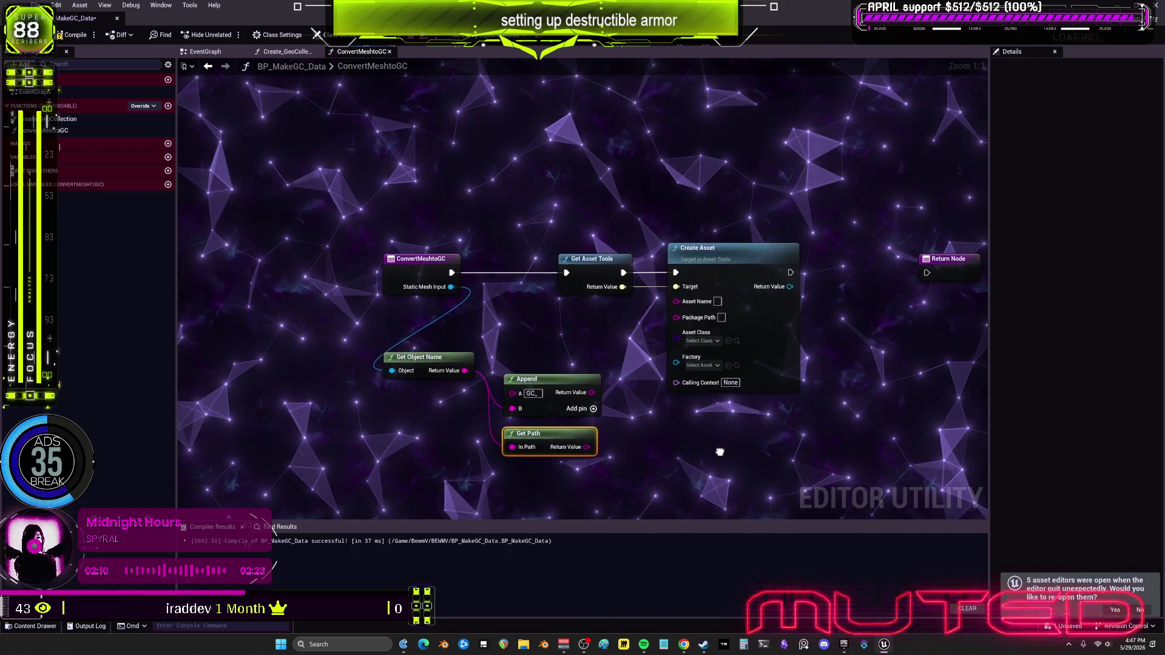
{"action": "left_click_drag", "start_coordinate": [601, 359], "coordinate": [649, 316]}
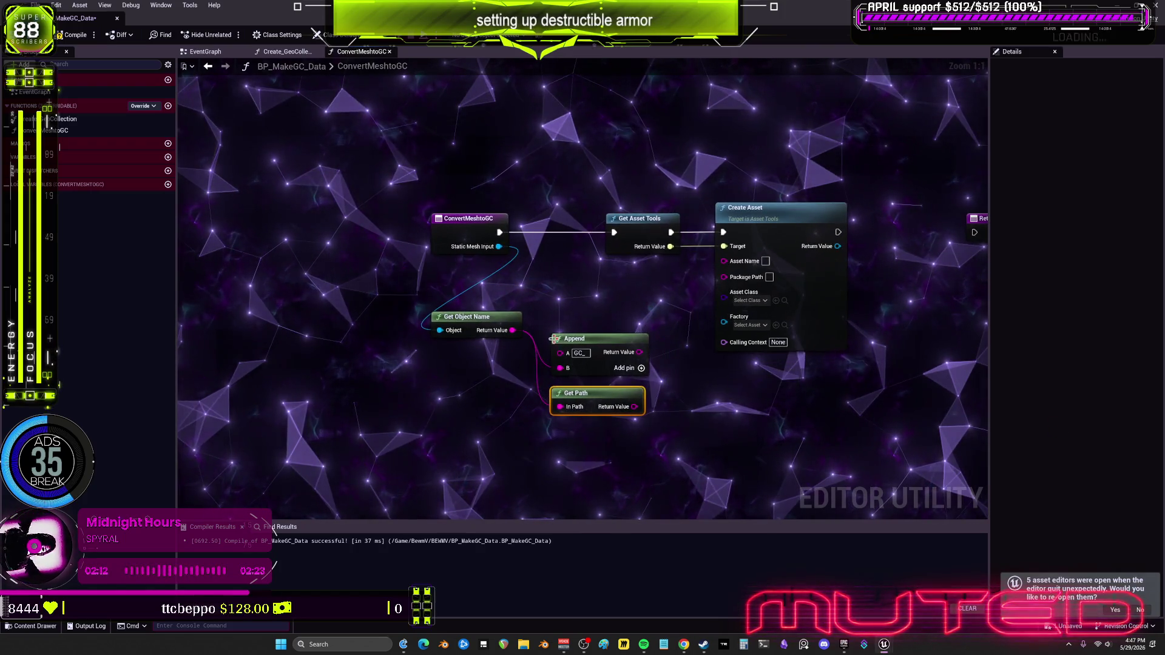
{"action": "left_click_drag", "start_coordinate": [513, 332], "coordinate": [561, 327]}
{"action": "type", "text": "replace"}
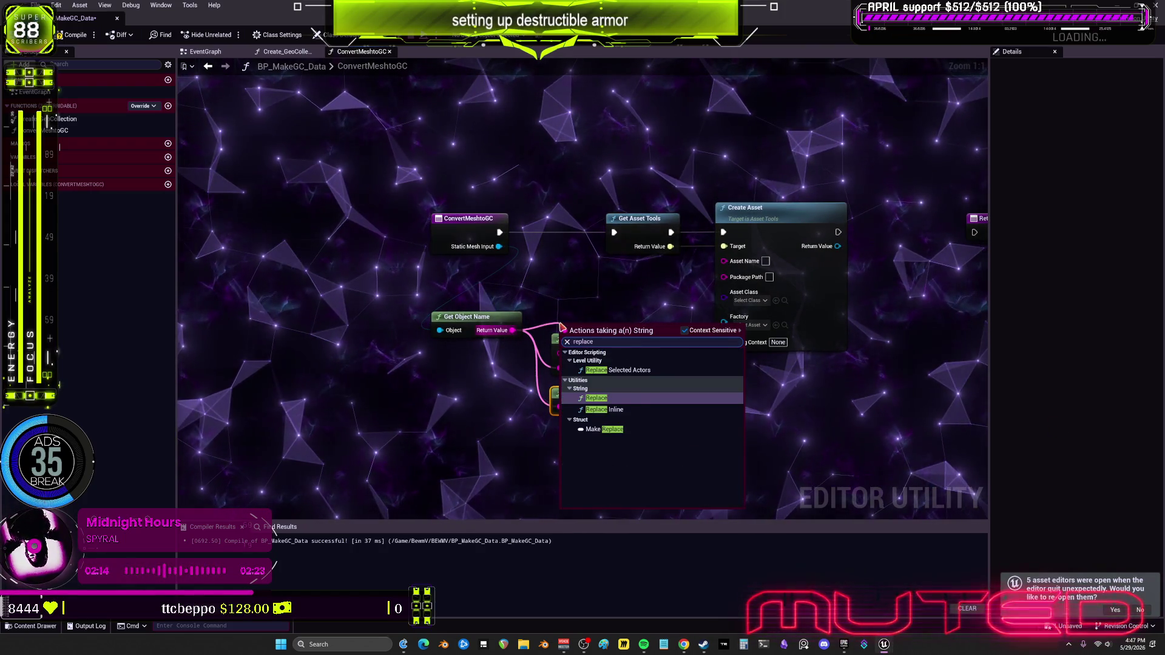
Add a Replace node on the mesh's object name that replaces SM with GC.
{"action": "key", "text": "Return"}
{"action": "left_click_drag", "start_coordinate": [603, 349], "coordinate": [592, 306]}
{"action": "left_click_drag", "start_coordinate": [467, 317], "coordinate": [281, 306]}
{"action": "left_click_drag", "start_coordinate": [577, 394], "coordinate": [555, 470]}
{"action": "mouse_move", "coordinate": [596, 352]}
{"action": "left_mouse_down"}
{"action": "mouse_move", "coordinate": [512, 360]}
{"action": "mouse_move", "coordinate": [448, 329]}
{"action": "mouse_move", "coordinate": [589, 396]}
{"action": "left_mouse_up"}
{"action": "mouse_move", "coordinate": [469, 305]}
{"action": "left_mouse_down"}
{"action": "mouse_move", "coordinate": [531, 328]}
{"action": "mouse_move", "coordinate": [564, 317]}
{"action": "left_mouse_up"}
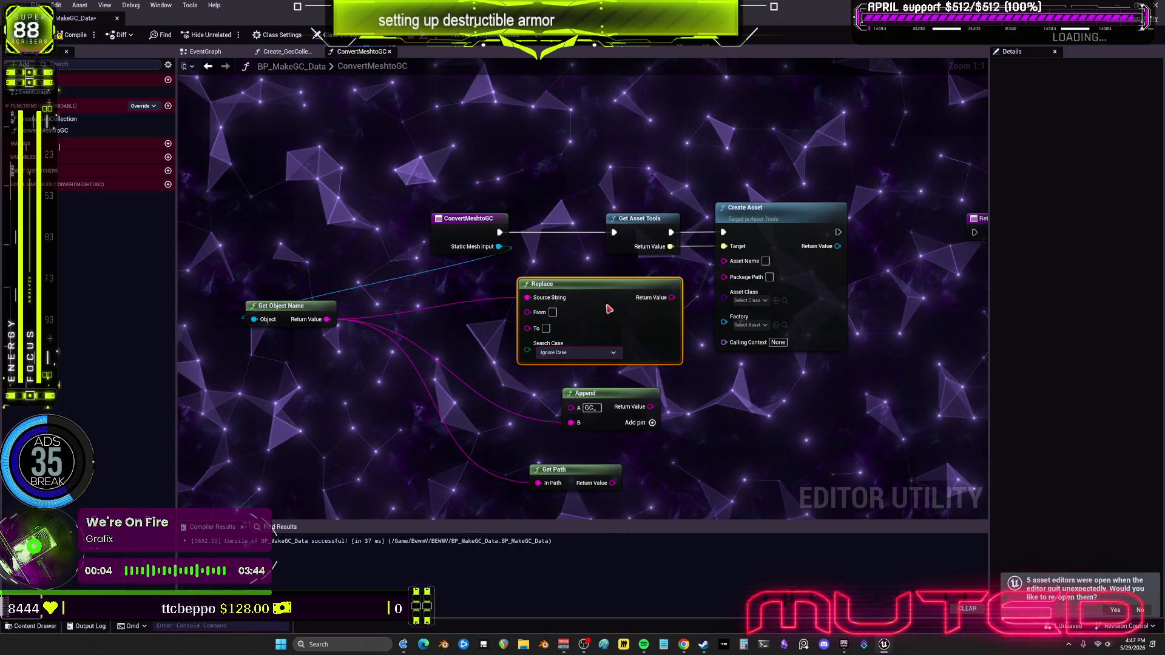
{"action": "type", "text": "SM"}
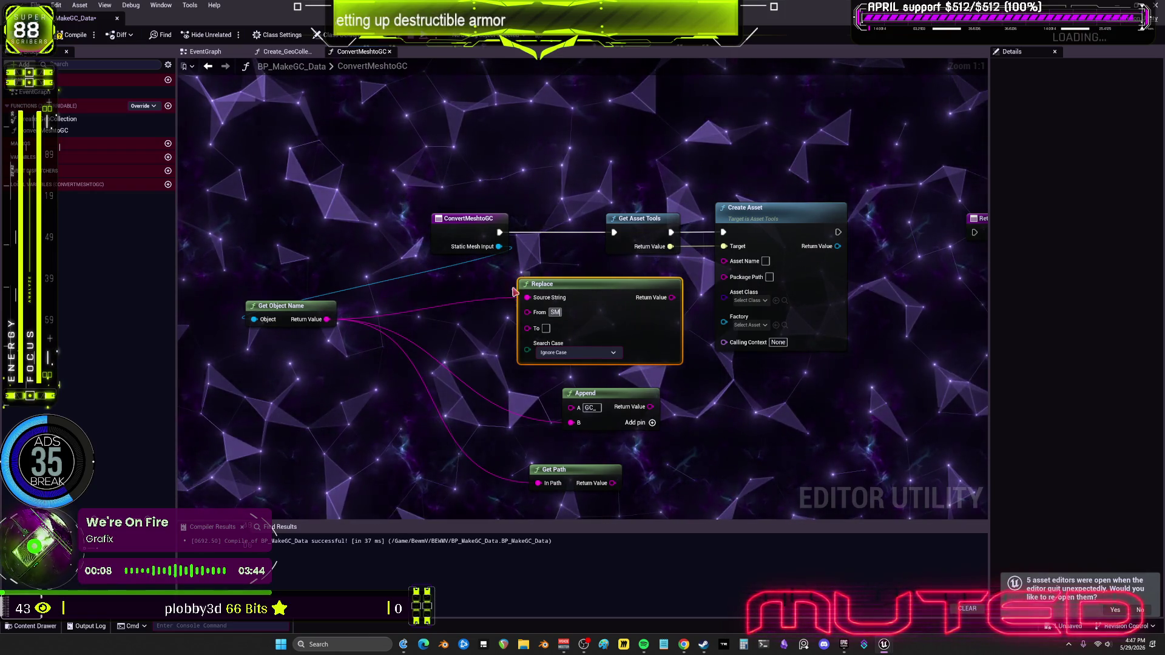
{"action": "left_click", "coordinate": [546, 329]}
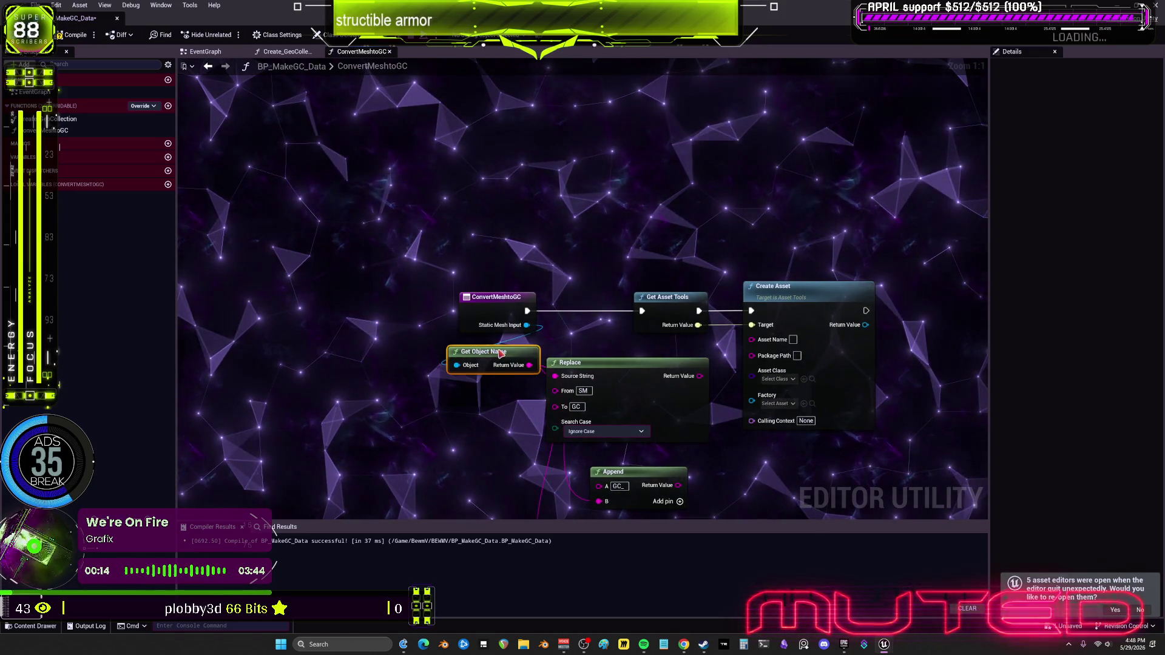
Rearrange Get Object Name, Replace, Create Asset and Get Path so the graph reads cleanly.
{"action": "left_click_drag", "start_coordinate": [501, 353], "coordinate": [512, 353]}
{"action": "left_click_drag", "start_coordinate": [610, 363], "coordinate": [620, 366]}
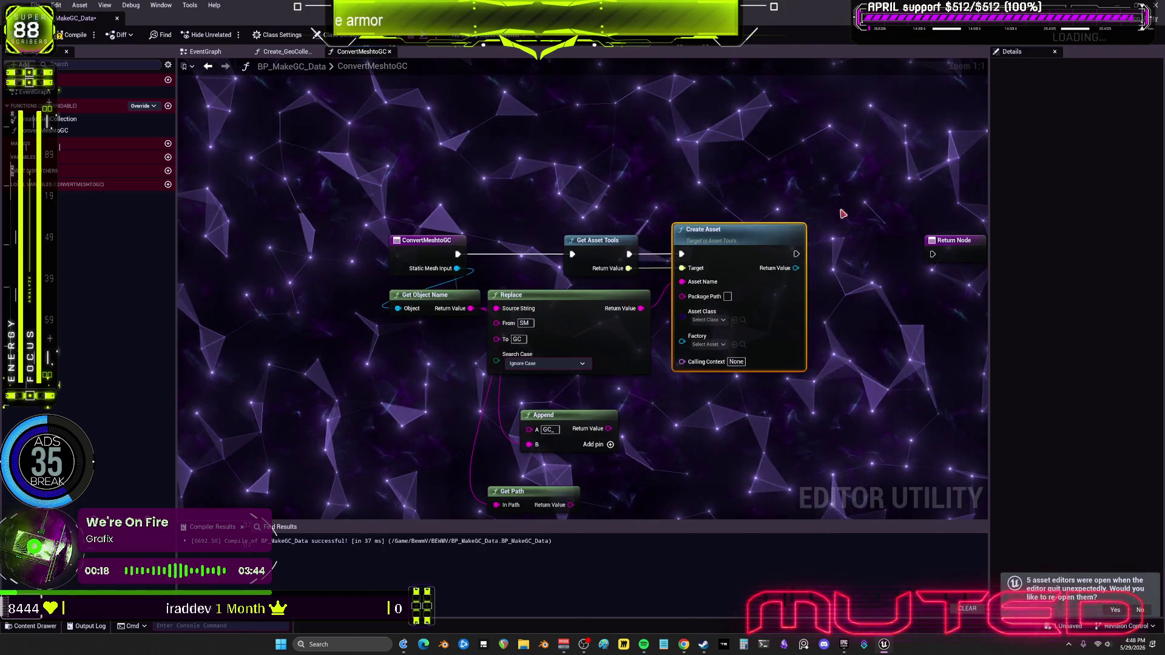
{"action": "left_click_drag", "start_coordinate": [741, 231], "coordinate": [795, 230]}
{"action": "left_click_drag", "start_coordinate": [641, 364], "coordinate": [673, 365]}
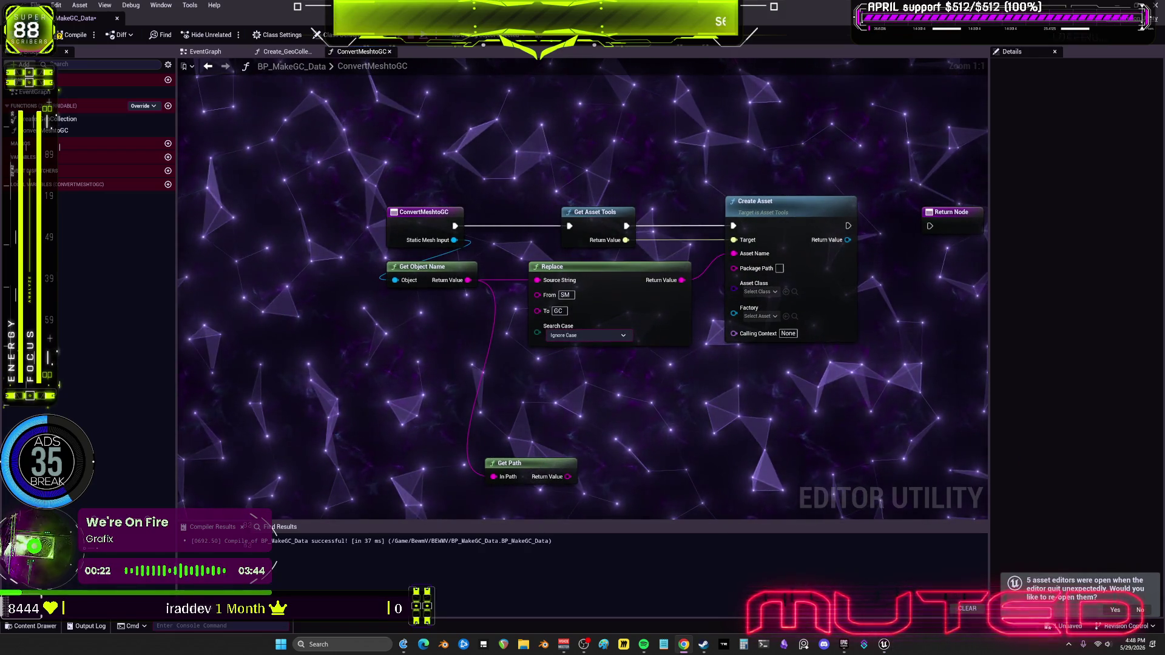
{"action": "mouse_move", "coordinate": [530, 479]}
{"action": "left_mouse_down"}
{"action": "mouse_move", "coordinate": [595, 371]}
{"action": "mouse_move", "coordinate": [584, 391]}
{"action": "left_mouse_up"}
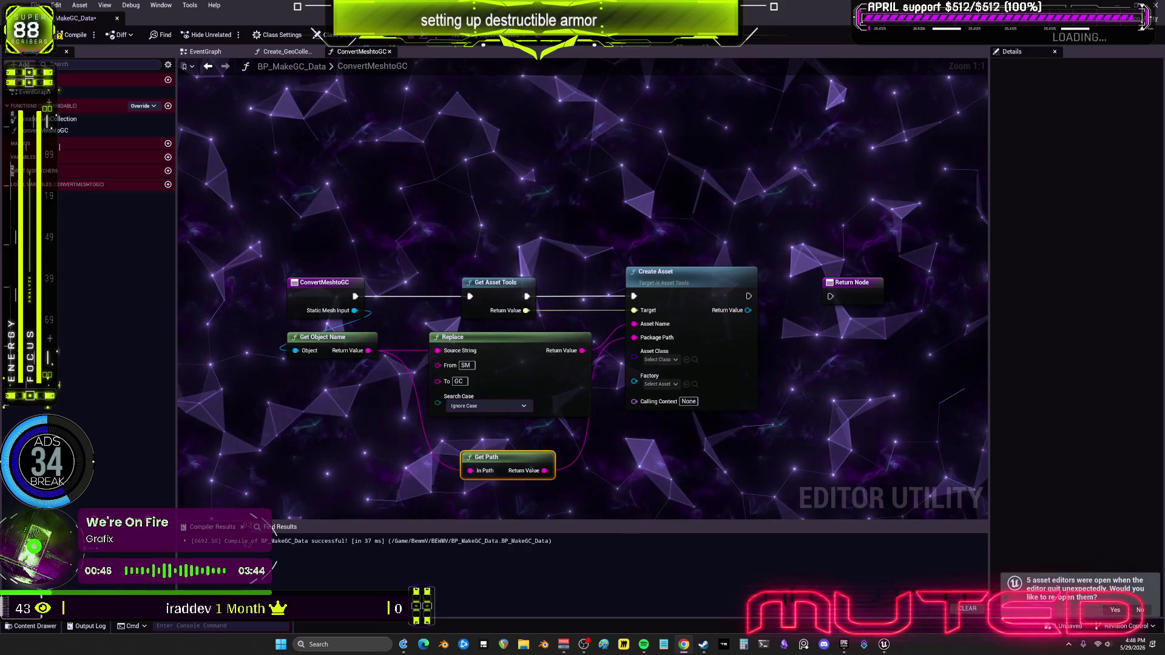
Add a Get Object Path String node from Static Mesh Input to feed Get Path's In Path.
{"action": "mouse_move", "coordinate": [361, 323]}
{"action": "left_mouse_down"}
{"action": "mouse_move", "coordinate": [391, 297]}
{"action": "mouse_move", "coordinate": [364, 390]}
{"action": "mouse_move", "coordinate": [320, 423]}
{"action": "left_mouse_up"}
{"action": "type", "text": "get p"}
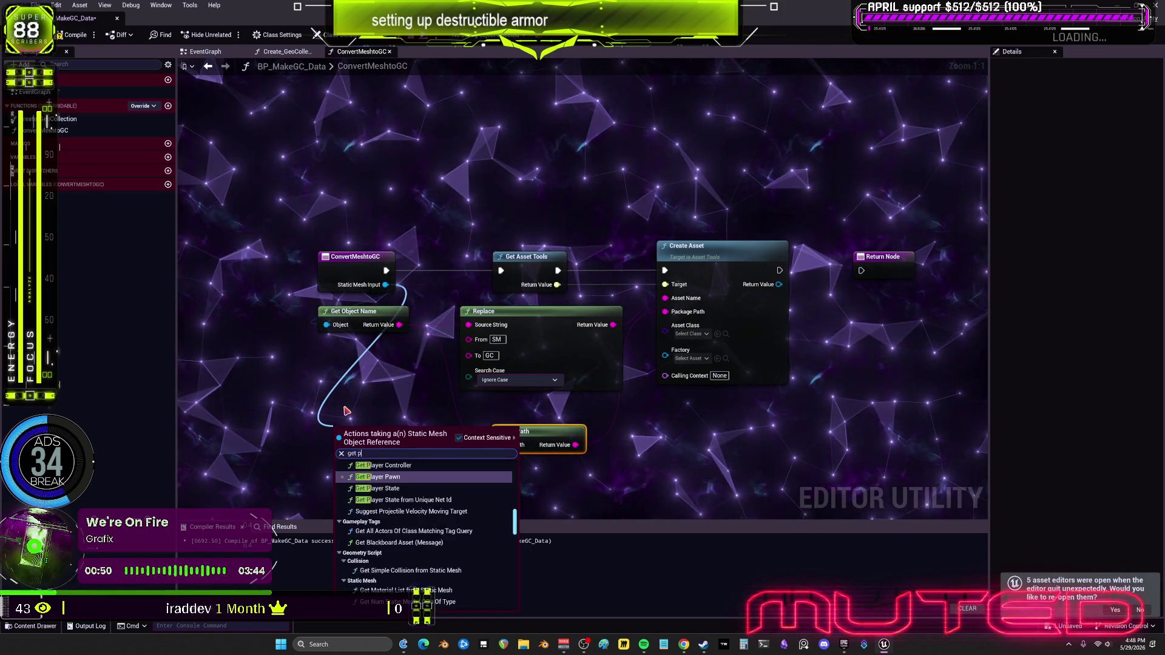
{"action": "type", "text": "ath"}
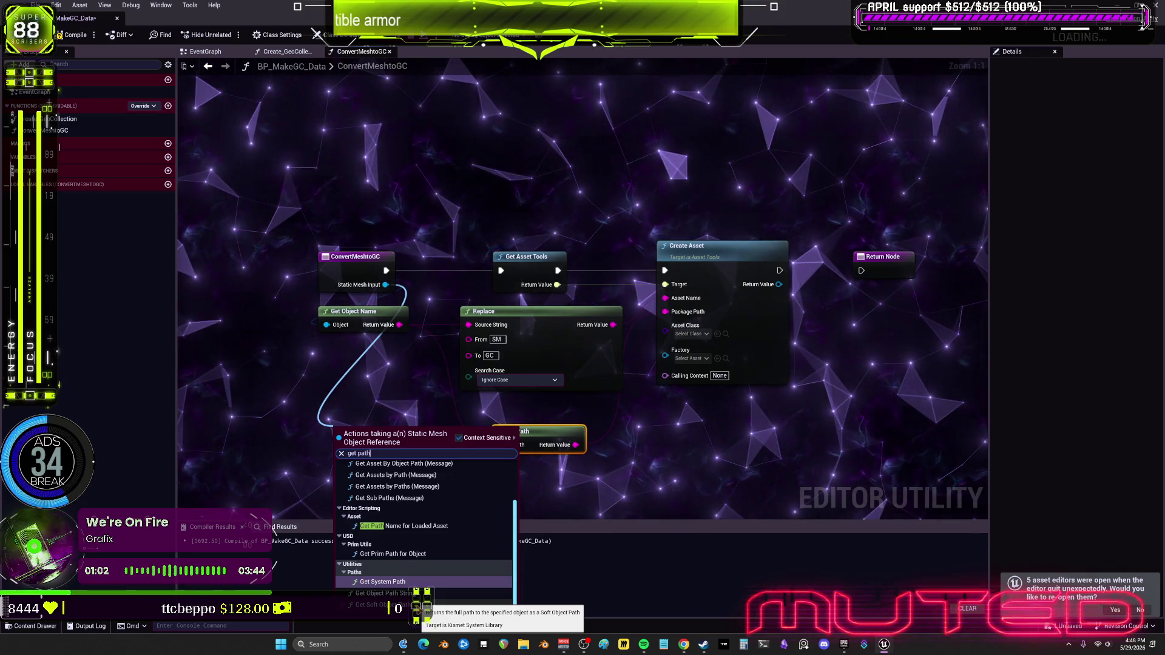
{"action": "key", "text": "BackSpace"}
{"action": "key", "text": "BackSpace"}
{"action": "key", "text": "BackSpace"}
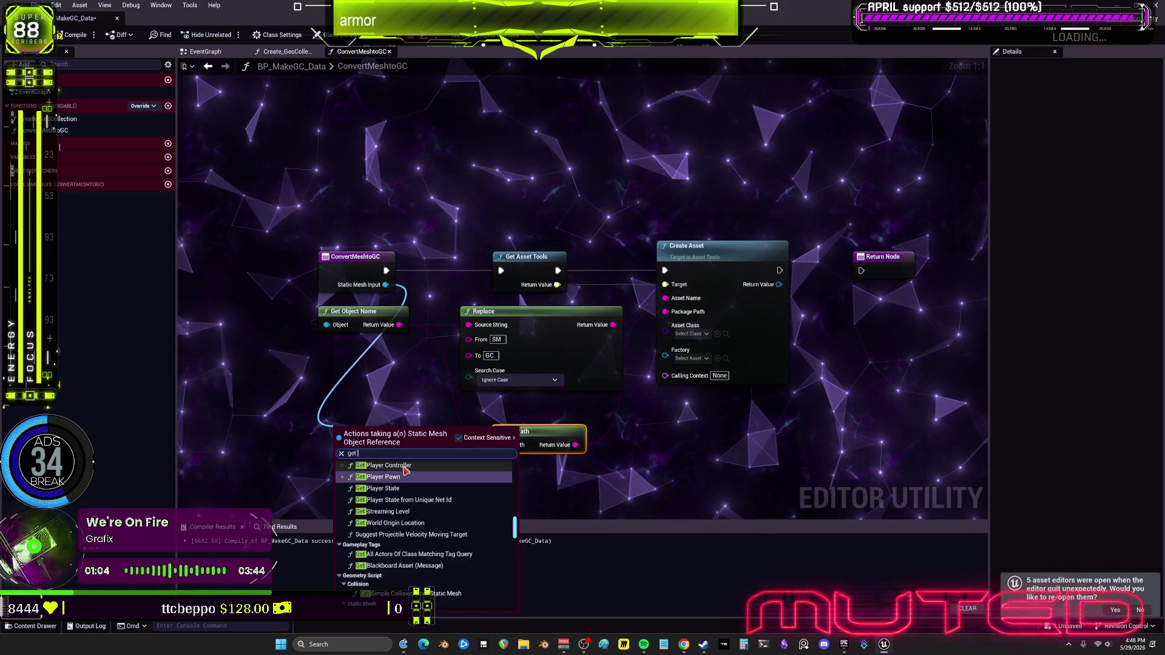
{"action": "type", "text": "object path string"}
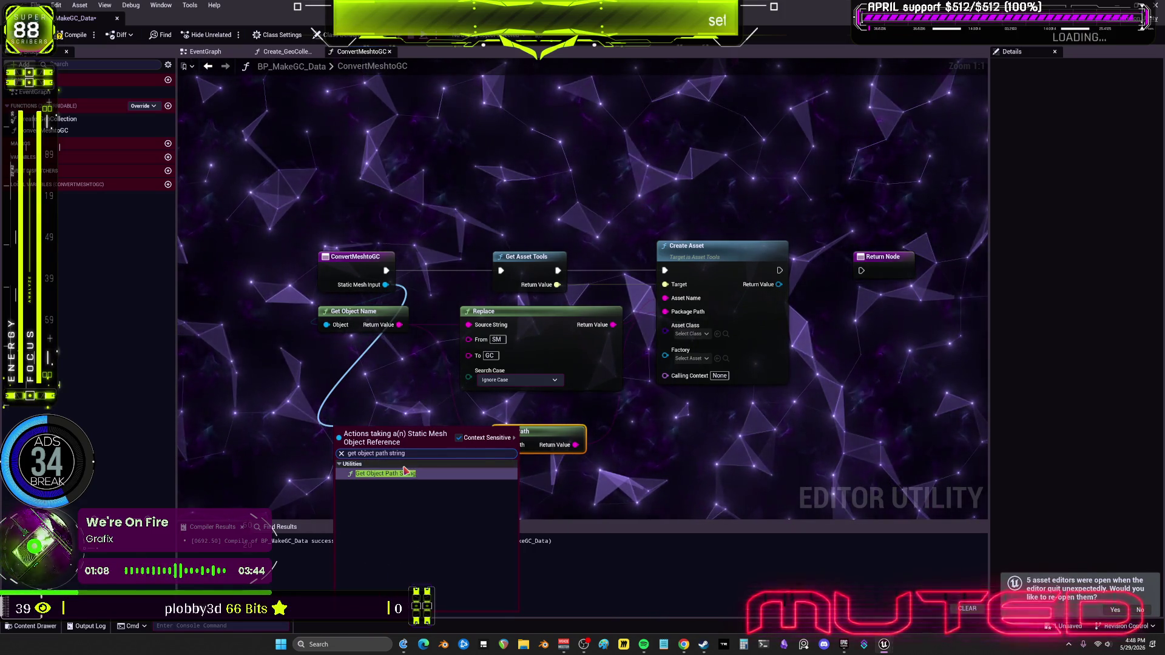
{"action": "left_click", "coordinate": [418, 493]}
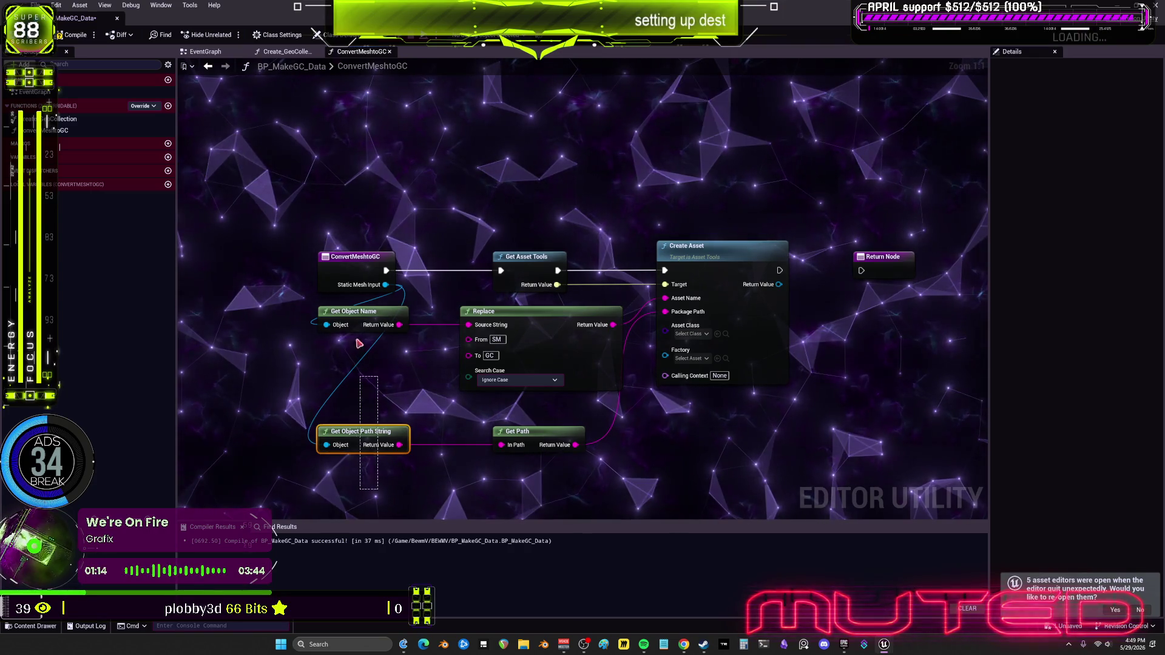
Left-align the Get Asset Tools, Replace and Get Path nodes.
{"action": "left_click_drag", "start_coordinate": [449, 237], "coordinate": [637, 462]}
{"action": "key", "text": "shift+a"}
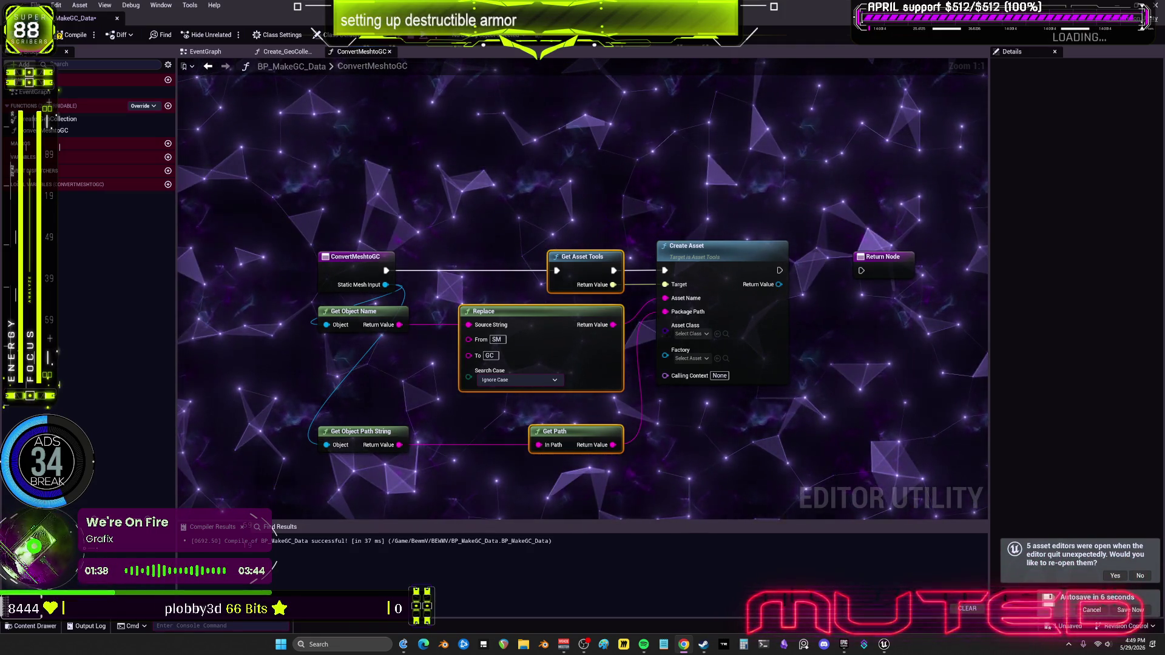
{"action": "left_click", "coordinate": [698, 334]}
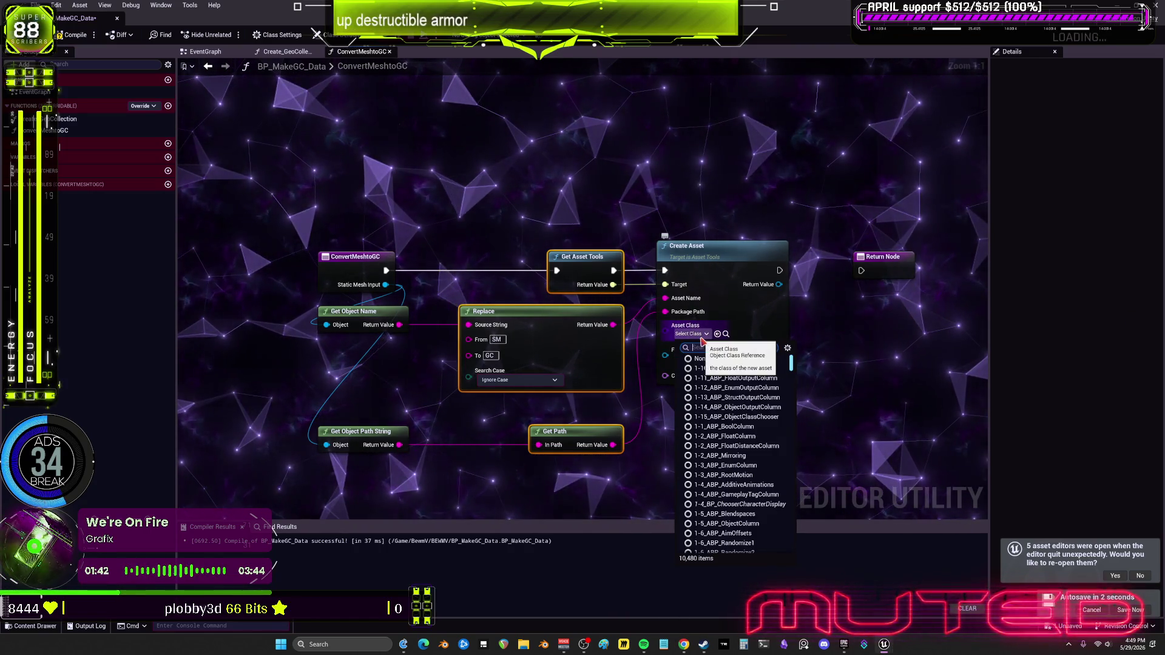
Set Create Asset's Asset Class to Geometry Collection.
{"action": "type", "text": "geomet"}
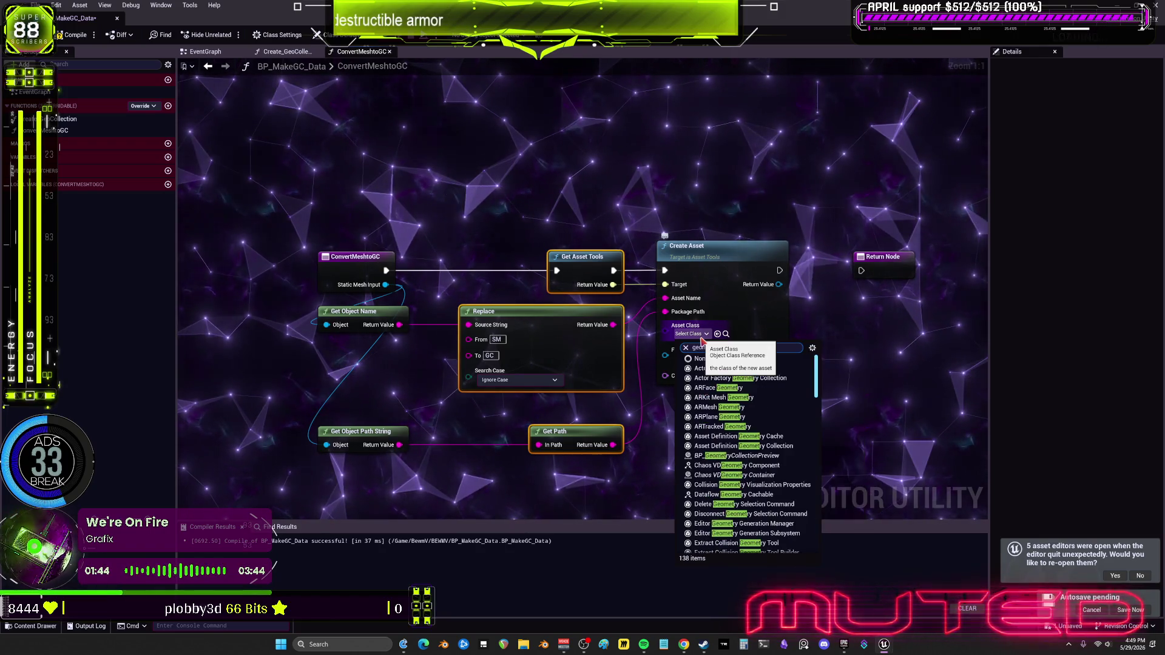
{"action": "type", "text": "r"}
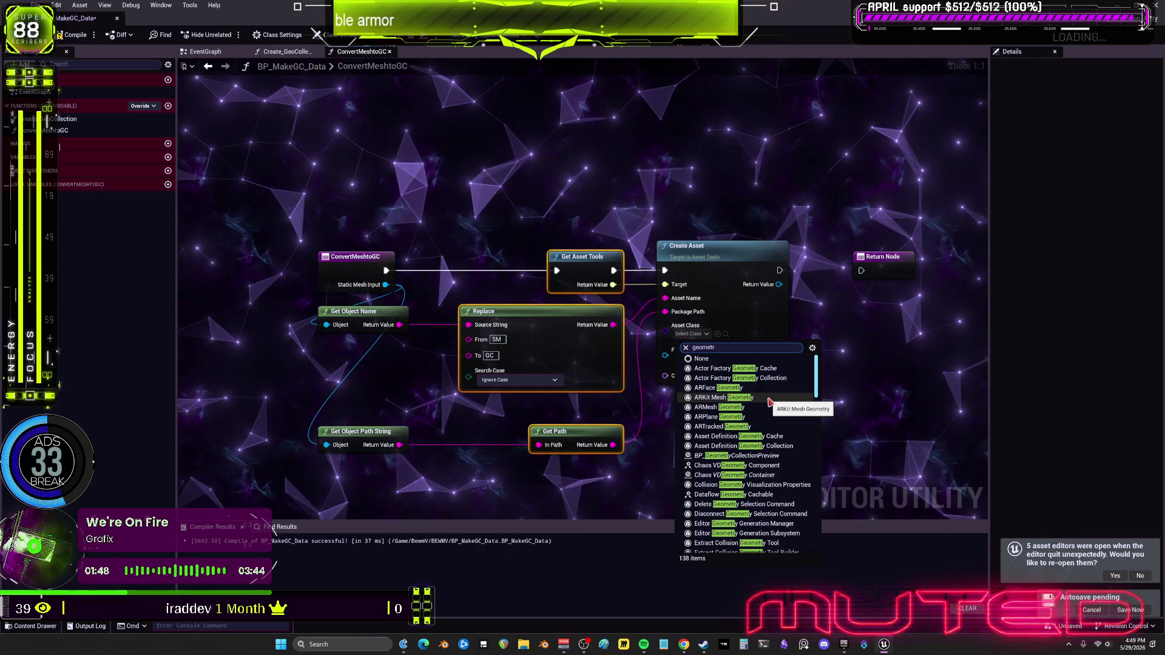
{"action": "type", "text": "y collec"}
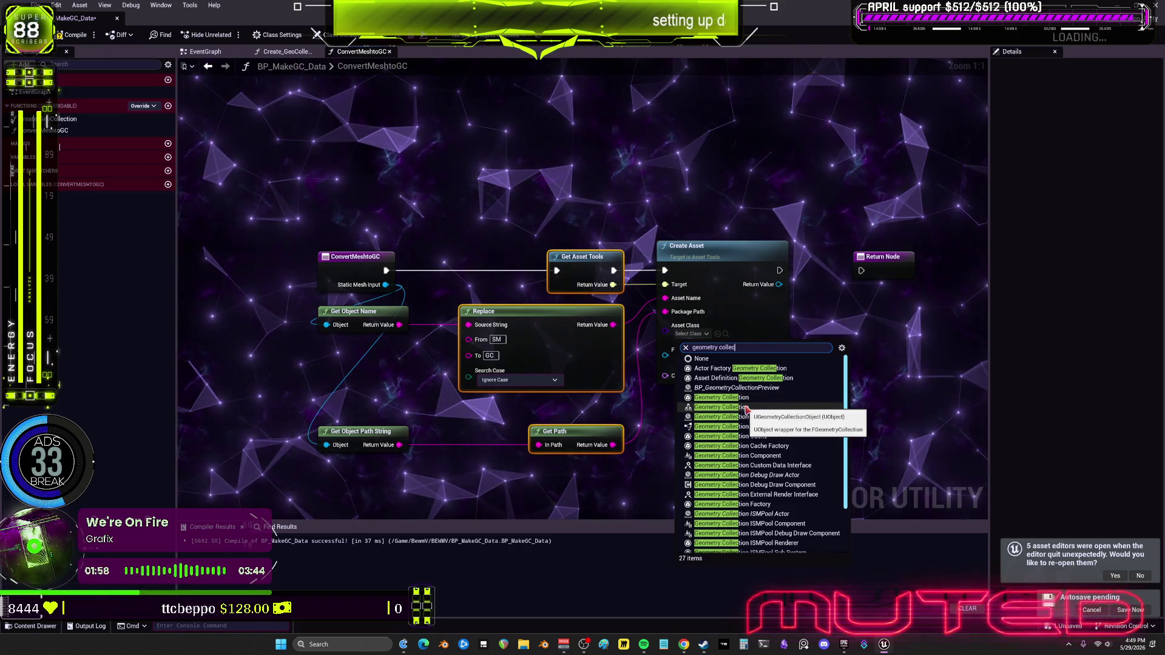
{"action": "left_click", "coordinate": [750, 409]}
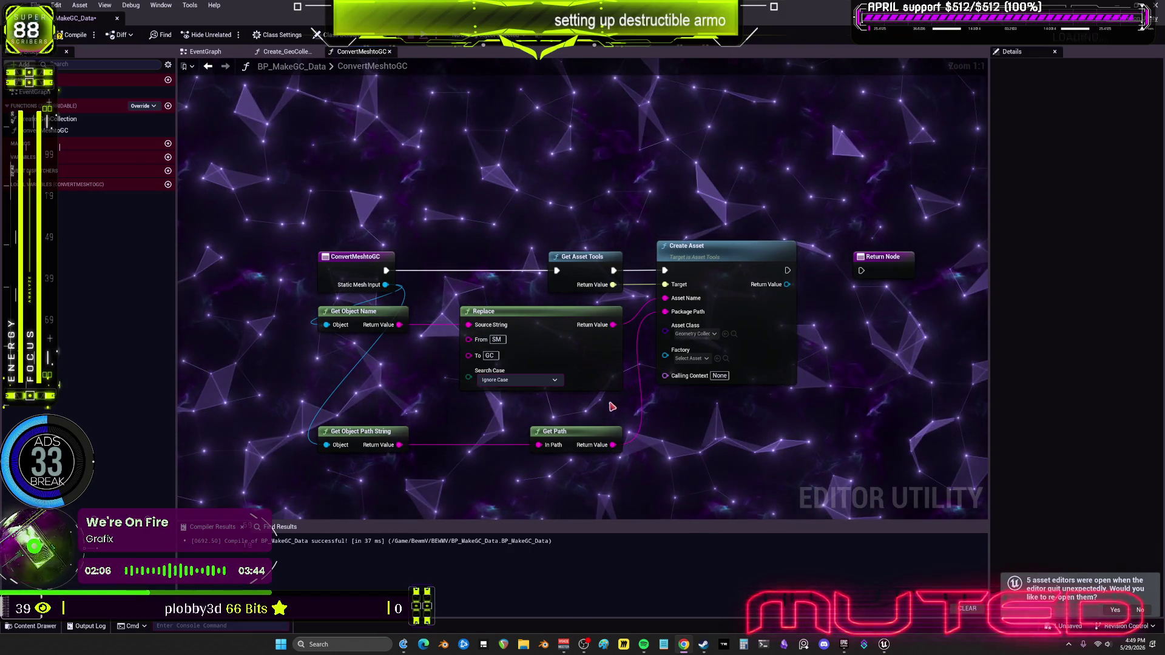
{"action": "left_click", "coordinate": [716, 267]}
Cast Create Asset's return value with a Cast To GeometryCollection node.
{"action": "left_click_drag", "start_coordinate": [618, 298], "coordinate": [652, 341]}
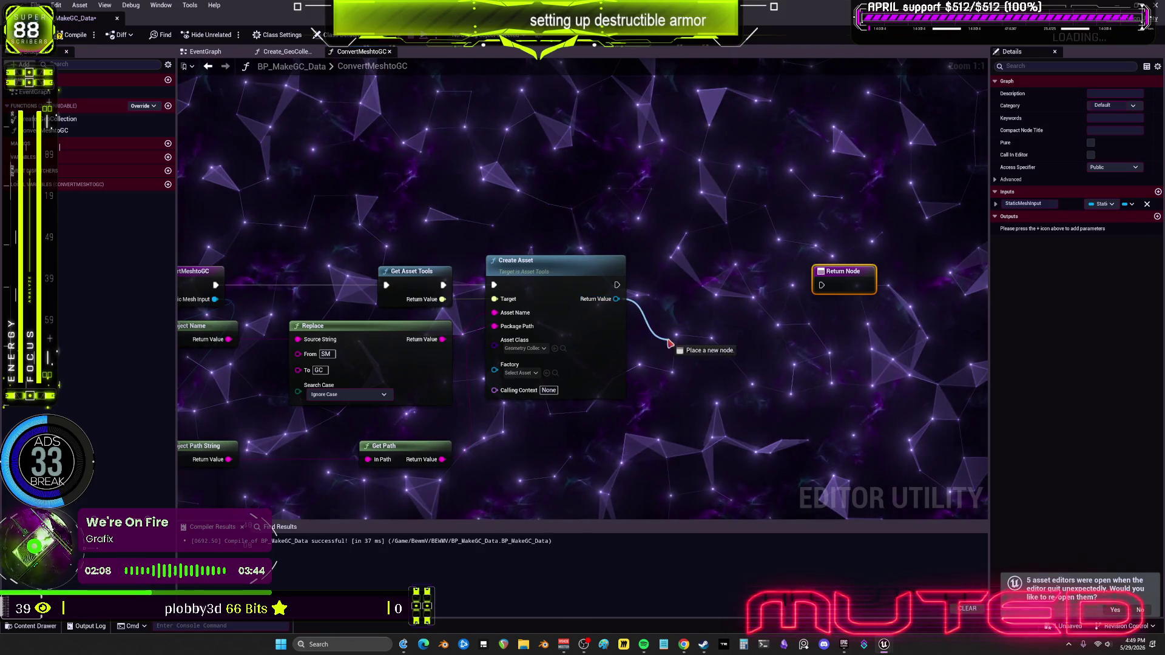
{"action": "type", "text": "cSt ti"}
{"action": "key", "text": "BackSpace"}
{"action": "key", "text": "BackSpace"}
{"action": "key", "text": "BackSpace"}
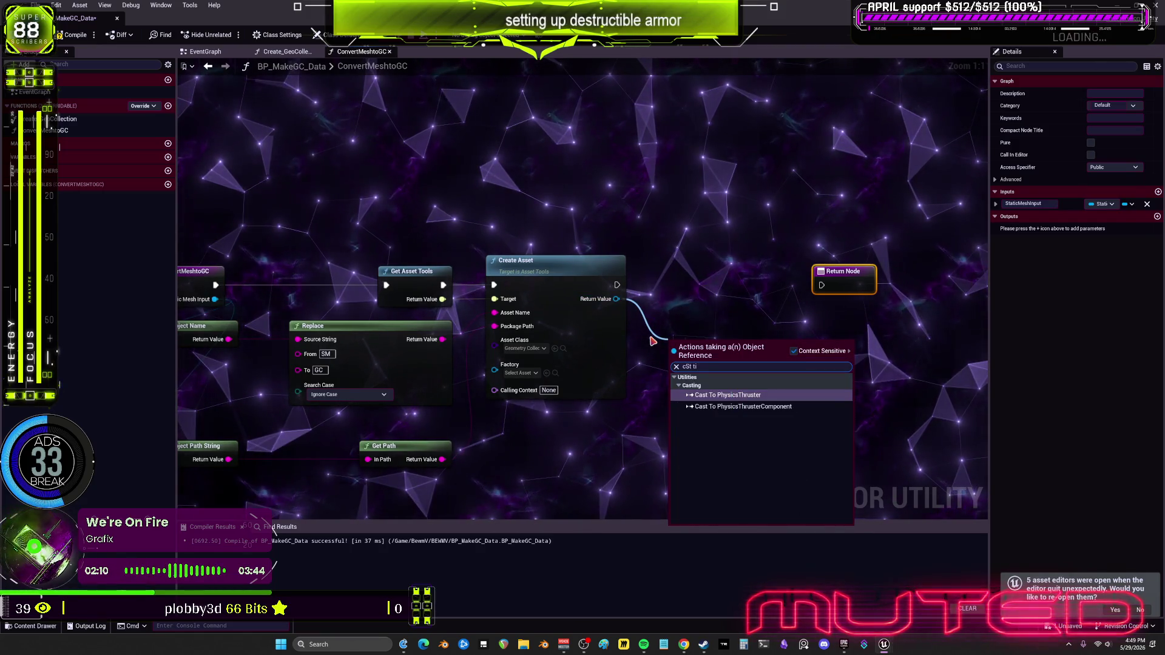
{"action": "type", "text": "asst t"}
{"action": "key", "text": "BackSpace"}
{"action": "key", "text": "BackSpace"}
{"action": "type", "text": "t to geometer"}
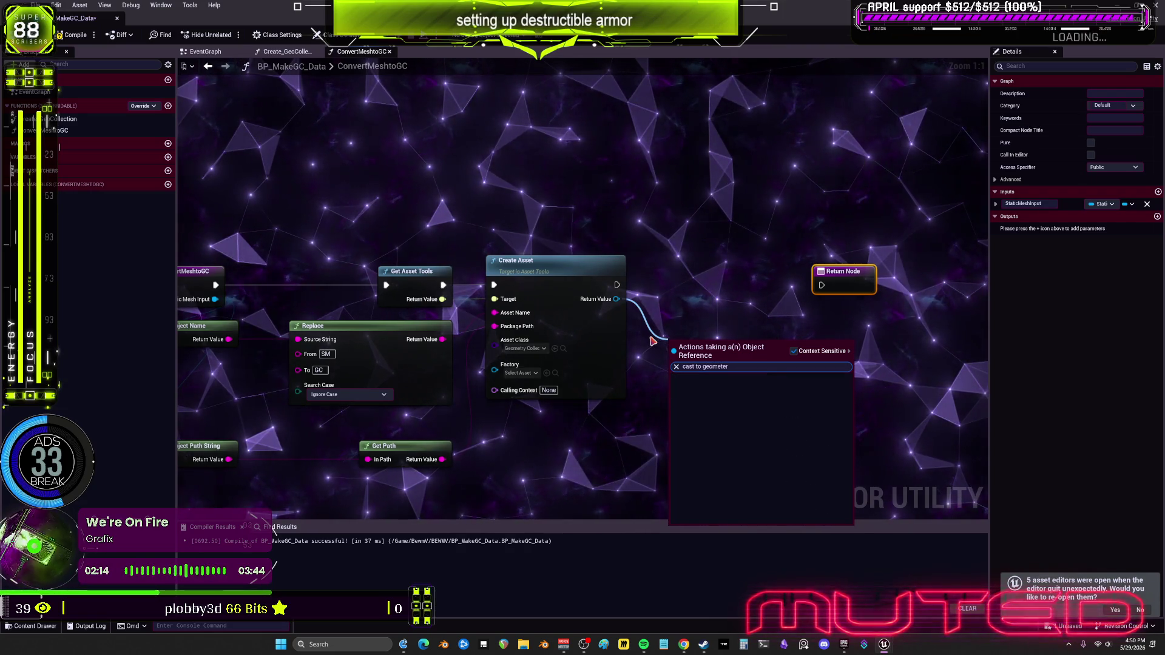
{"action": "type", "text": "r"}
{"action": "key", "text": "BackSpace"}
{"action": "type", "text": "ry"}
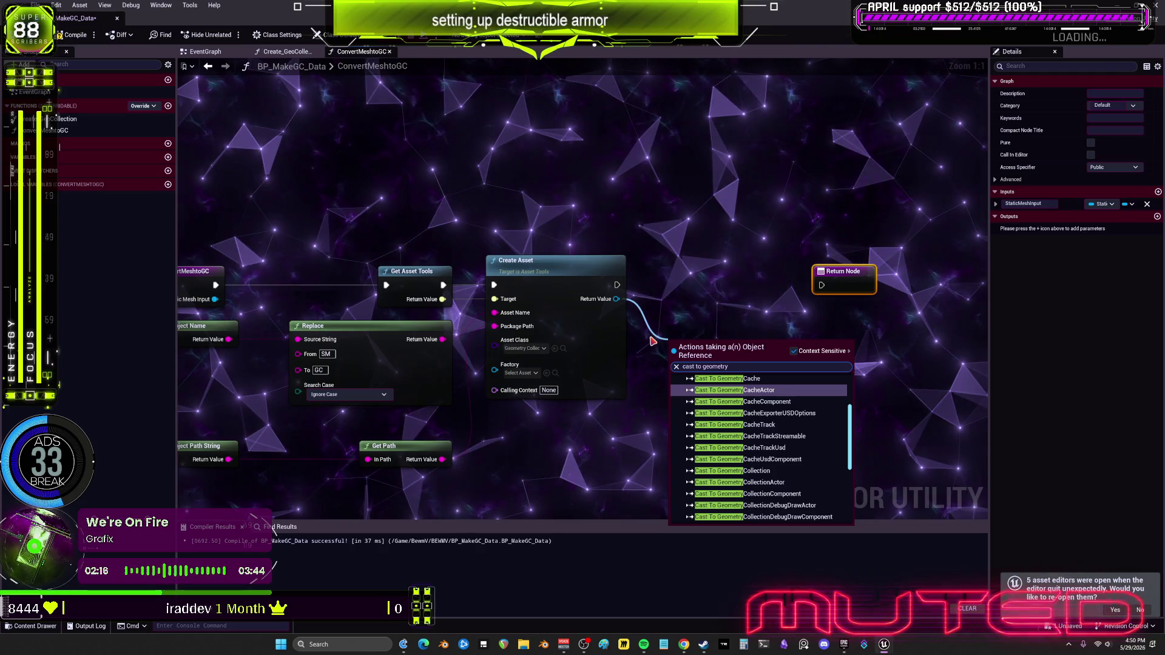
{"action": "type", "text": "coll"}
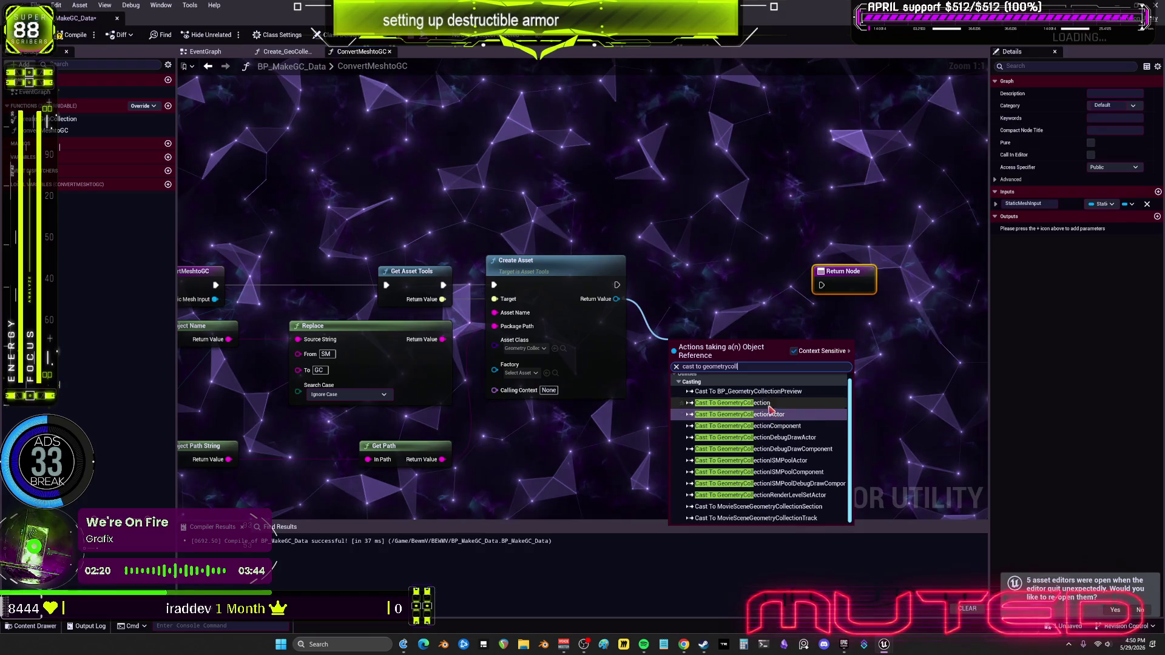
{"action": "key", "text": "Return"}
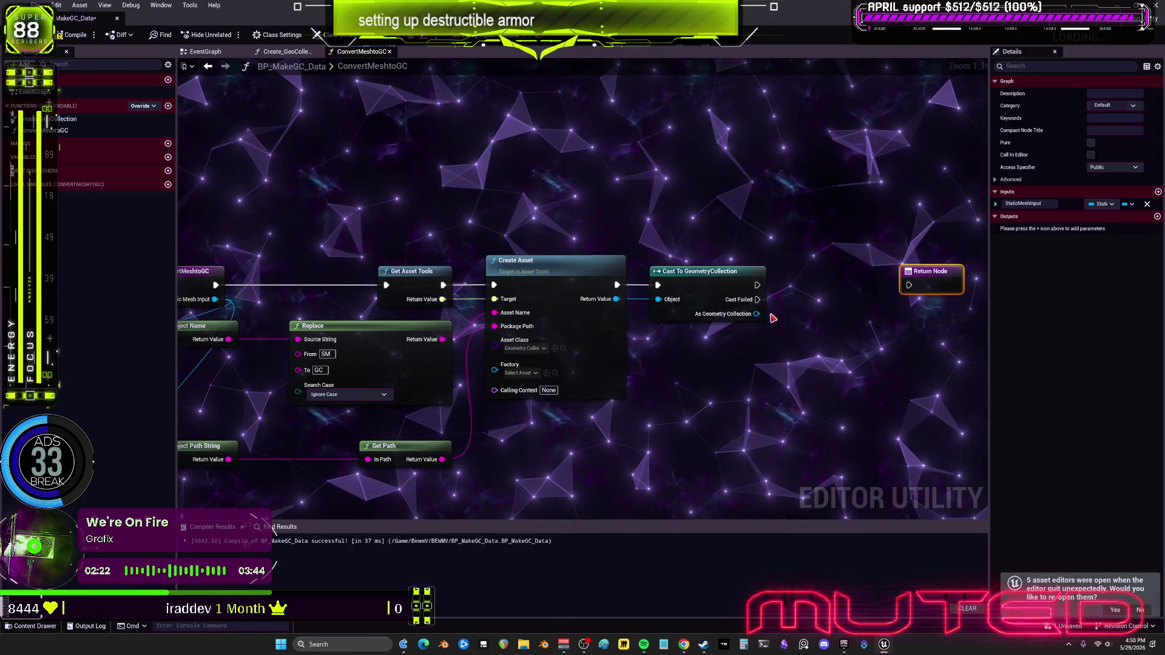
Call Set Dataflow Asset on the cast result and wire it into the Return Node.
{"action": "left_click_drag", "start_coordinate": [757, 313], "coordinate": [805, 346]}
{"action": "type", "text": "set data"}
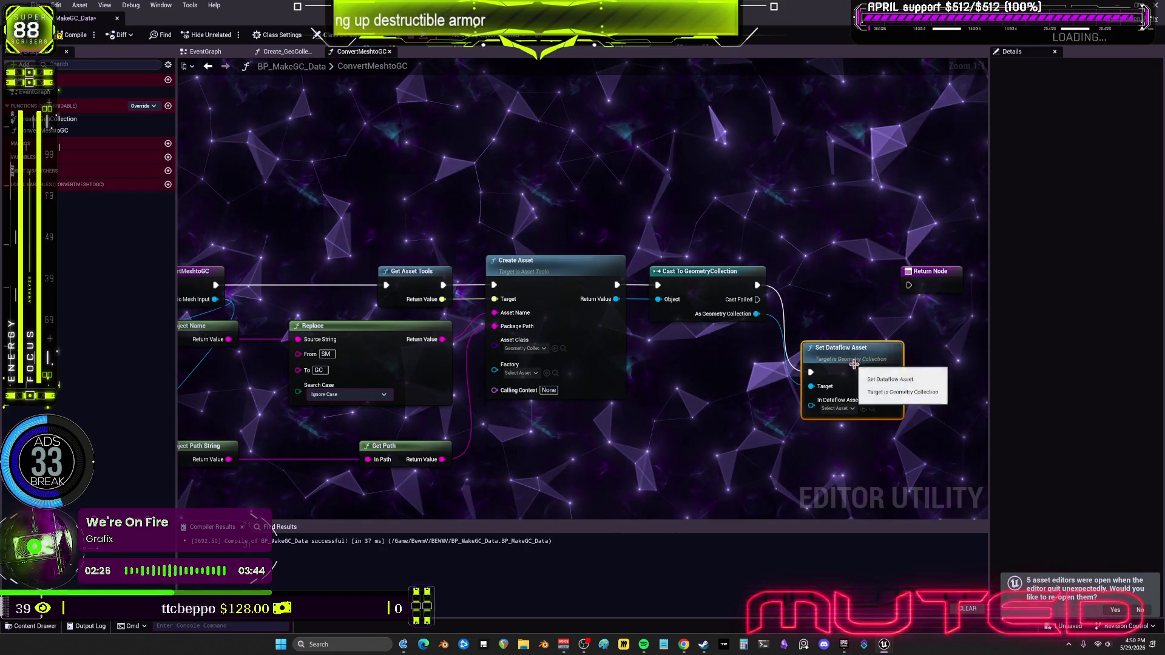
{"action": "key", "text": "Return"}
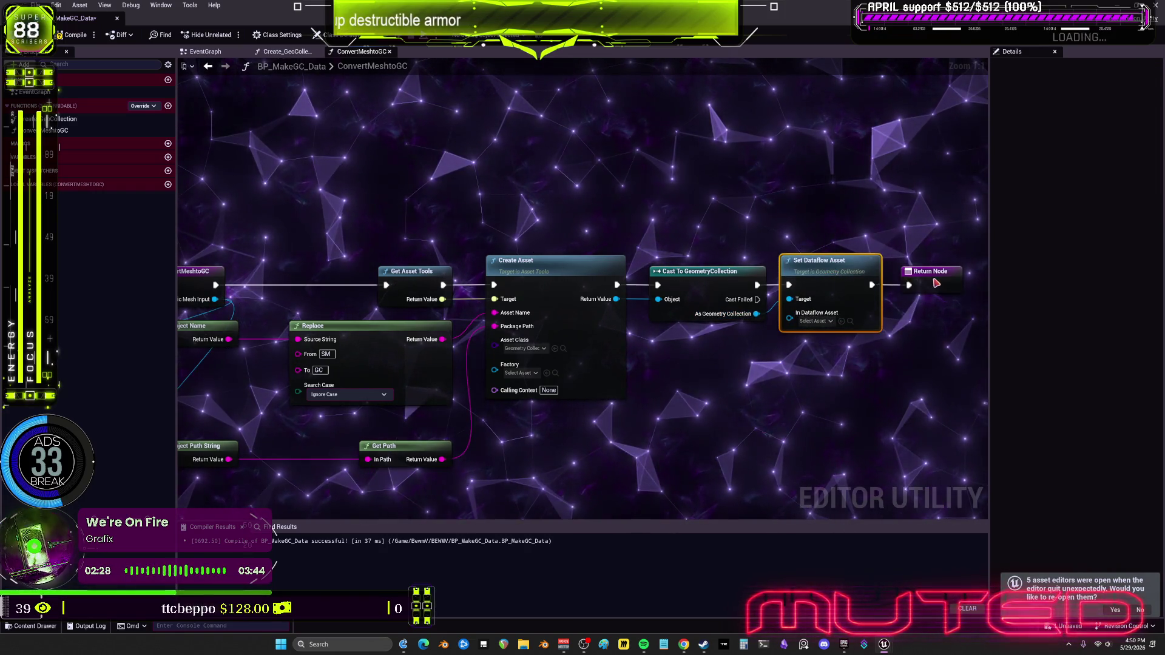
{"action": "left_click_drag", "start_coordinate": [934, 284], "coordinate": [945, 285]}
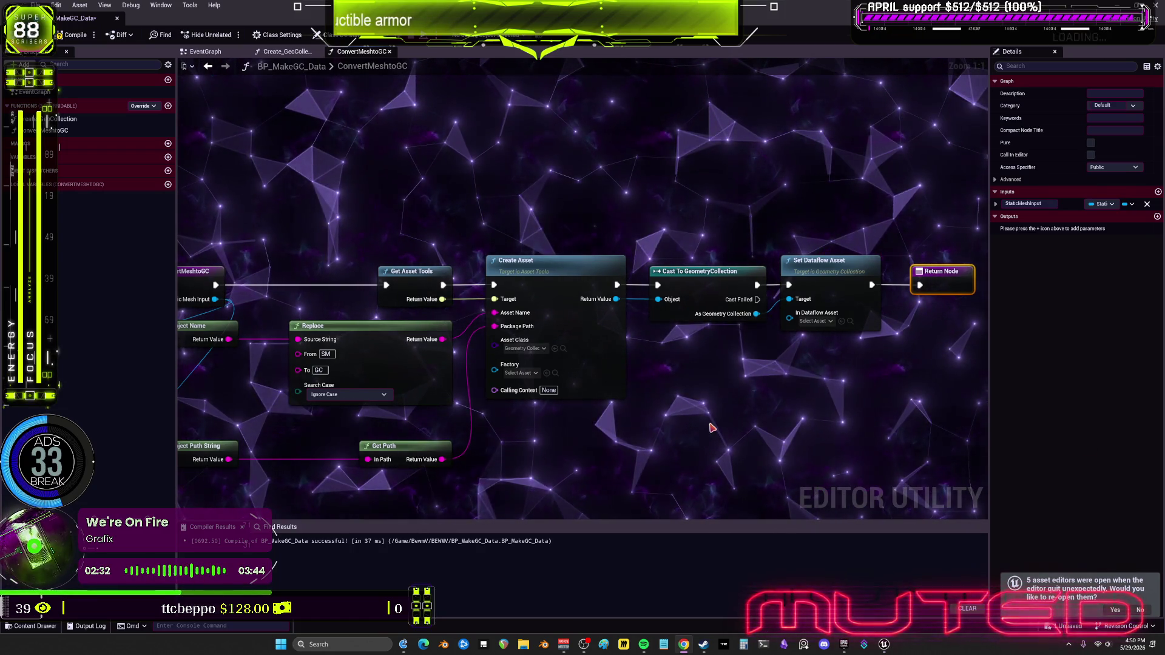
{"action": "right_click", "coordinate": [790, 319]}
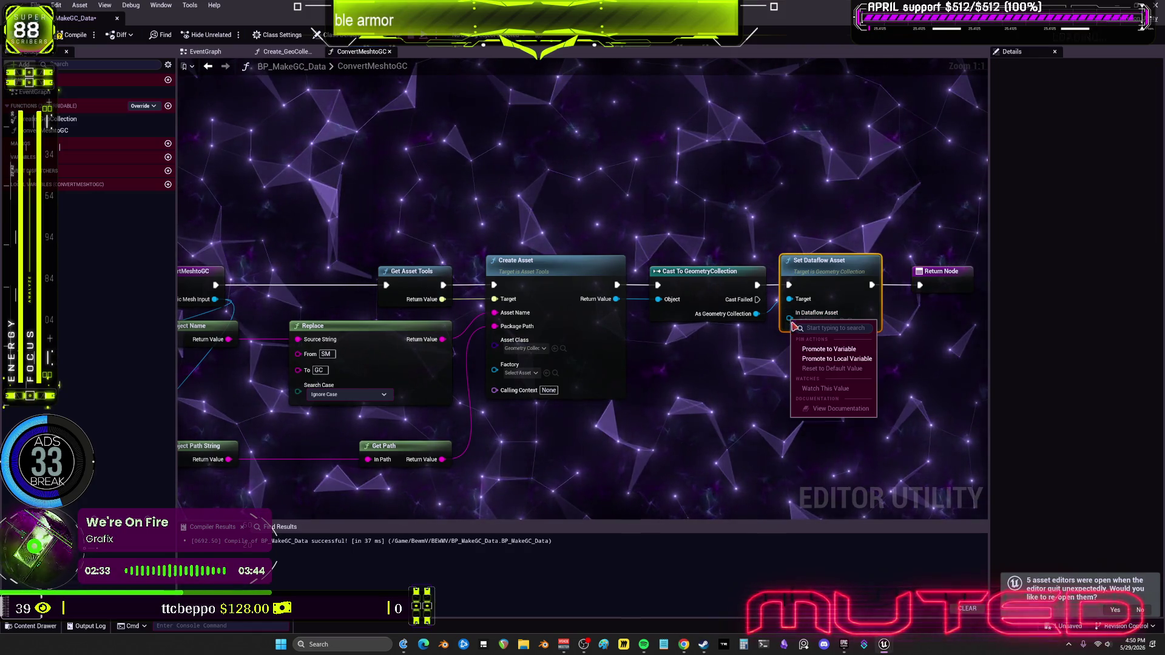
Promote In Dataflow Asset to an instance-editable variable, compile, and default it to DF_Armor.
{"action": "left_click", "coordinate": [818, 351]}
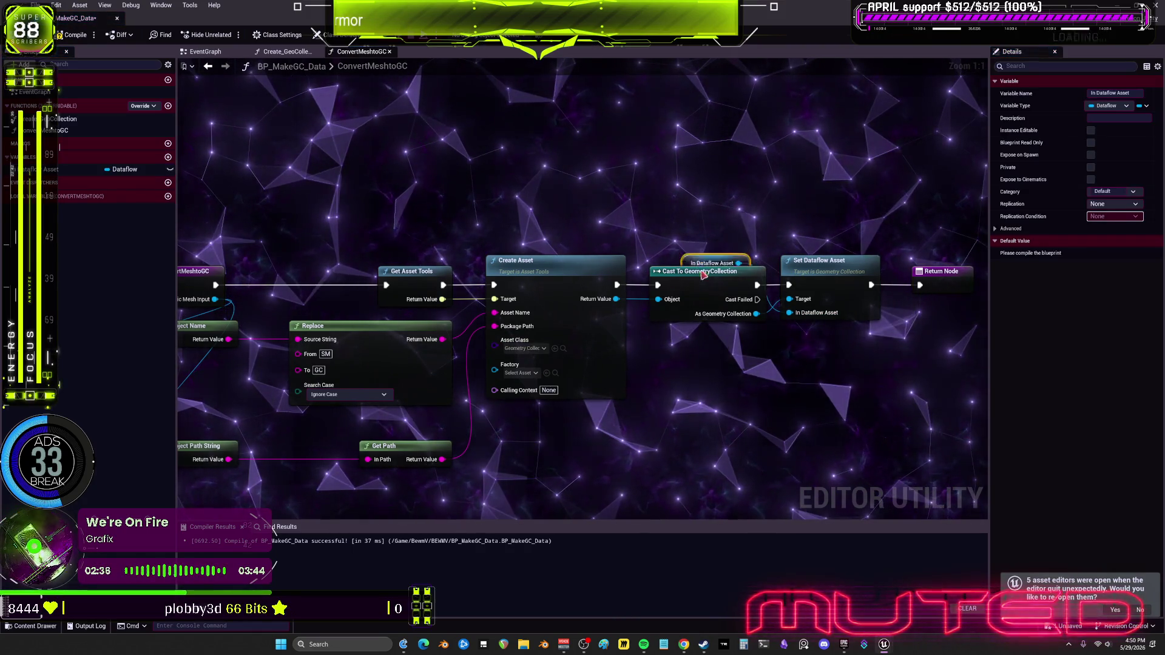
{"action": "left_click_drag", "start_coordinate": [703, 268], "coordinate": [710, 353]}
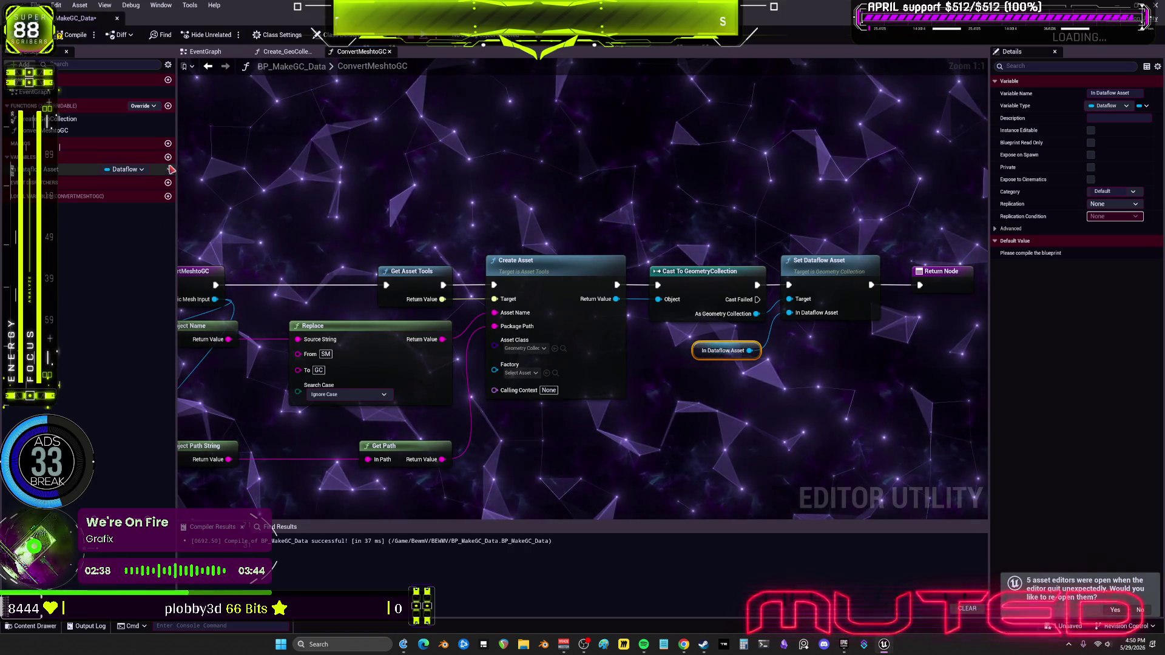
{"action": "left_click", "coordinate": [170, 170]}
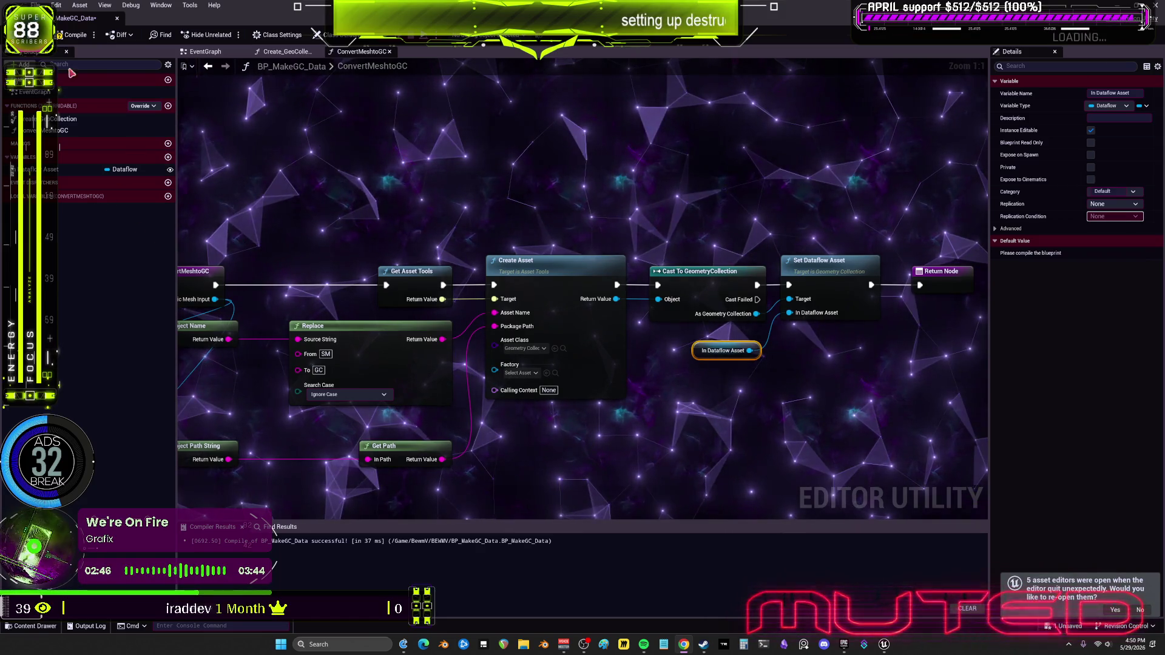
{"action": "left_click_drag", "start_coordinate": [740, 399], "coordinate": [719, 359]}
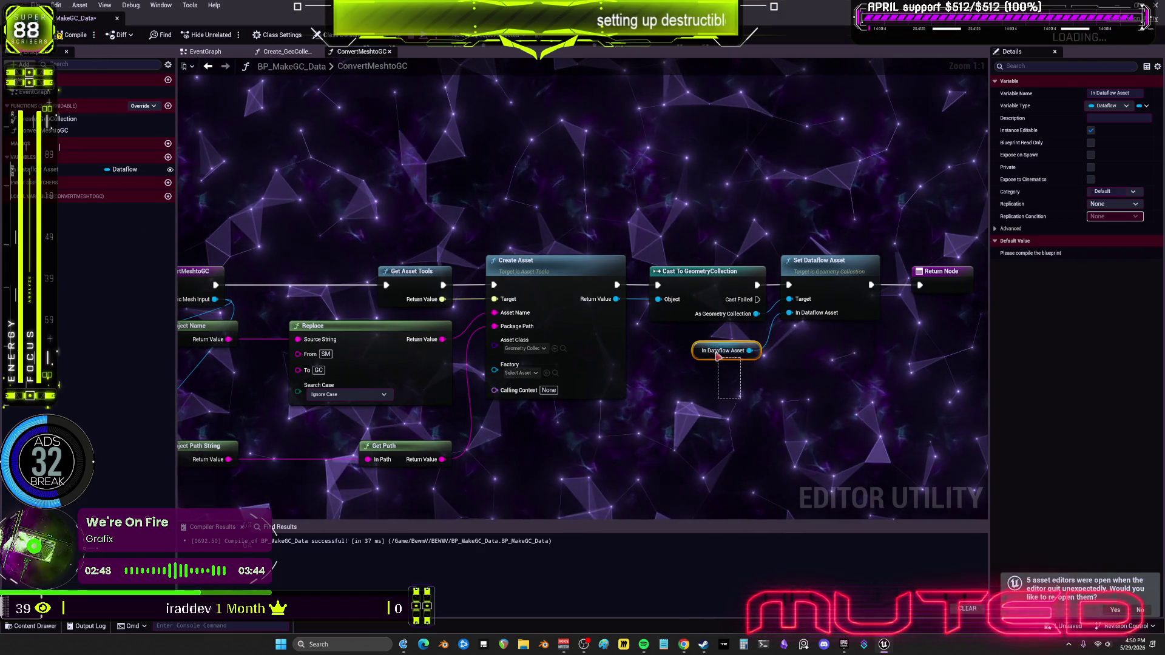
{"action": "left_click", "coordinate": [79, 170]}
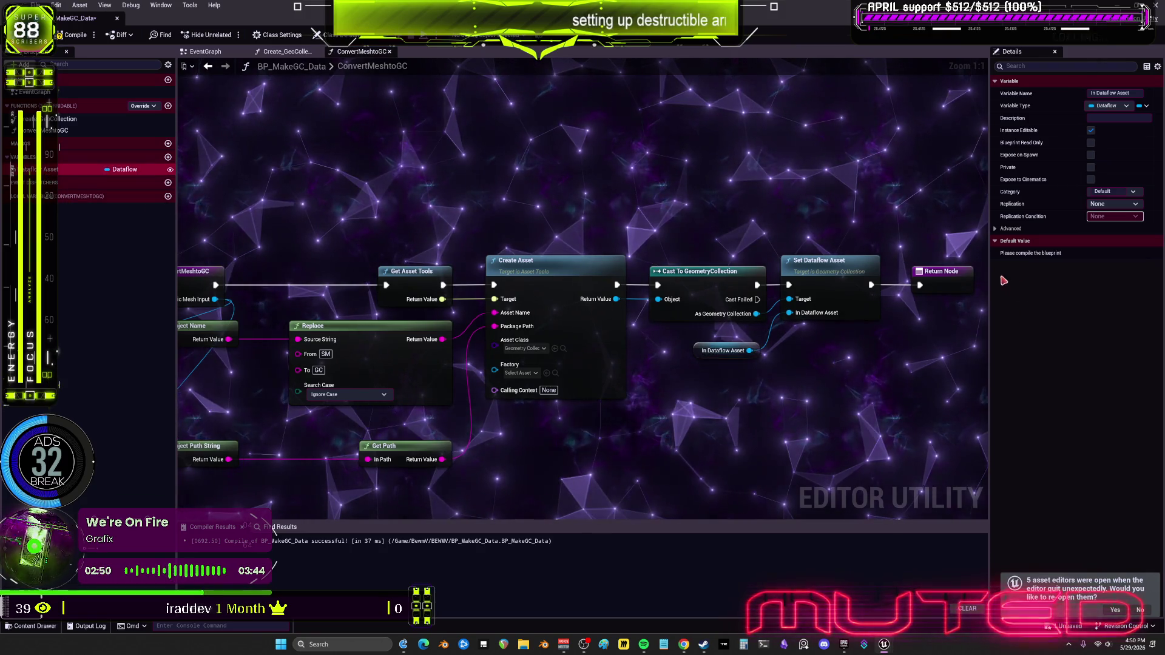
{"action": "left_click", "coordinate": [72, 35]}
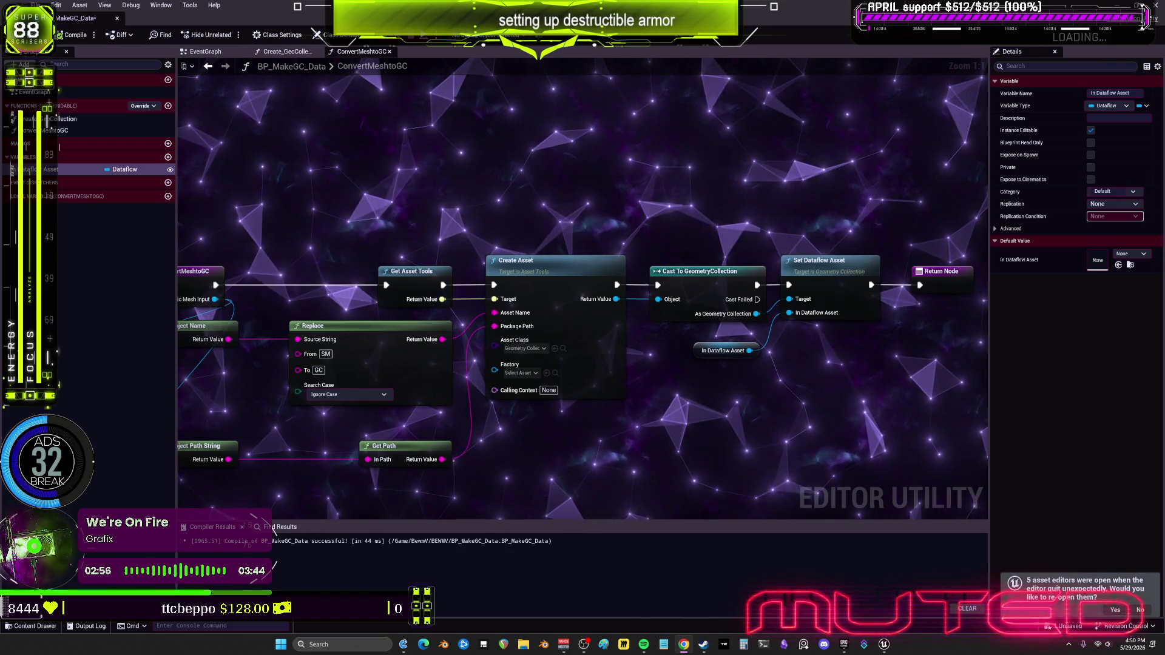
{"action": "left_click", "coordinate": [1139, 256]}
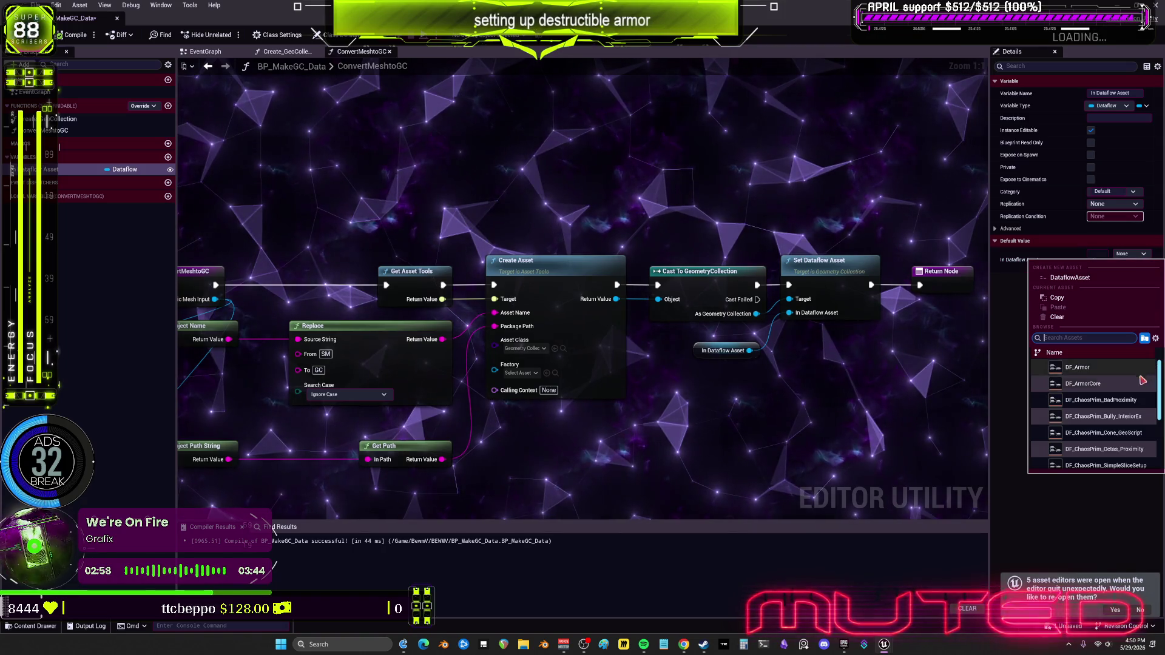
{"action": "left_click", "coordinate": [1096, 385]}
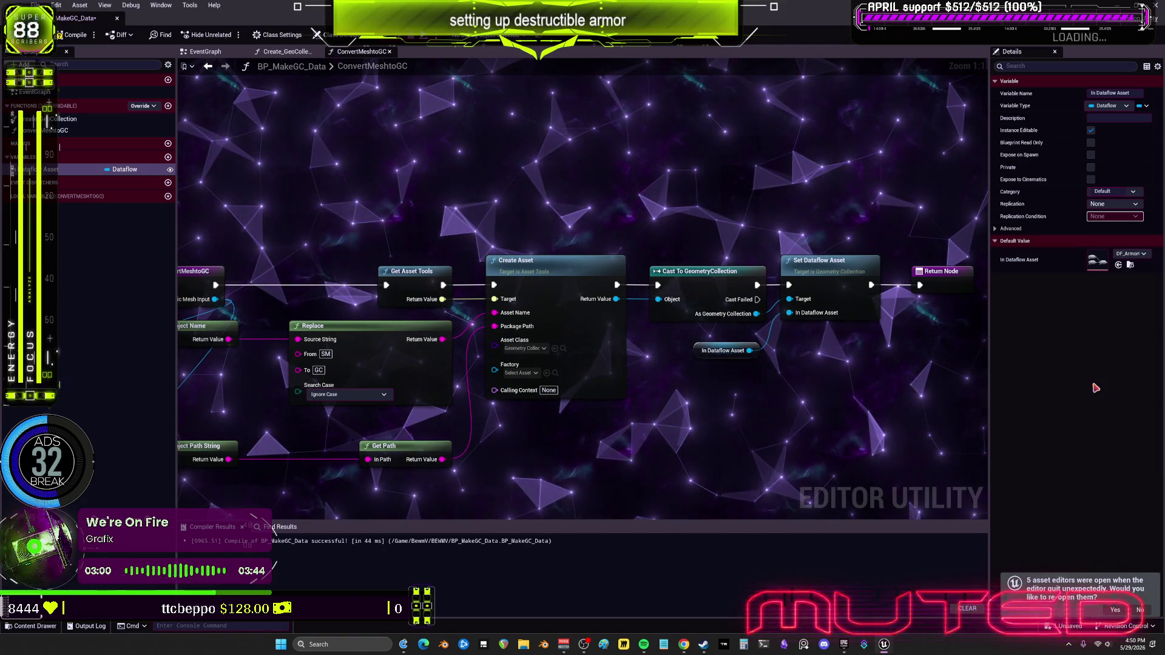